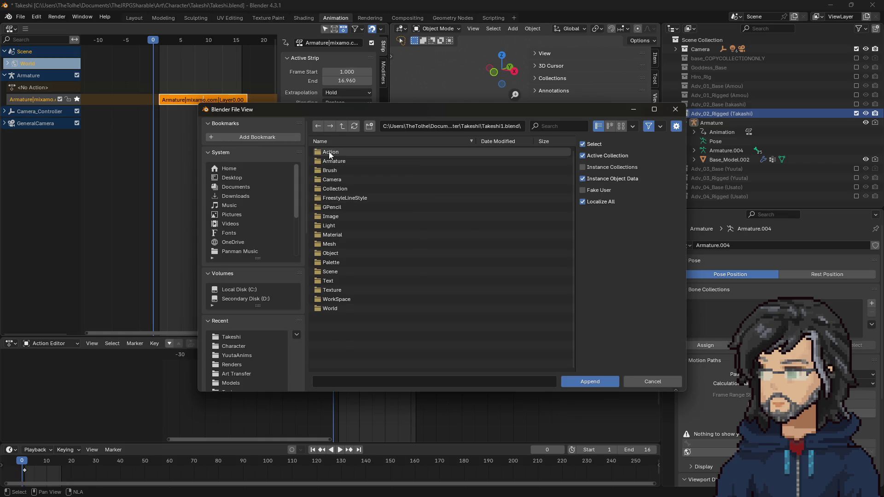
Select the CPR_Takeshi, Idle_Takeshi, Kick_Takeshi and Laugh_Takeshi actions in Takeshi1.blend's Action folder
scroll(401, 239, "down", 5)
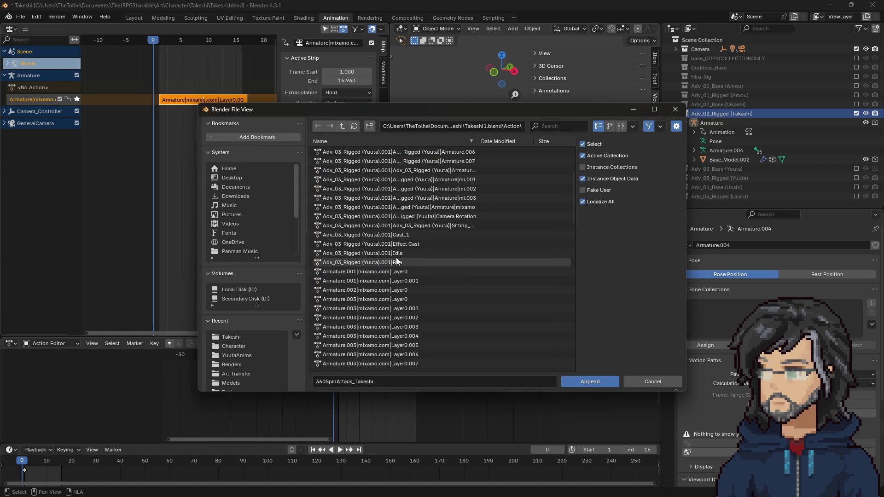
scroll(396, 290, "down", 10)
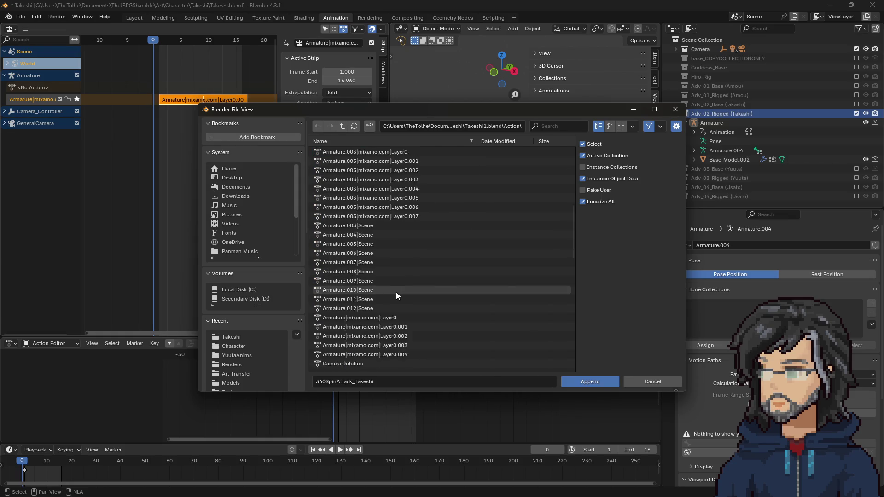
left_click(362, 261)
scroll(363, 287, "down", 3)
scroll(395, 269, "up", 10)
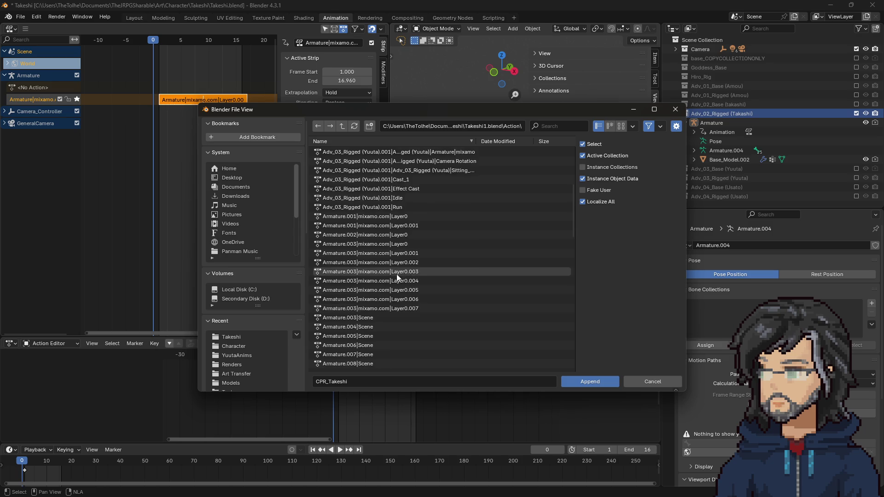
scroll(383, 285, "down", 5)
scroll(363, 278, "down", 4)
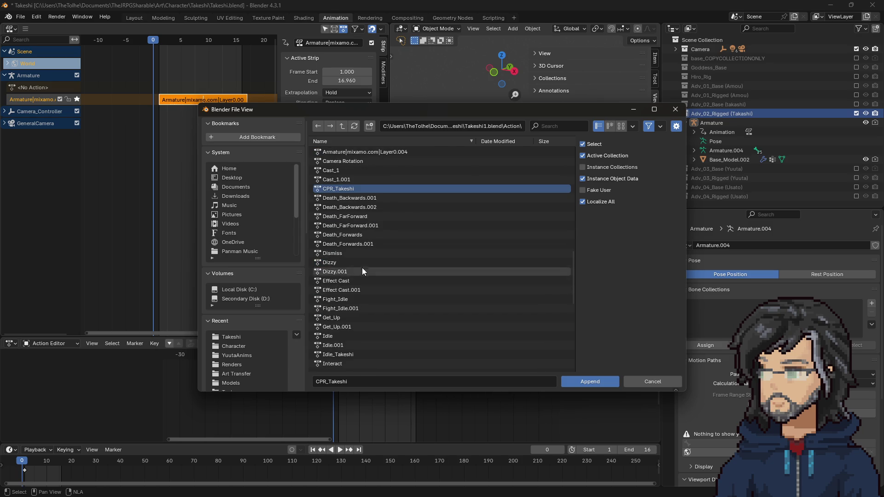
scroll(353, 265, "down", 4)
left_click(358, 280)
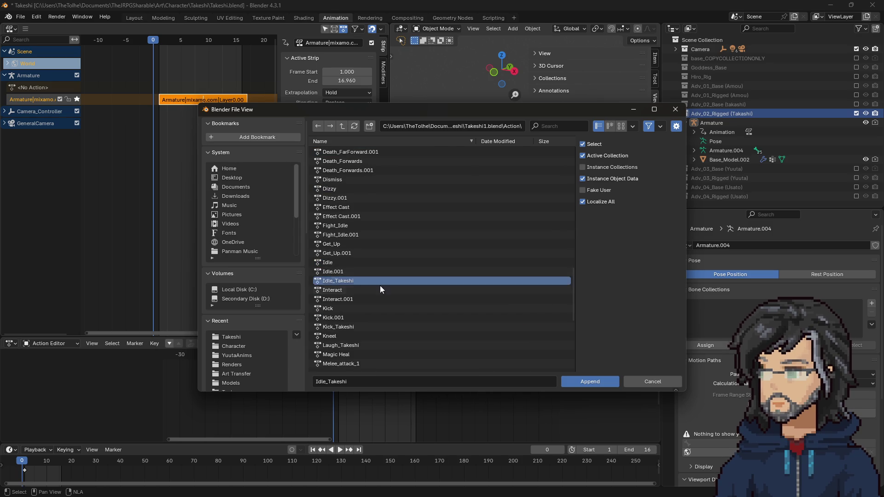
scroll(366, 281, "down", 2)
left_click(353, 289, "ctrl")
left_click(358, 308, "ctrl")
Add Run_Takeshi, Talk_Takeshi, Kneel and Overhead_Swing_Takeshi to the selected actions
scroll(358, 317, "down", 4)
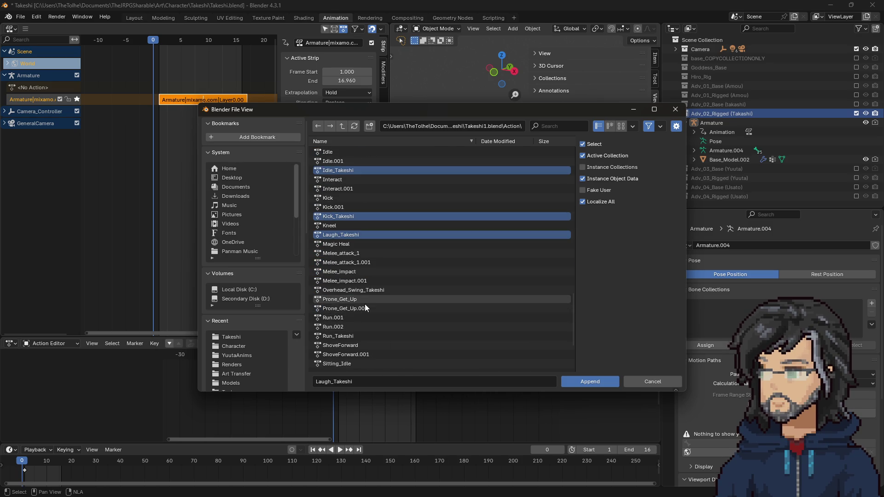
scroll(352, 317, "down", 1)
left_click(358, 317, "ctrl")
left_click(348, 354, "ctrl")
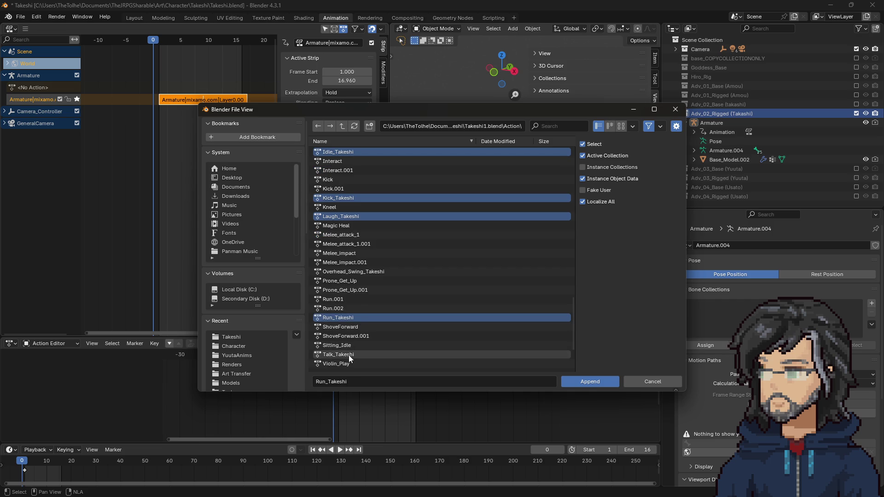
scroll(349, 355, "down", 2)
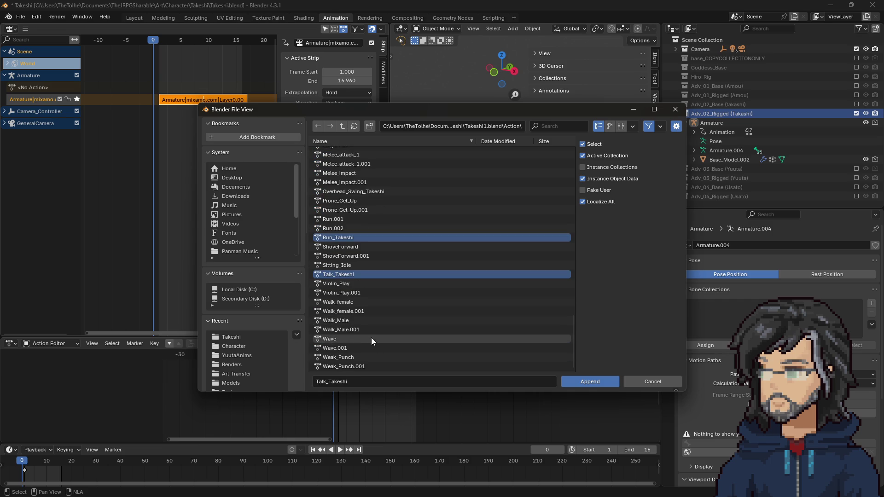
scroll(366, 338, "up", 3)
left_click(329, 219, "ctrl")
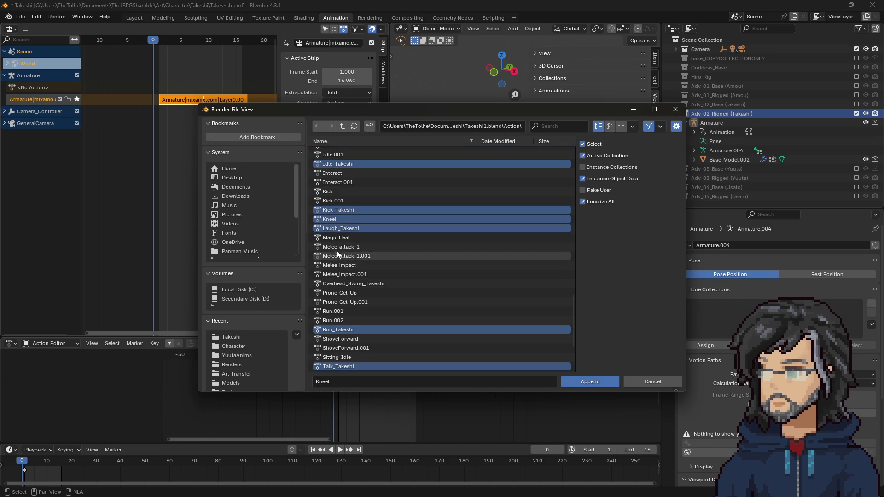
left_click(360, 283, "ctrl")
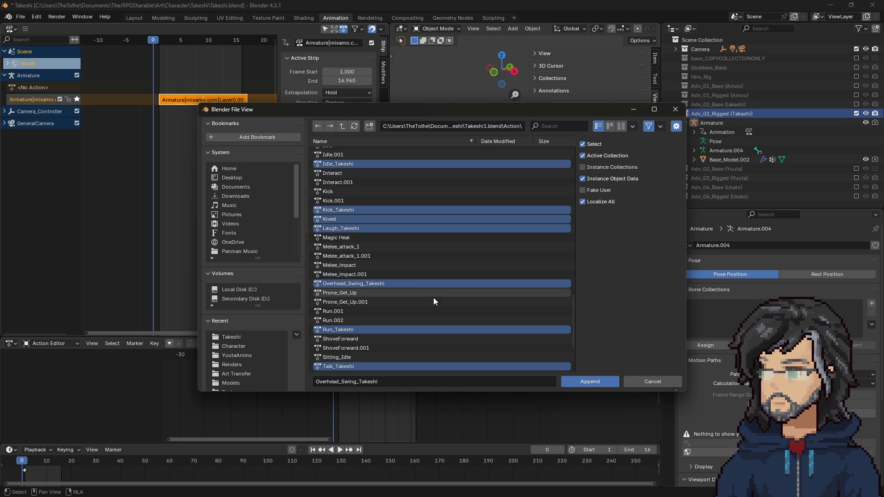
Append all the chosen actions, then select Takeshi's armature
scroll(365, 308, "up", 1)
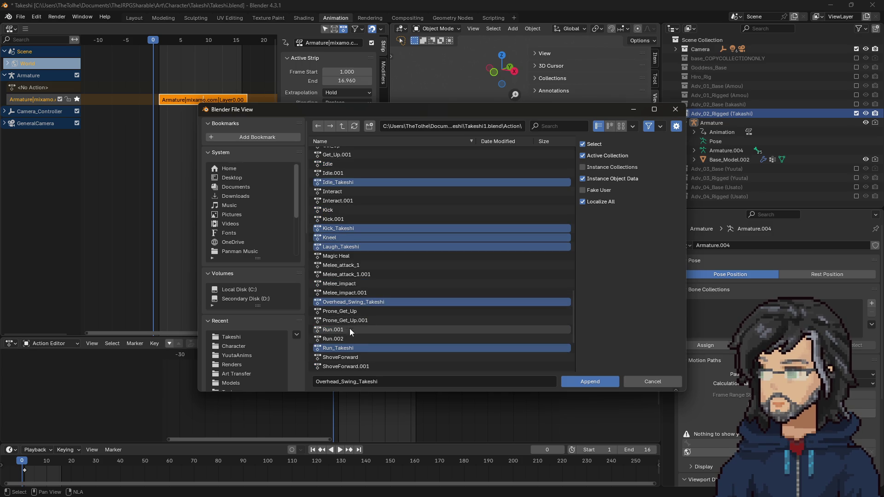
scroll(348, 329, "up", 4)
scroll(344, 253, "up", 4)
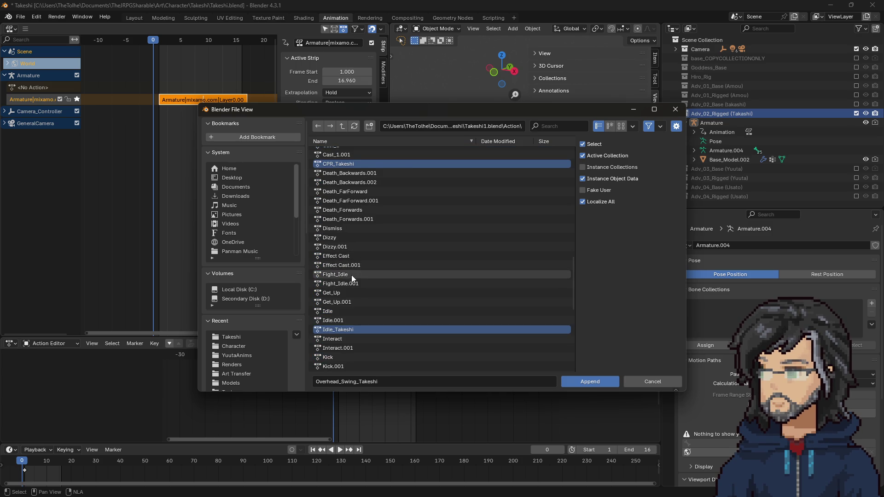
scroll(352, 274, "up", 6)
scroll(351, 287, "up", 15)
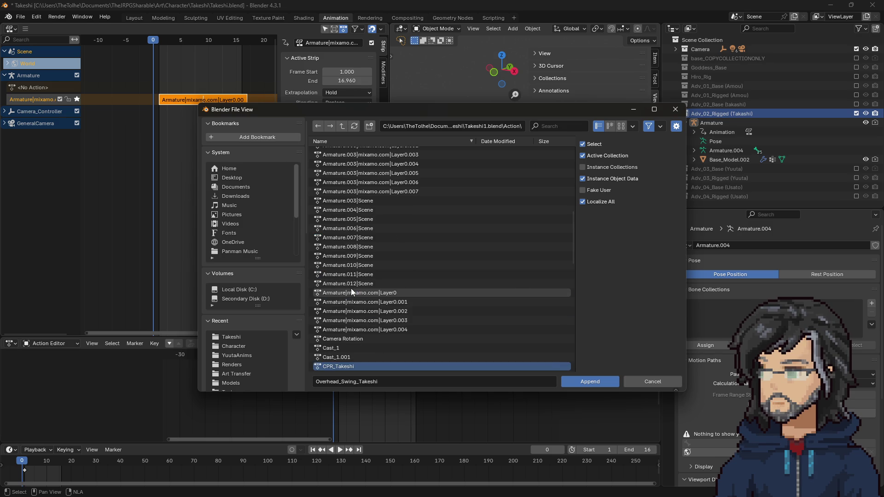
left_click(598, 381)
left_click(709, 124)
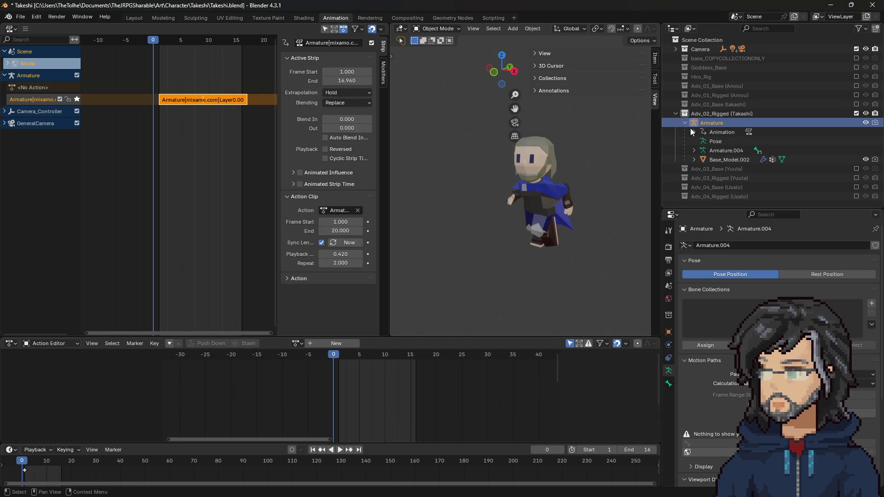
Assign 360SpinAttack_Takeshi to the armature, inspect the spin pose, and solo the mixamo NLA track
left_click(298, 344)
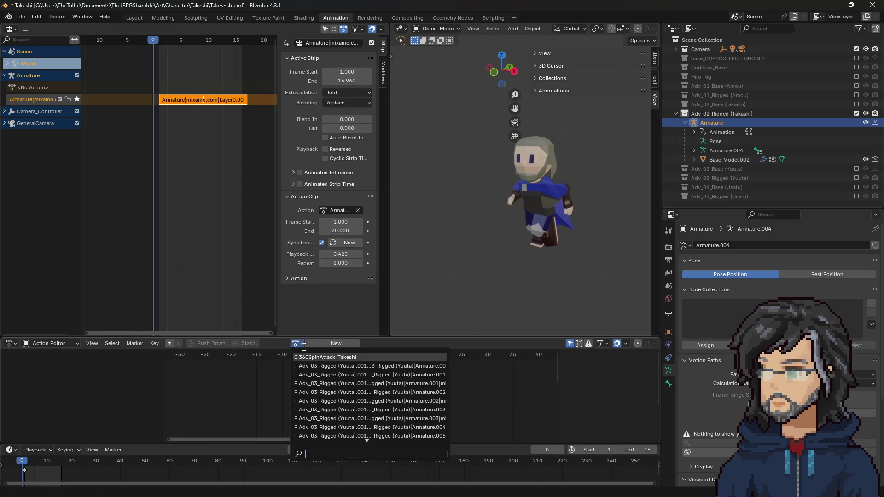
left_click(346, 357)
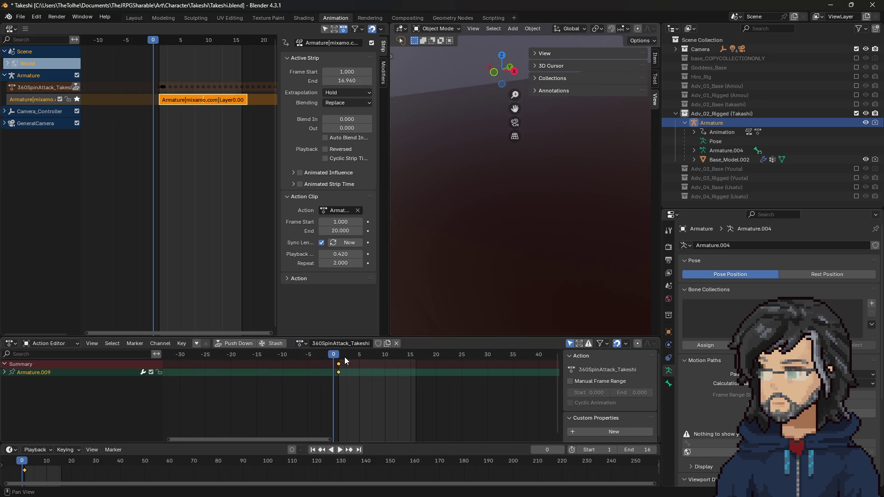
scroll(484, 262, "down", 6)
mouse_move(488, 268)
middle_mouse_down()
mouse_move(506, 201)
mouse_move(515, 213)
mouse_move(447, 244)
mouse_move(482, 236)
middle_mouse_up()
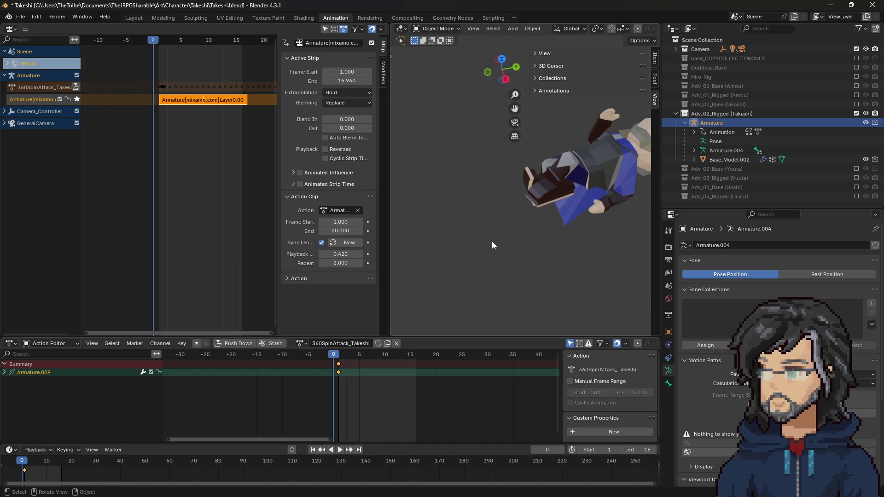
left_click(78, 100)
left_click(19, 17)
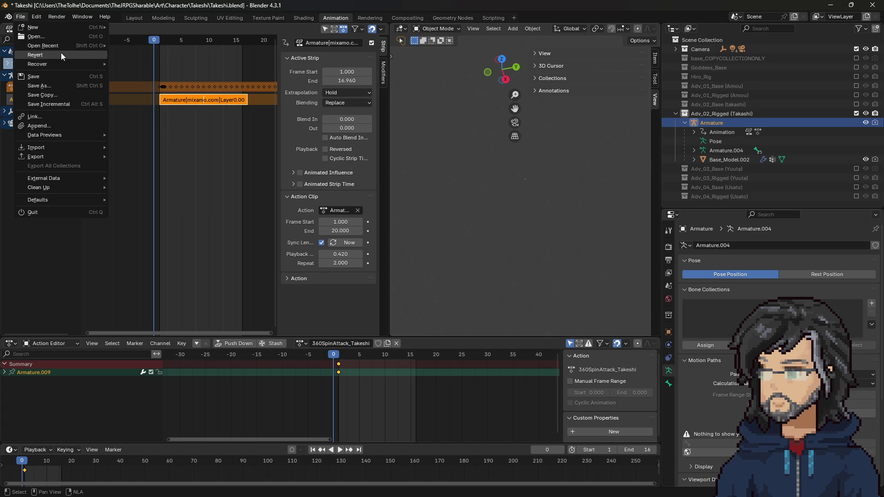
Reopen the recent Takeshi.blend without saving changes, keeping its scripts disabled
mouse_move(62, 48)
left_click(161, 53)
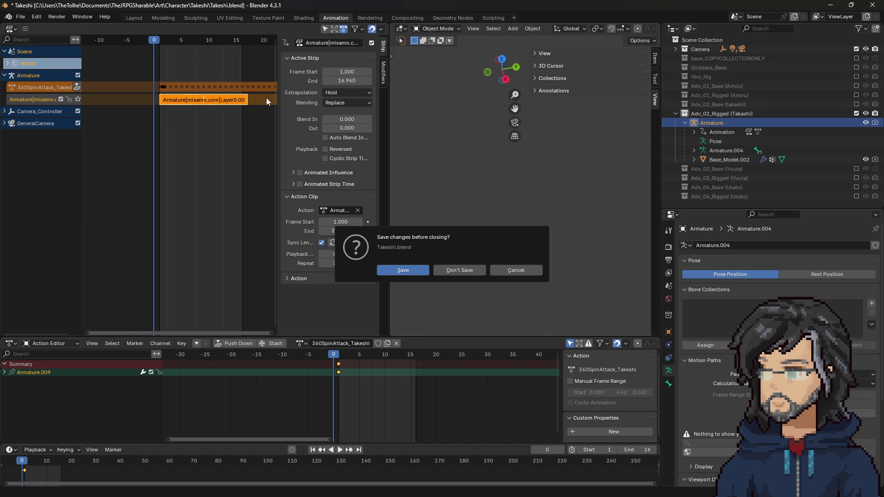
left_click(455, 270)
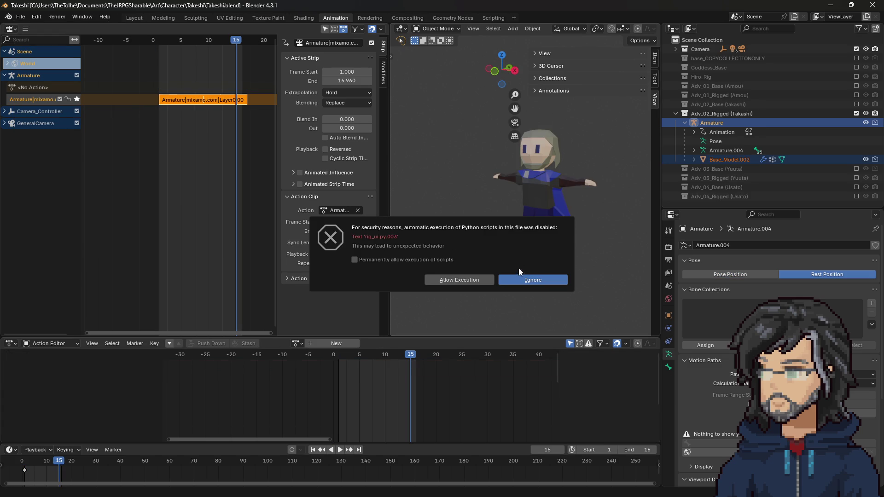
left_click(557, 277)
Add a new empty Collection 13 in the Outliner
right_click(680, 203)
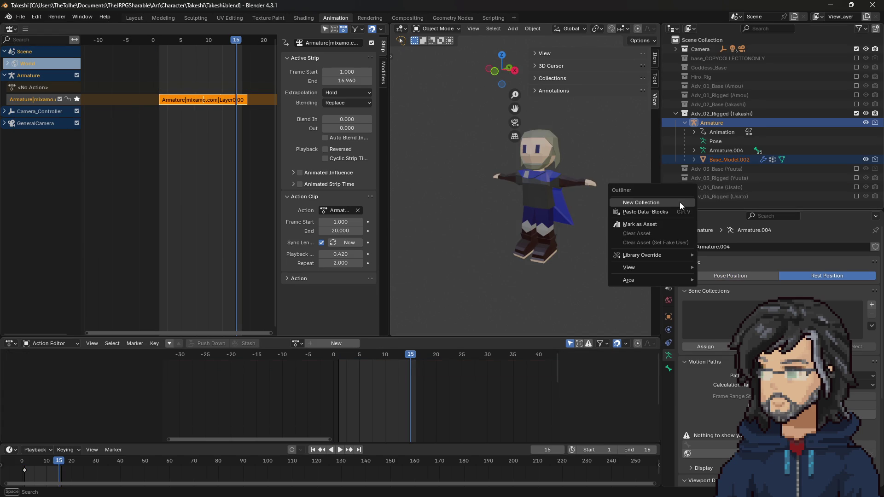
left_click(680, 201)
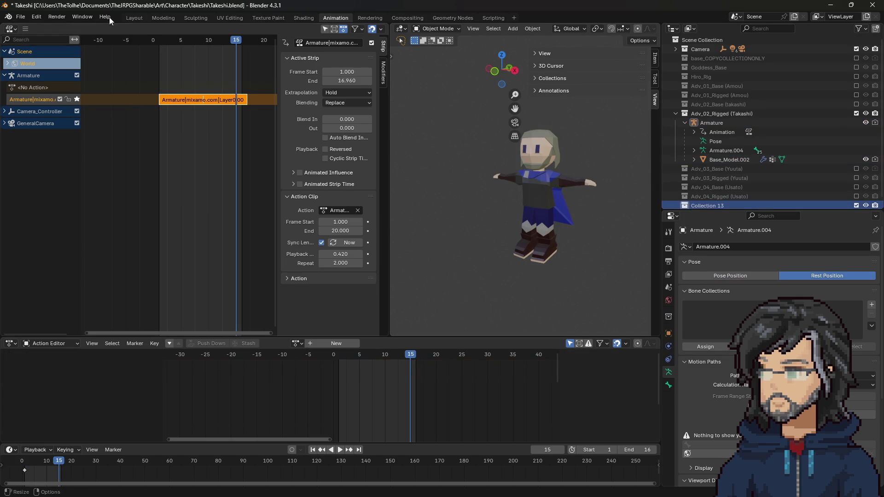
left_click(18, 17)
Import the Mixamo FBX animation into the scene
mouse_move(60, 148)
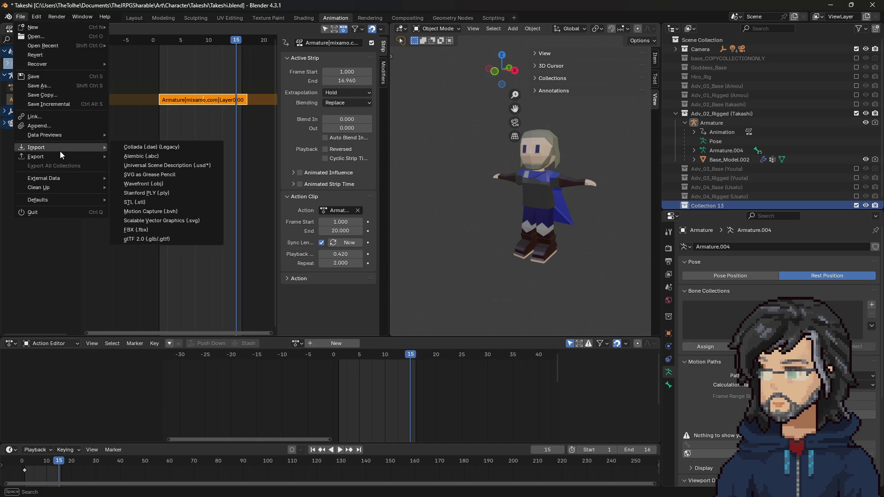
left_click(150, 229)
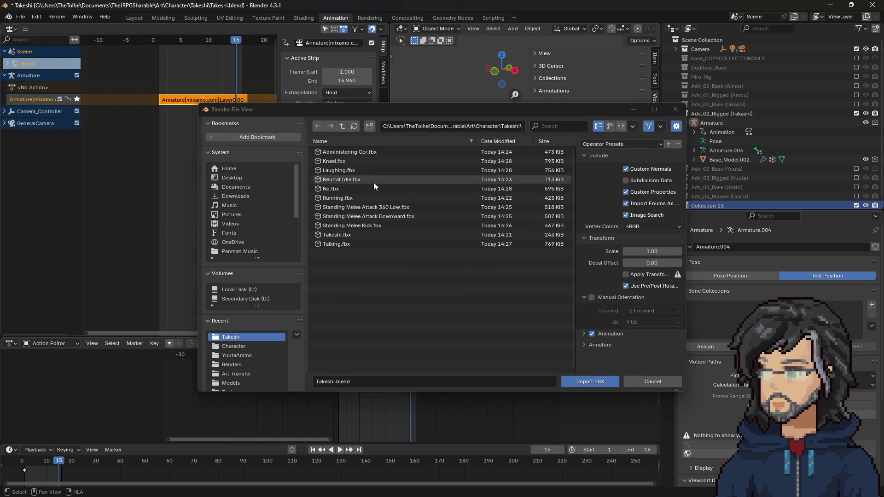
double_click(341, 197)
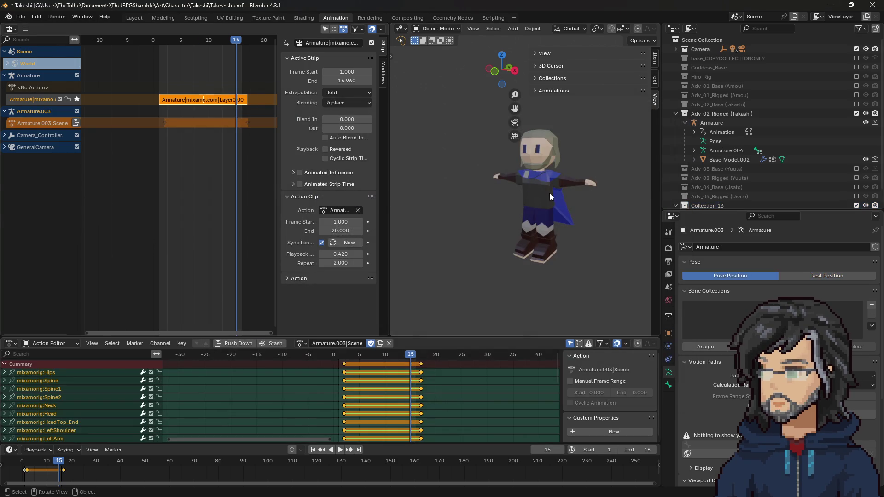
scroll(697, 186, "down", 2)
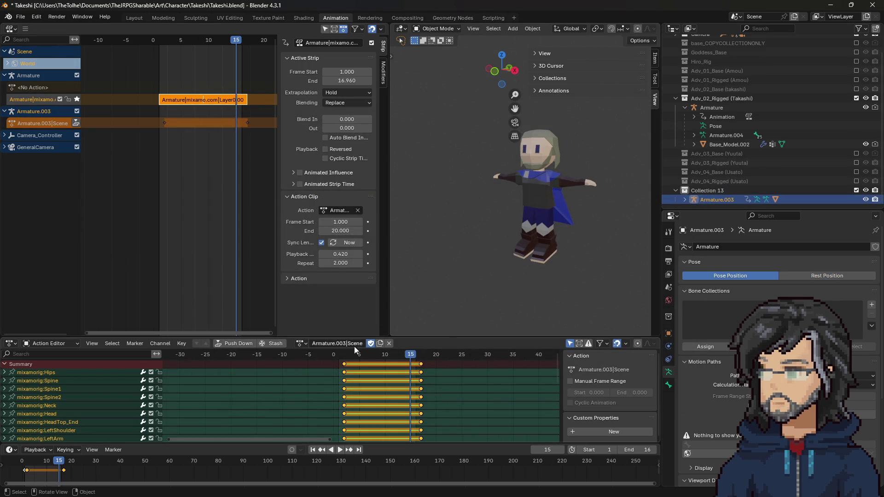
Assign the imported Armature.003 mixamo Layer0.008 action and rename it Run_Takeshi
left_click(302, 344)
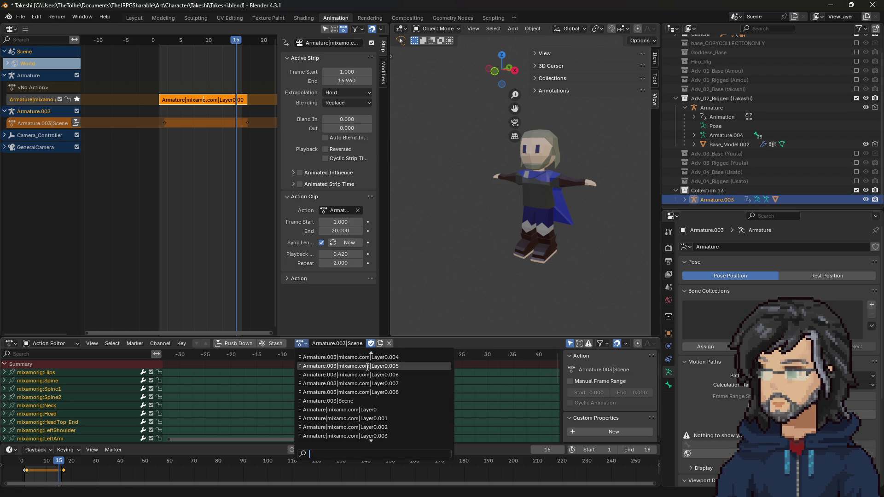
left_click(361, 393)
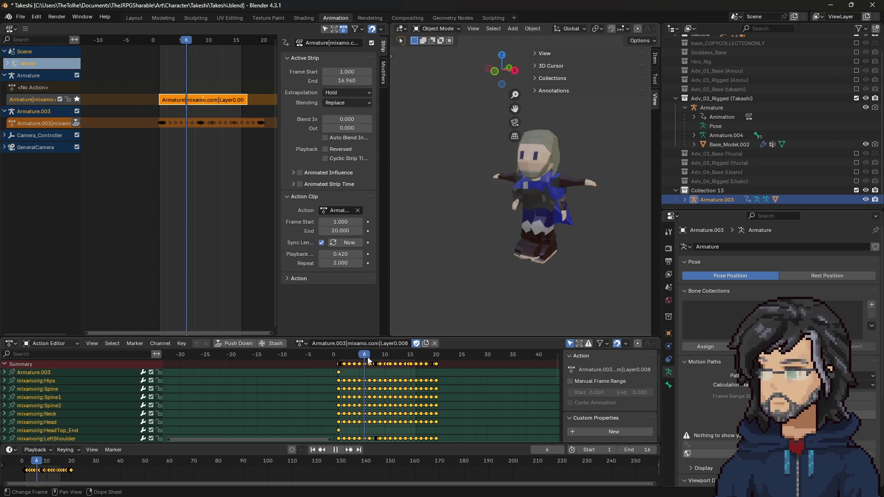
left_click(356, 344)
type("R")
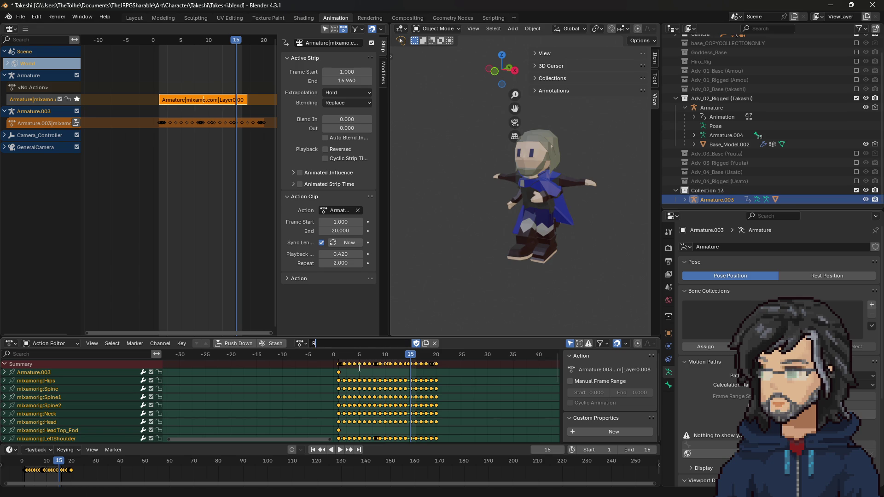
type("un_Takeshi")
key("Return")
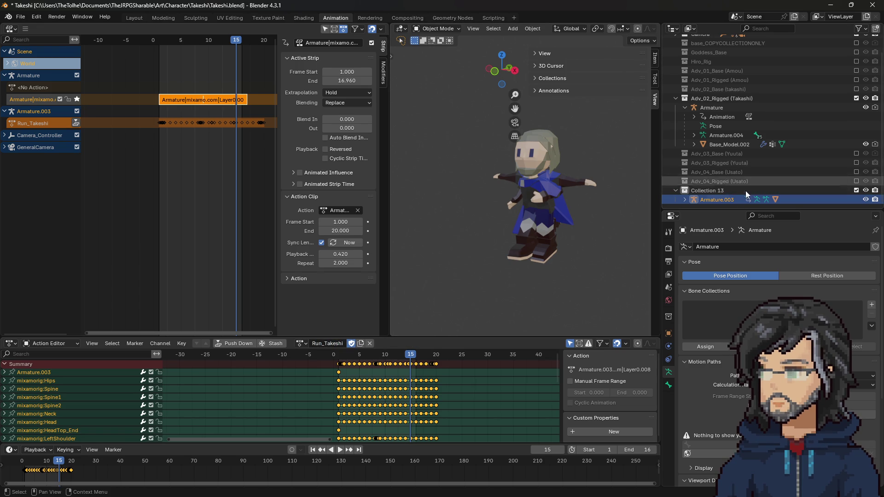
Delete Collection 13 with its whole hierarchy and select the original Takashi armature
right_click(707, 190)
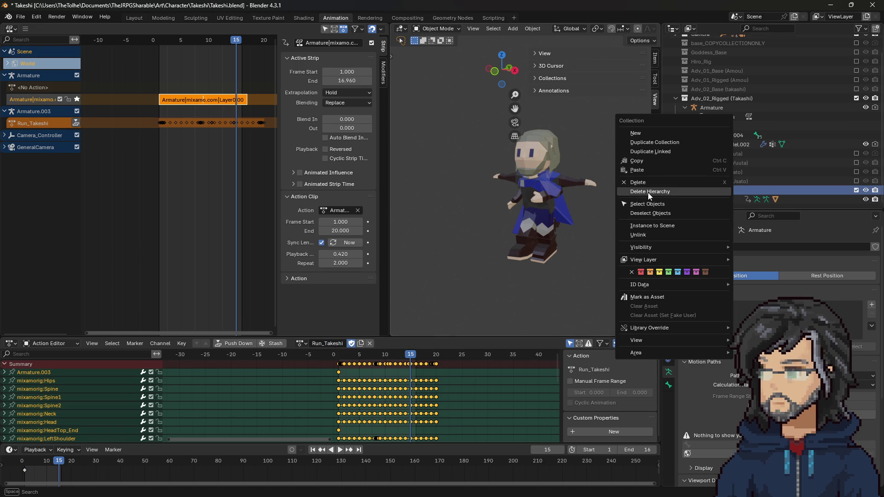
left_click(648, 193)
left_click(714, 158)
left_click(707, 123)
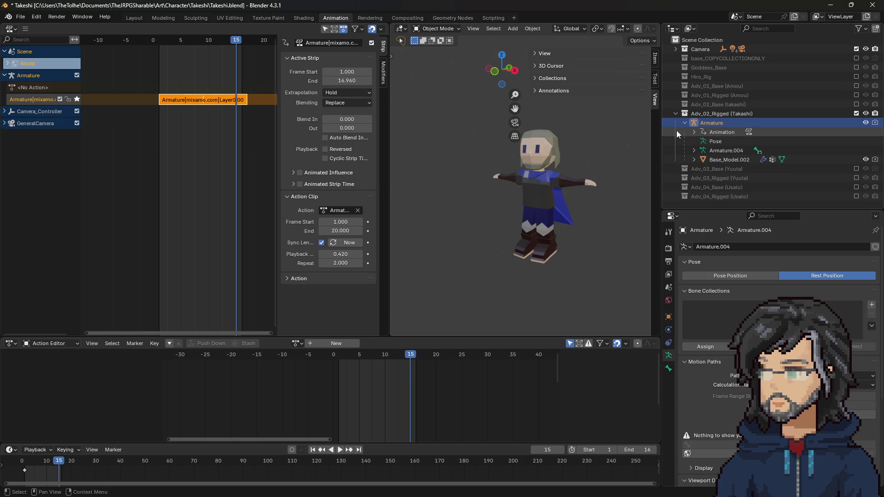
Switch the rig to Pose Position at the first frame and assign the Run_Takeshi action
left_click(744, 275)
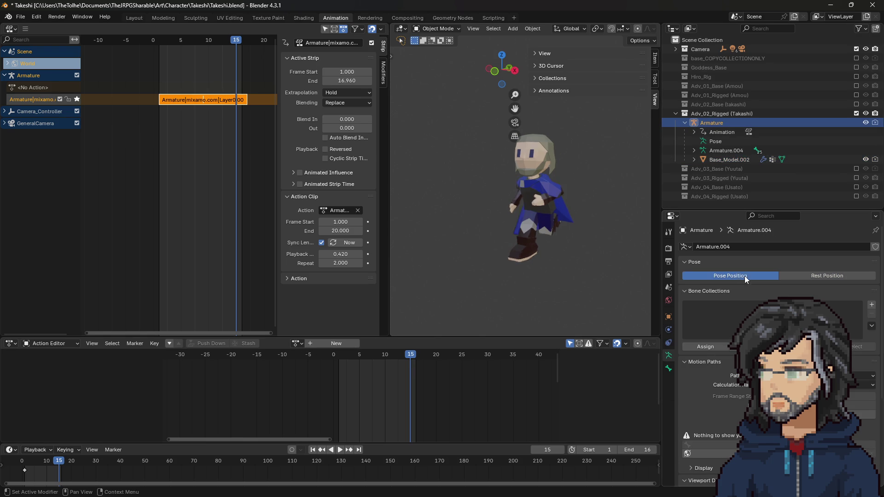
key("shift+Left")
left_click(297, 343)
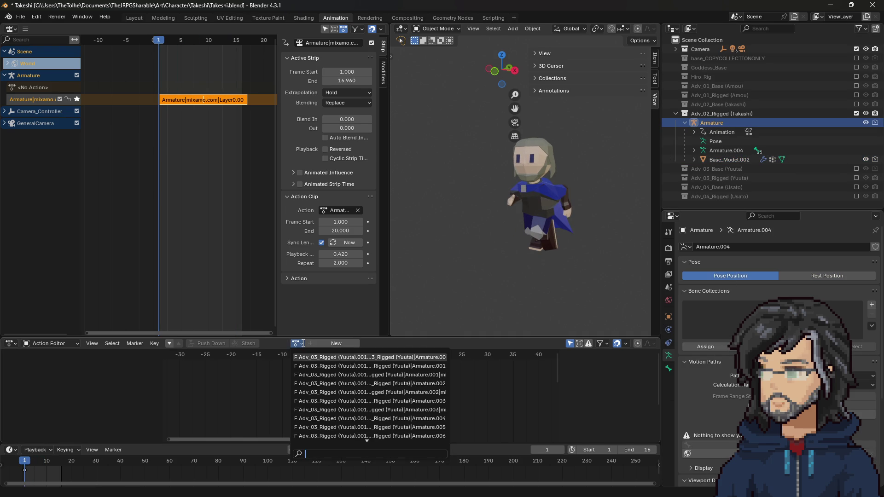
type("run")
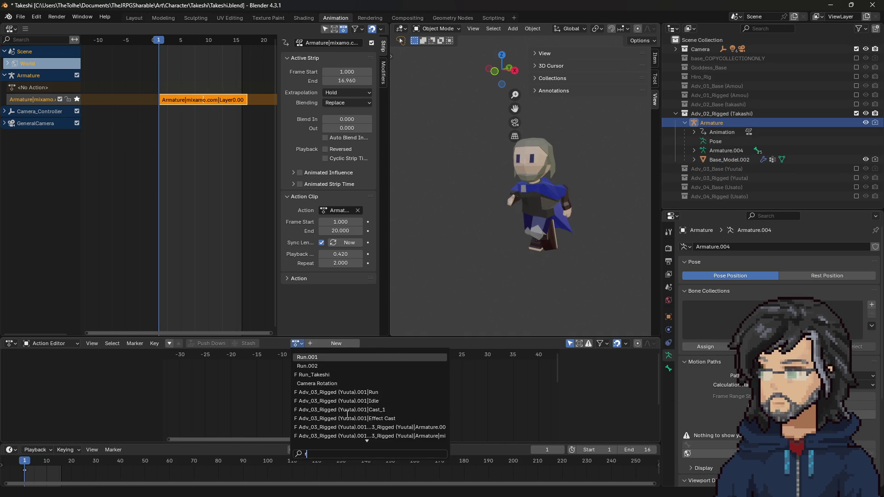
left_click(335, 374)
Compare the run pose against rest pose, then hide the Takashi armature
scroll(511, 241, "down", 8)
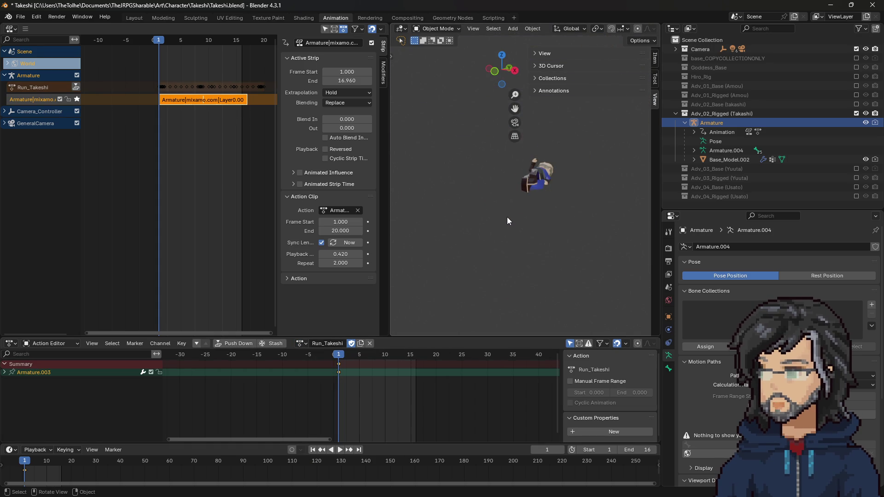
mouse_move(540, 186)
middle_mouse_down()
mouse_move(612, 178)
mouse_move(526, 195)
middle_mouse_up()
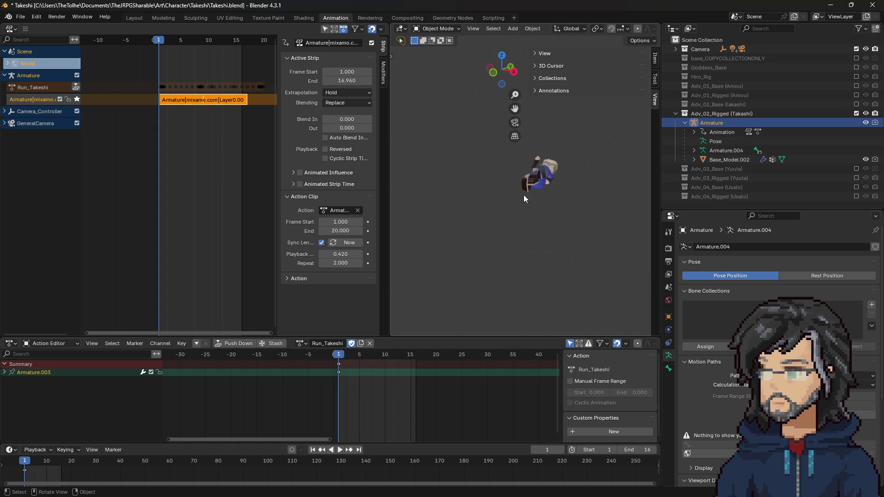
left_click(833, 277)
left_click(777, 275)
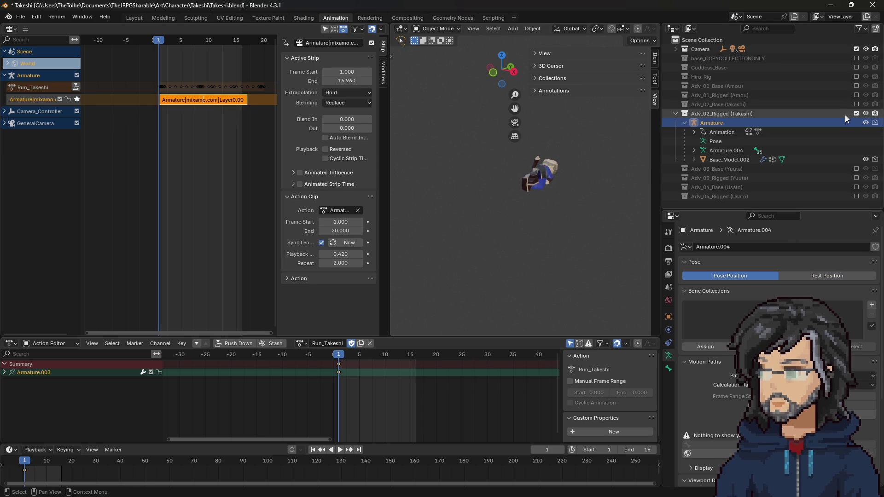
left_click(865, 122)
left_click(740, 161)
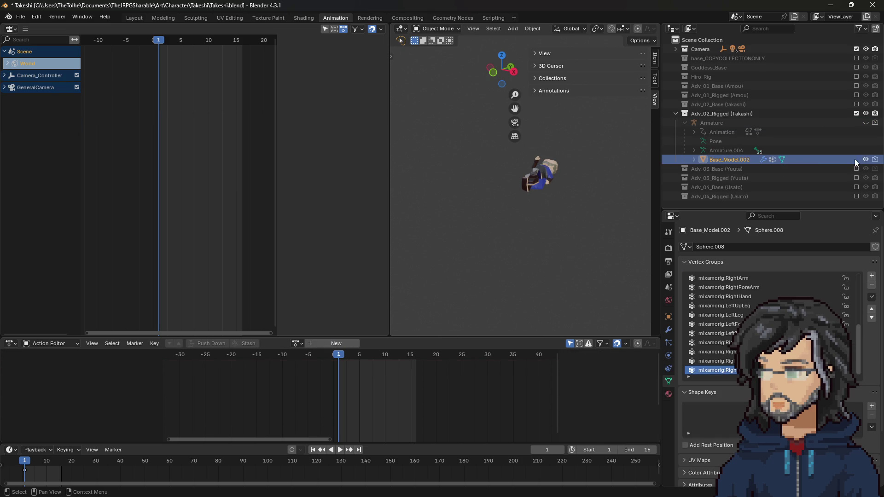
Hide Base_Model.002 and add a new Collection 13 as the import target
left_click(866, 160)
right_click(706, 206)
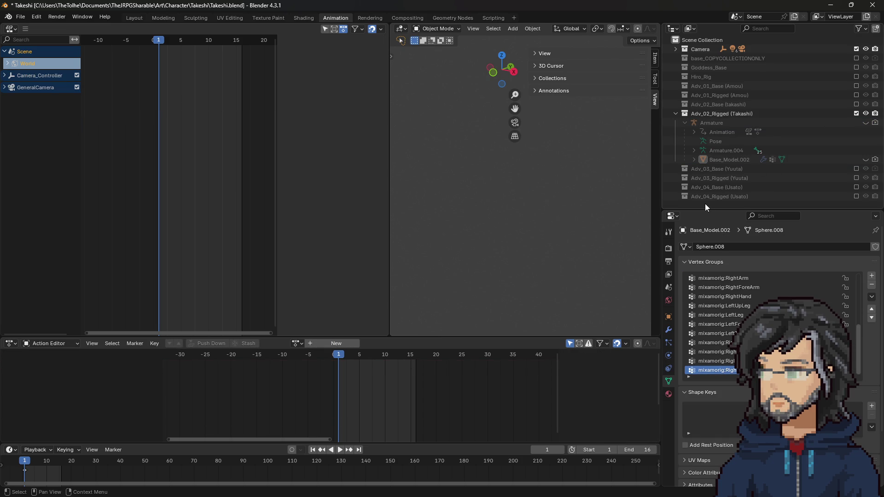
left_click(672, 203)
left_click(709, 200)
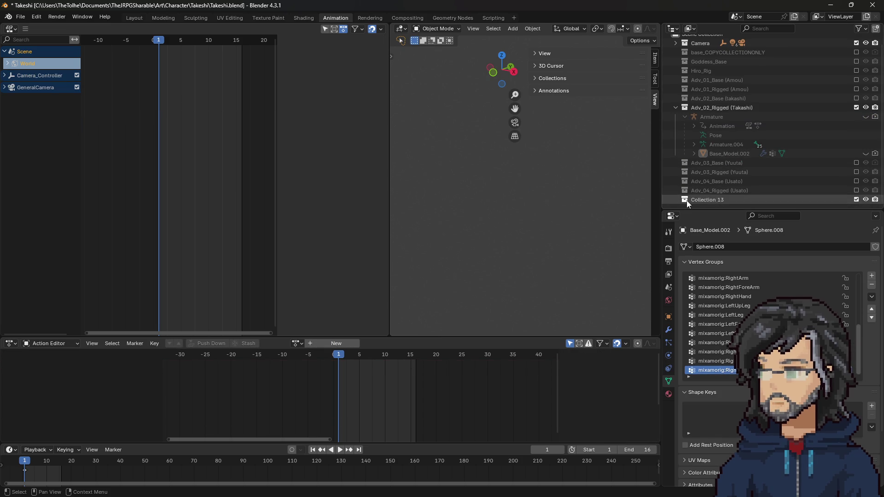
Import Running.fbx as an FBX into Collection 13
left_click(20, 17)
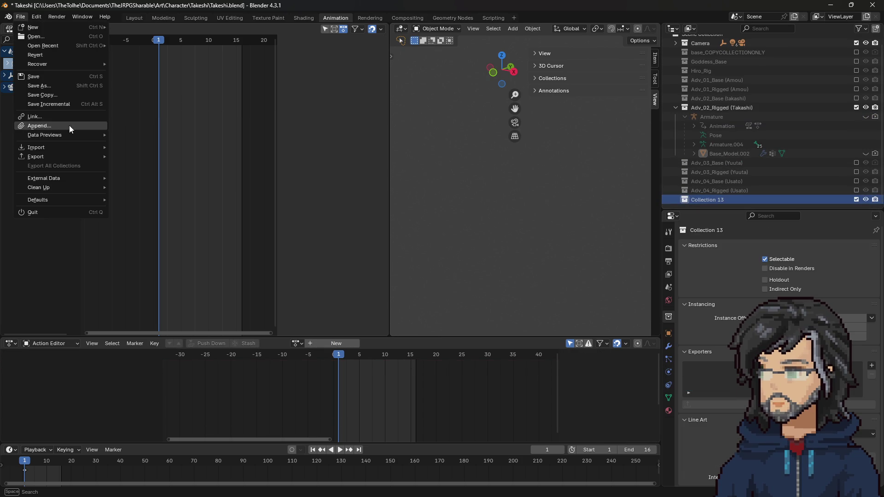
mouse_move(66, 154)
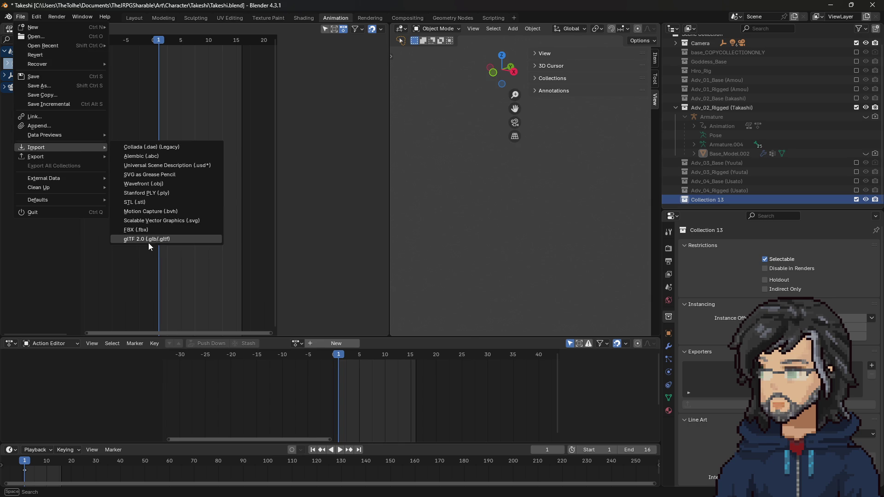
left_click(148, 231)
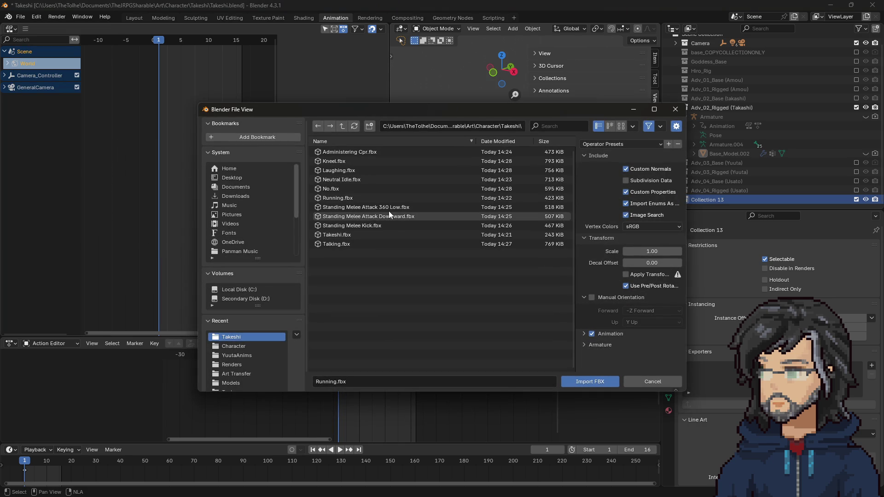
left_click(329, 207)
double_click(330, 197)
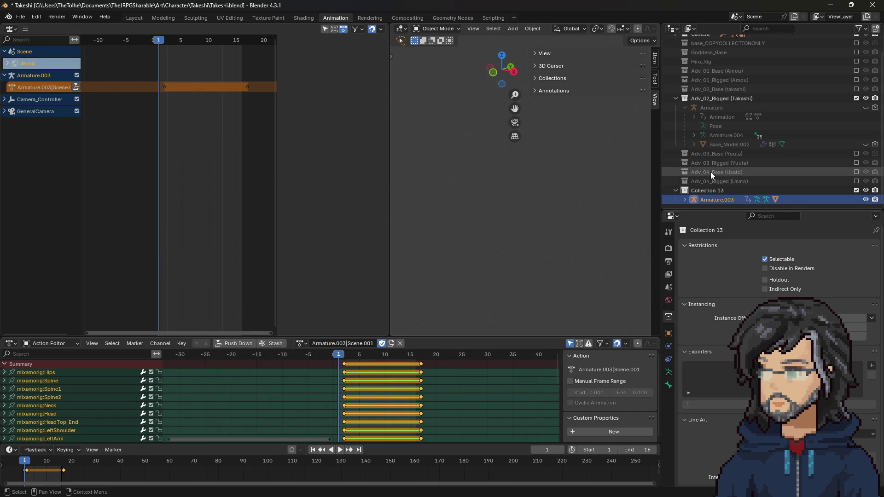
scroll(689, 201, "down", 2)
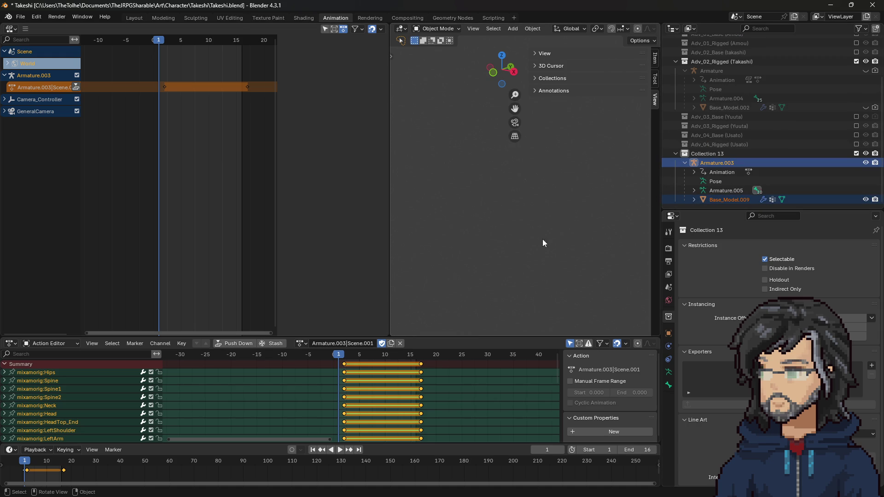
Select the imported Base_Model.009 and frame it in the viewport
left_click(712, 200)
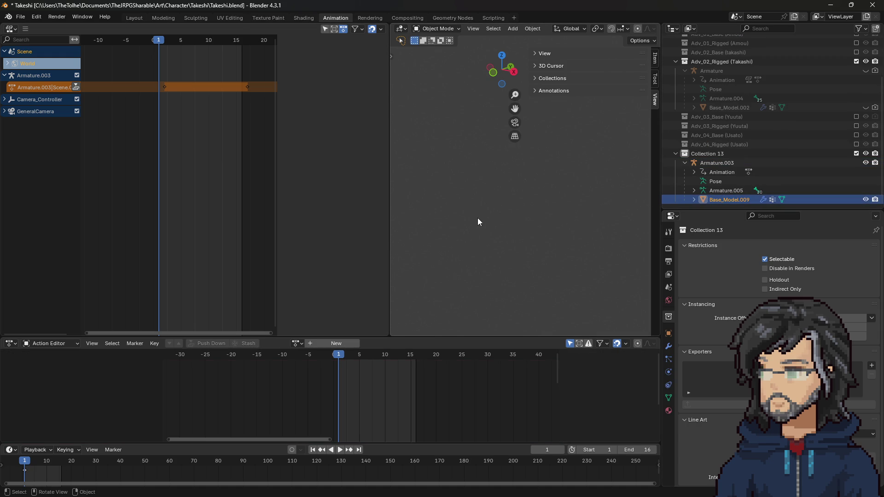
key("KP_Decimal")
scroll(474, 217, "down", 4)
scroll(524, 228, "up", 3)
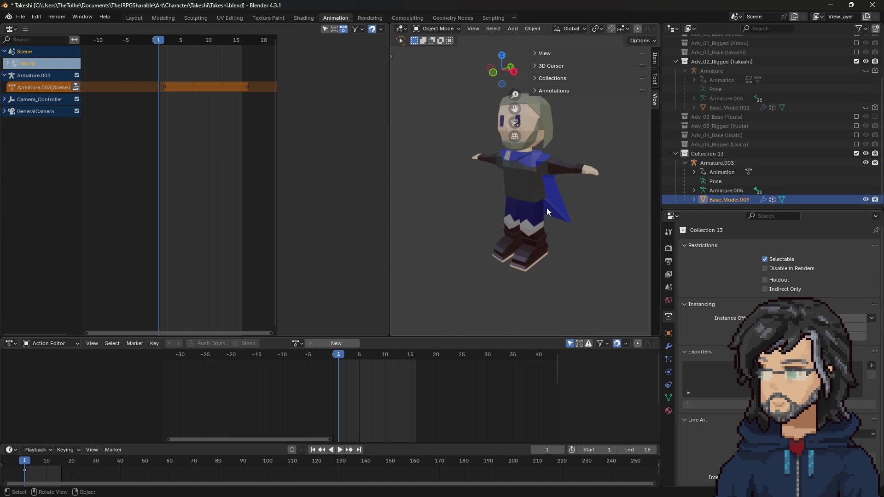
Search the action list for 'takes' and assign Run_Takeshi to Base_Model.009
left_click(296, 346)
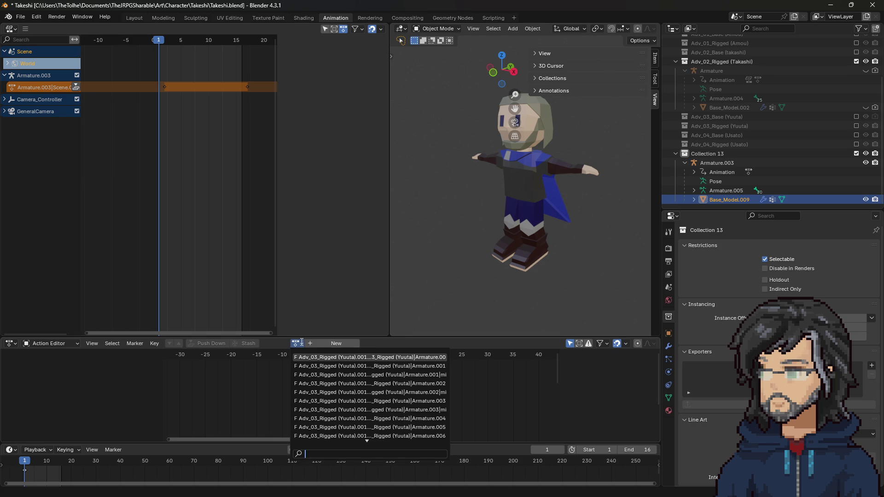
scroll(366, 410, "down", 10)
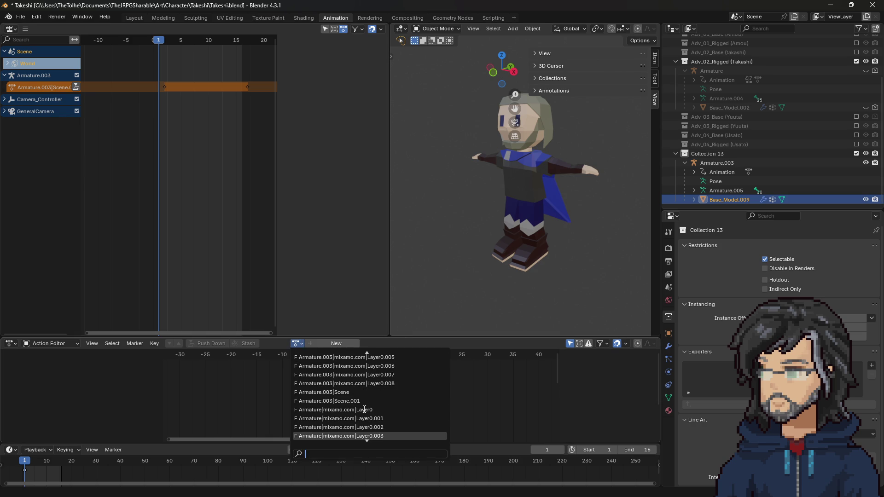
scroll(364, 409, "down", 6)
scroll(337, 403, "down", 15)
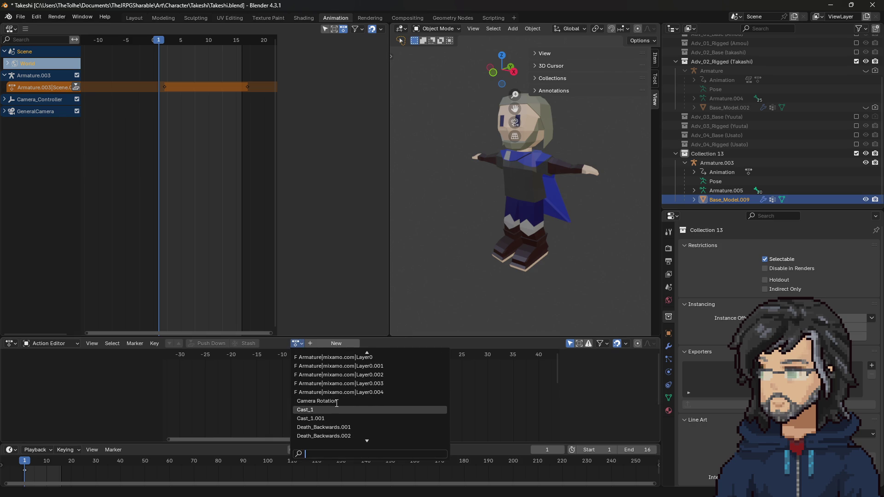
scroll(339, 404, "down", 4)
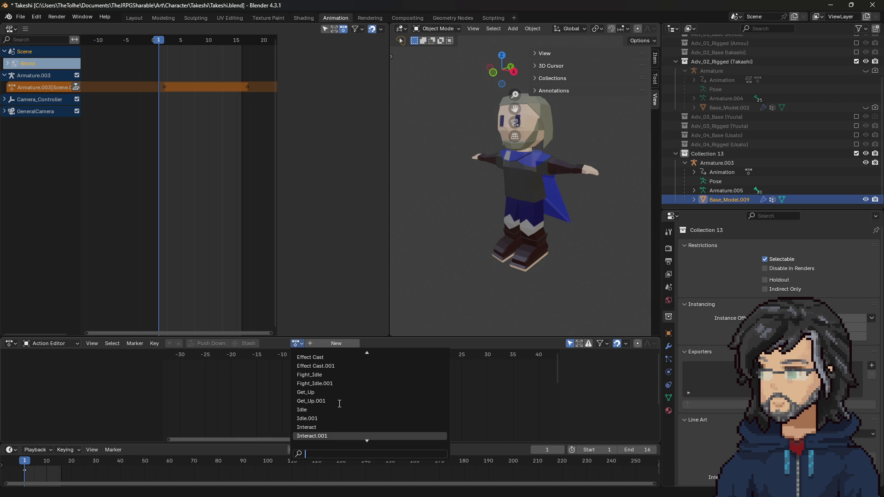
type("takes")
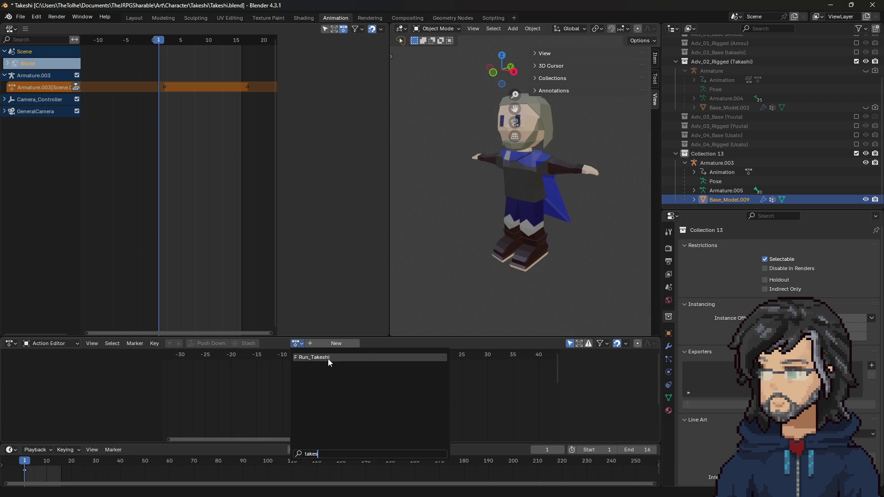
left_click(328, 358)
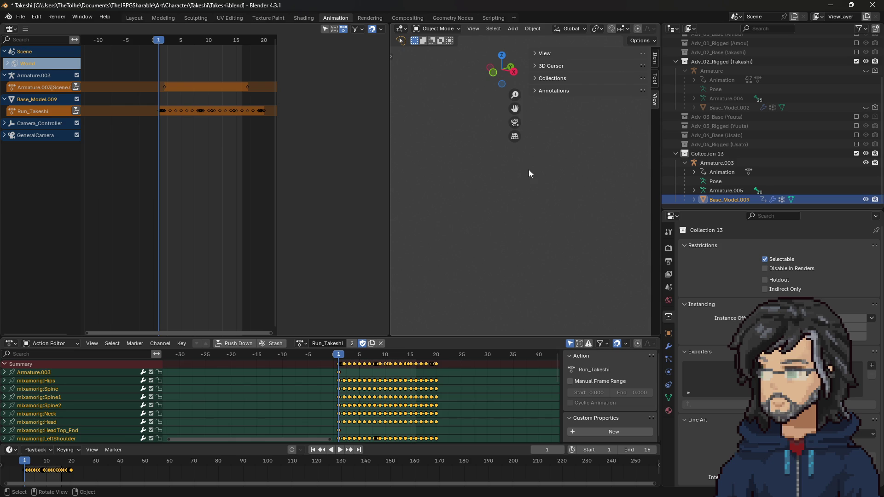
Play and scrub the run animation, stop it, then select Armature.003
key("space")
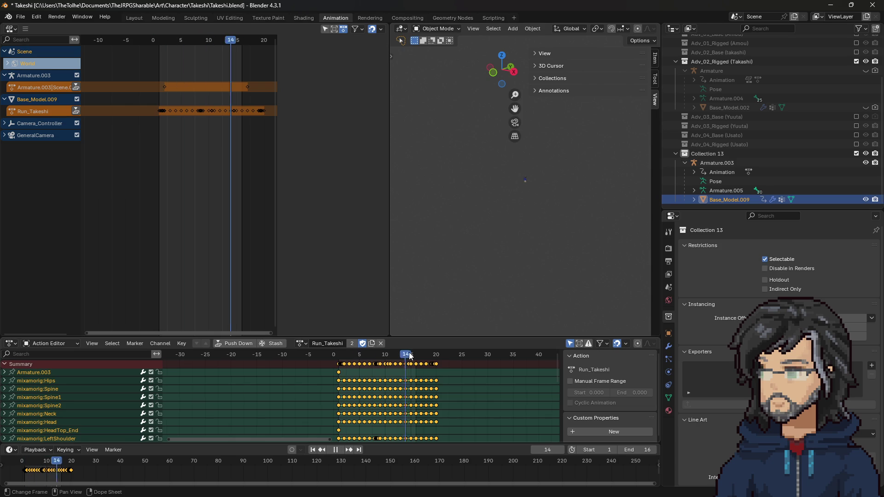
left_click_drag(309, 361, 363, 361)
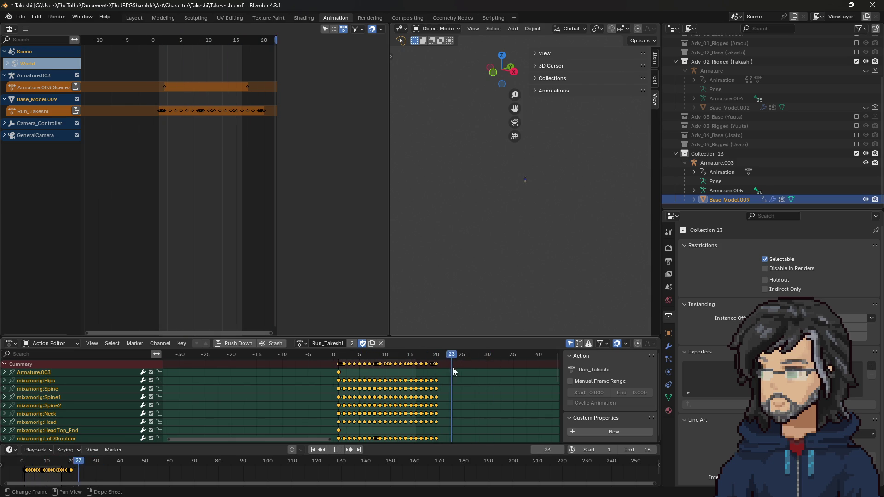
key("Escape")
left_click(714, 163)
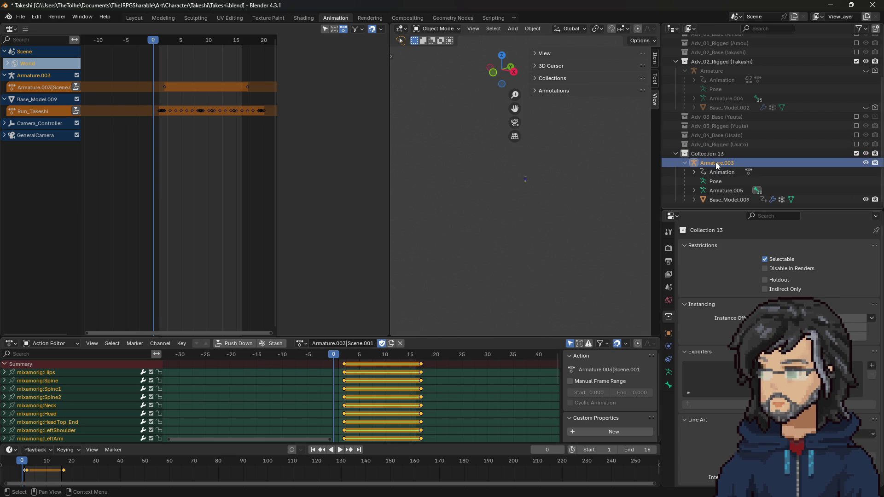
Expand Armature.005's mixamorig:Hips bones and inspect the Takashi armature's action
scroll(684, 164, "up", 2)
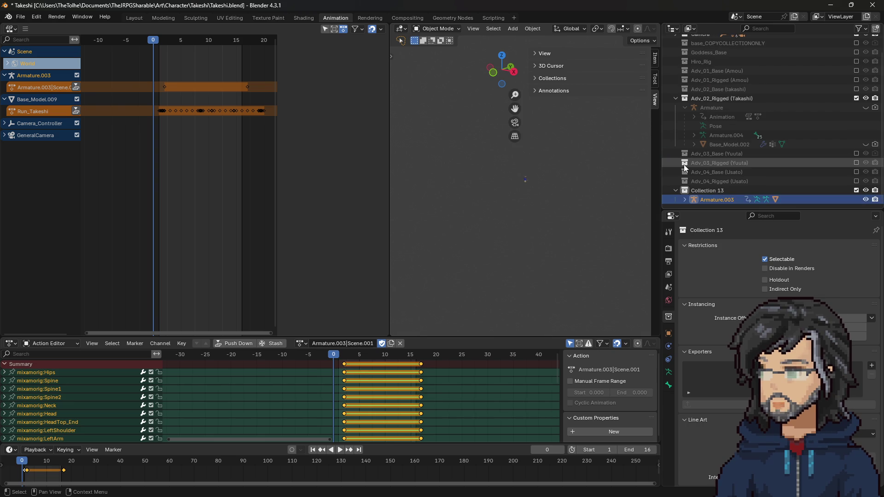
scroll(686, 199, "down", 2)
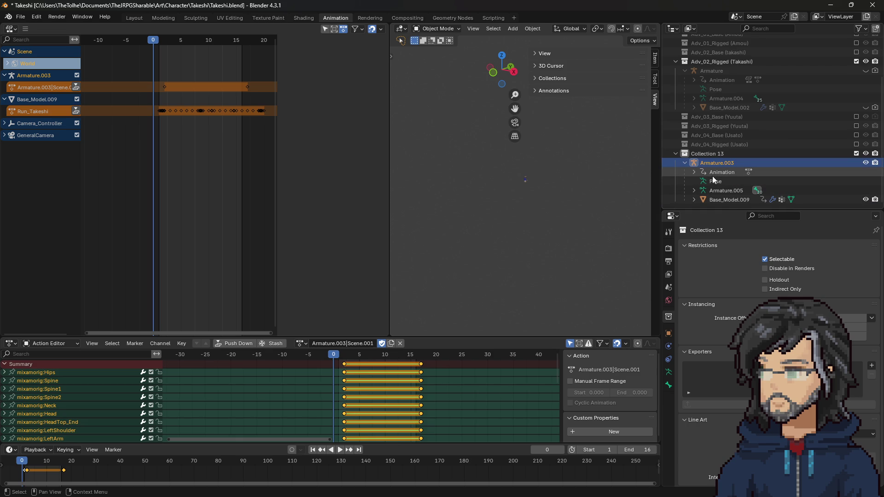
left_click(694, 191)
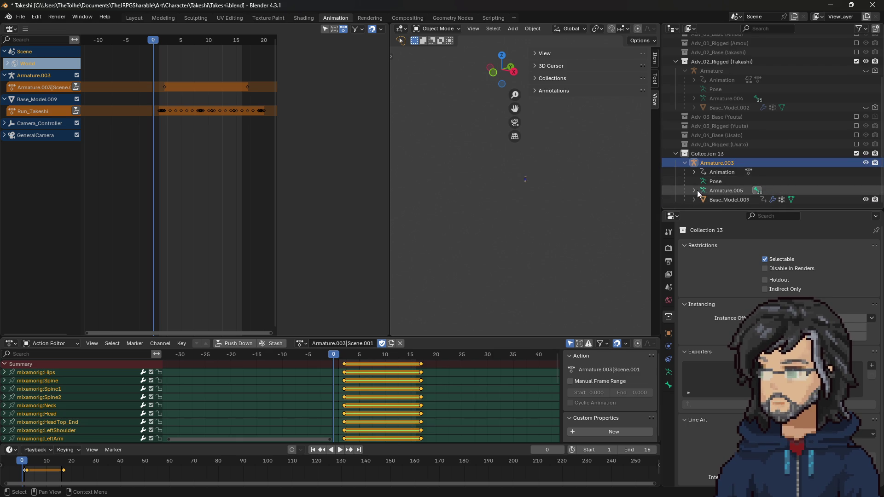
left_click(703, 200)
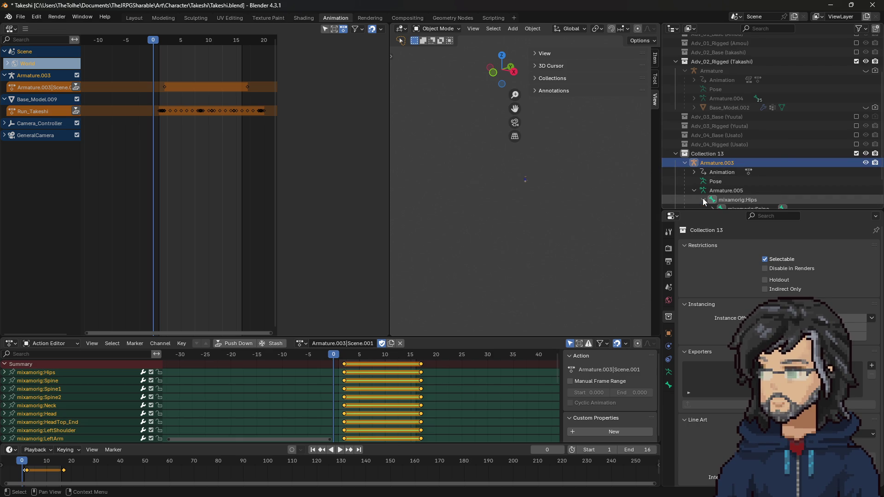
scroll(703, 203, "down", 2)
scroll(733, 135, "up", 5)
left_click(722, 123)
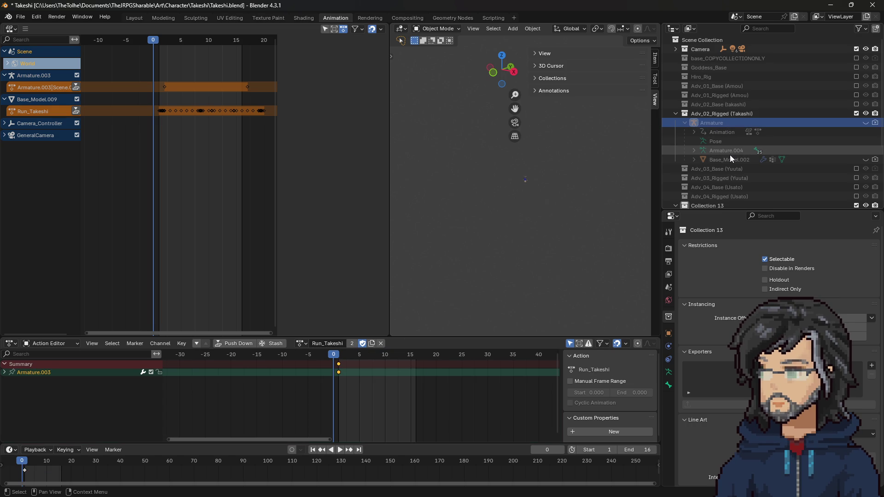
left_click(692, 148)
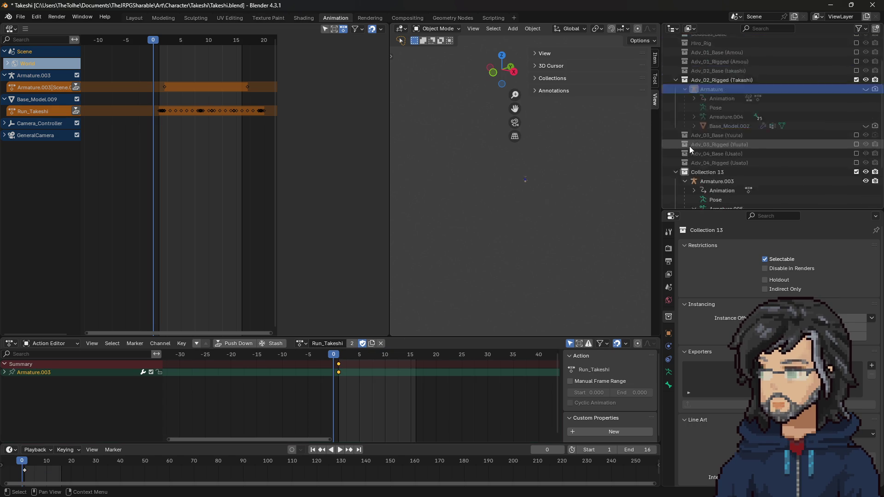
left_click(693, 148)
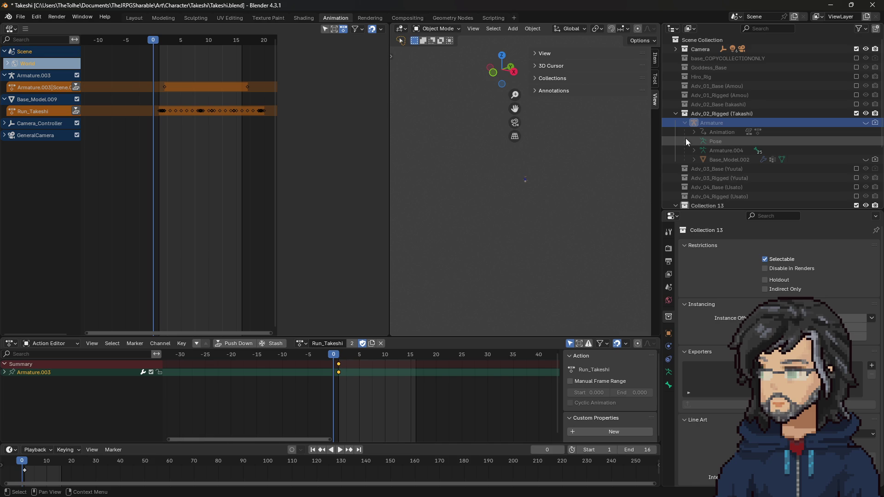
Exclude Adv_02_Rigged, show Adv_02_Base (takashi) to orbit around it, then exclude it again
left_click(857, 104)
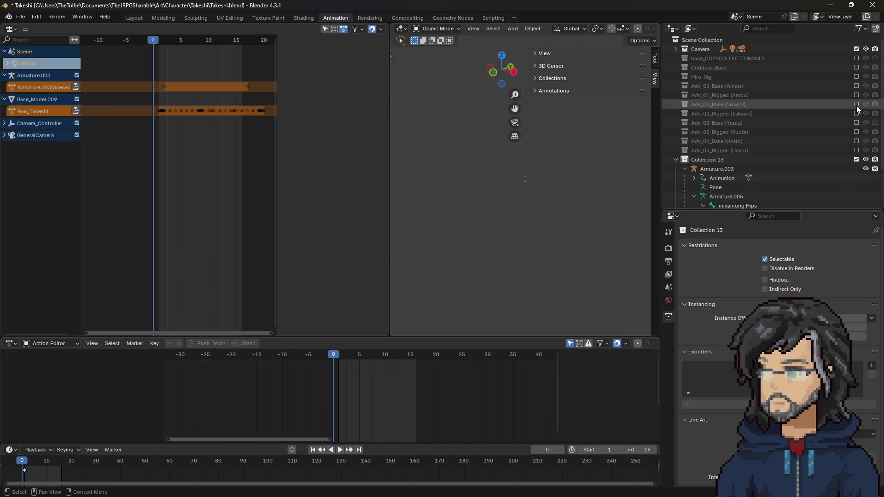
left_click(827, 121)
scroll(537, 165, "down", 3)
scroll(537, 165, "down", 4)
scroll(525, 147, "up", 2)
scroll(515, 154, "down", 2)
mouse_move(515, 153)
middle_mouse_down()
mouse_move(604, 164)
mouse_move(526, 169)
mouse_move(587, 129)
middle_mouse_up()
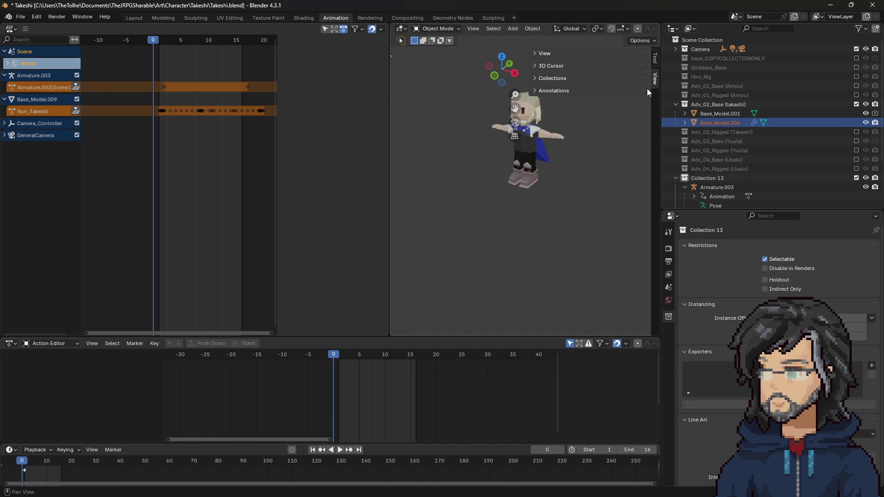
left_click(856, 104)
Re-include Adv_02_Rigged to view the rigged character and Armature.003's keys, then exclude it again
left_click(699, 114)
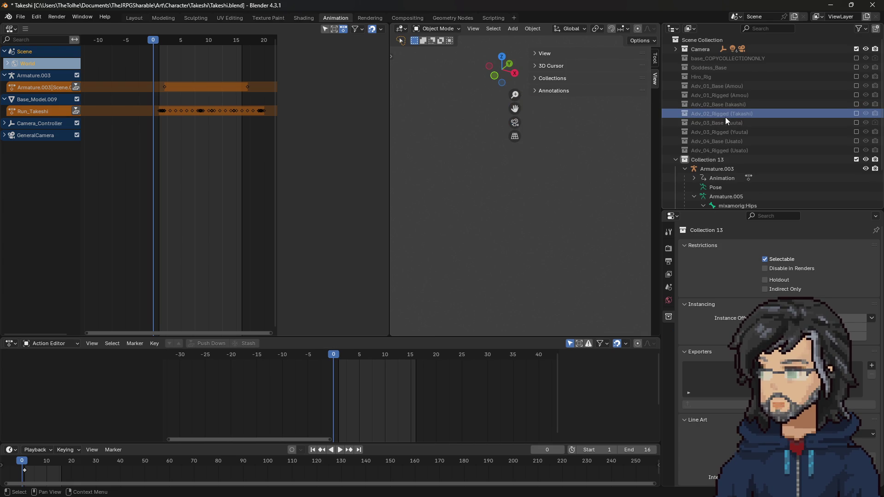
scroll(725, 117, "down", 2)
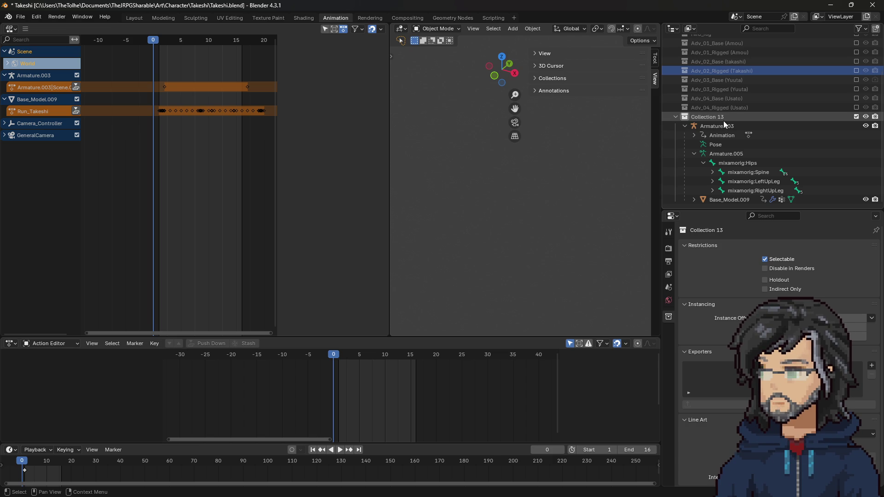
scroll(738, 153, "up", 2)
left_click(856, 114)
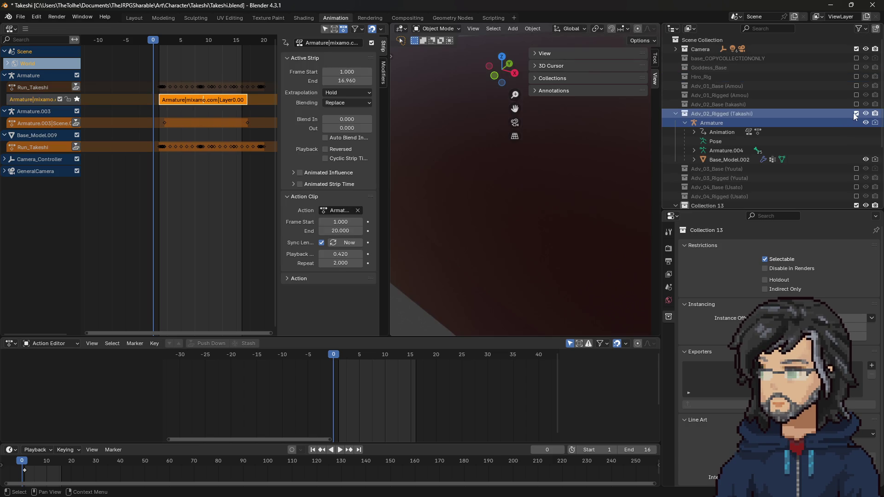
scroll(514, 200, "down", 6)
mouse_move(515, 200)
middle_mouse_down()
mouse_move(561, 172)
mouse_move(443, 190)
mouse_move(556, 175)
middle_mouse_up()
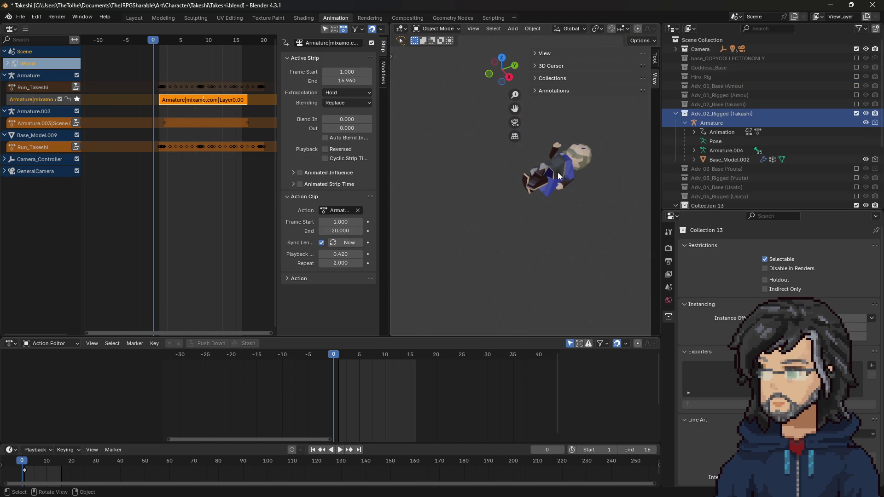
scroll(736, 153, "down", 5)
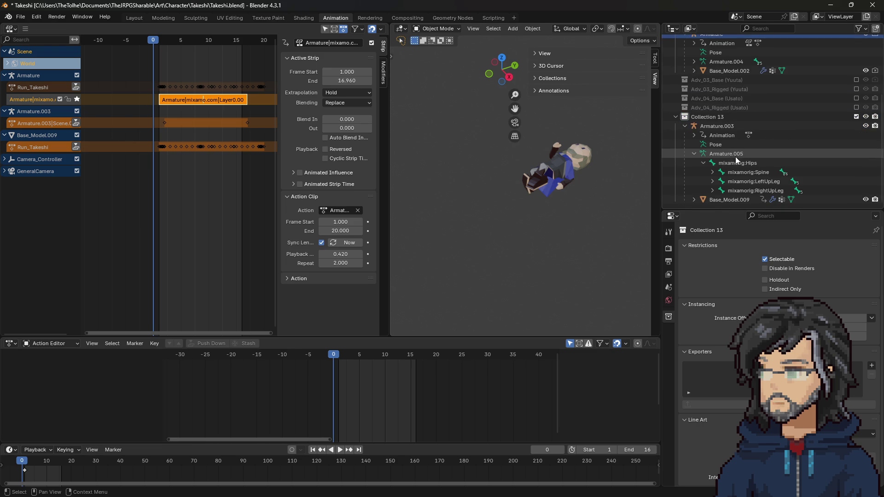
left_click(745, 127)
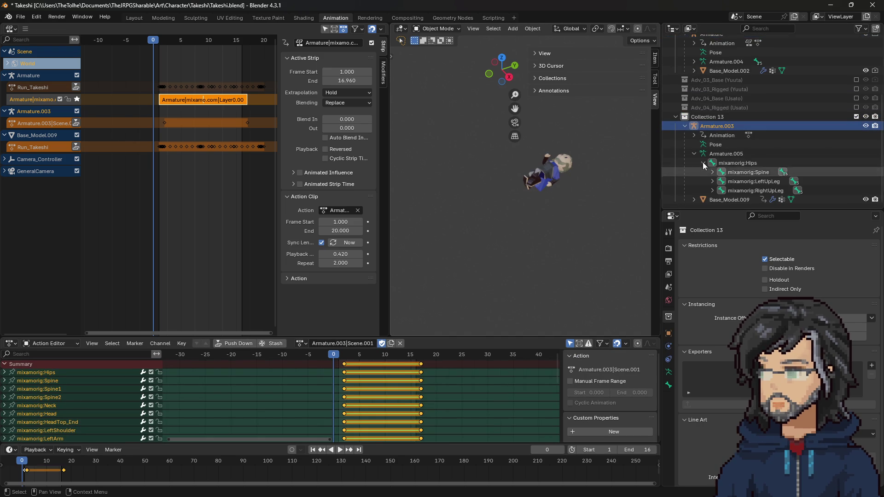
scroll(771, 137, "up", 3)
left_click(857, 98)
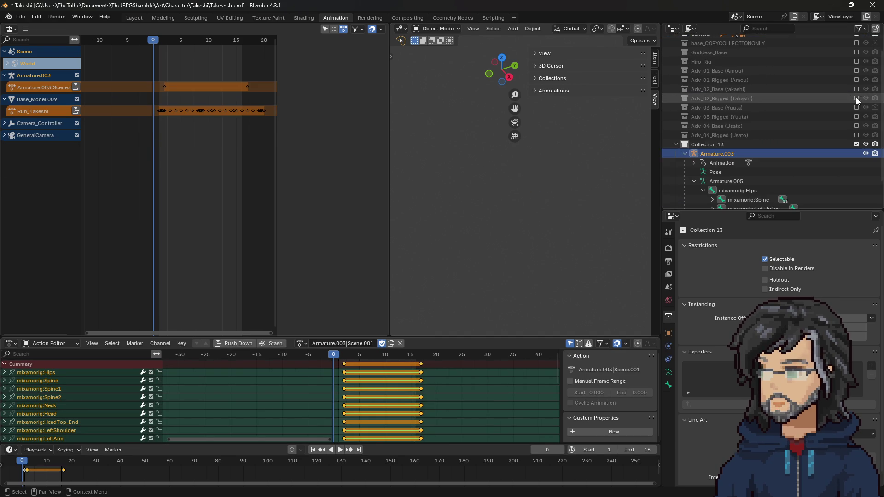
Delete Armature.003 together with its children via Delete Hierarchy
right_click(720, 154)
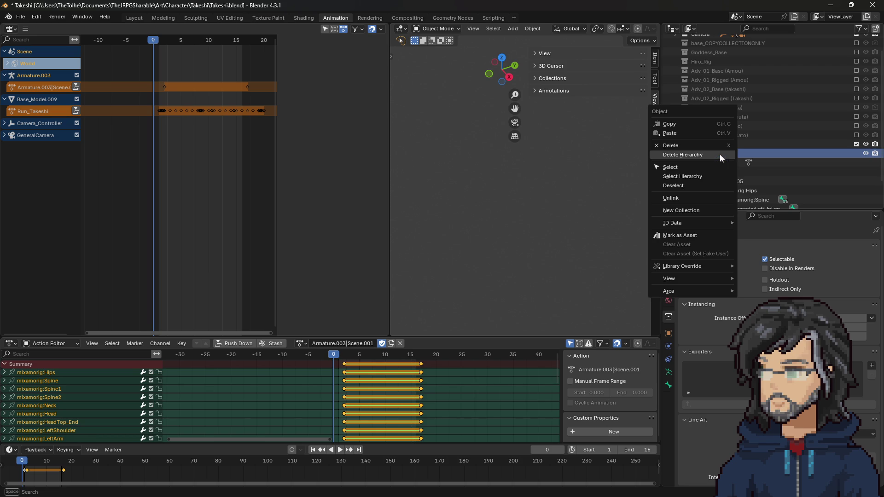
left_click(678, 154)
left_click(697, 159)
Reopen the recent Takeshi.blend without saving and dismiss the script auto-run warning
left_click(20, 16)
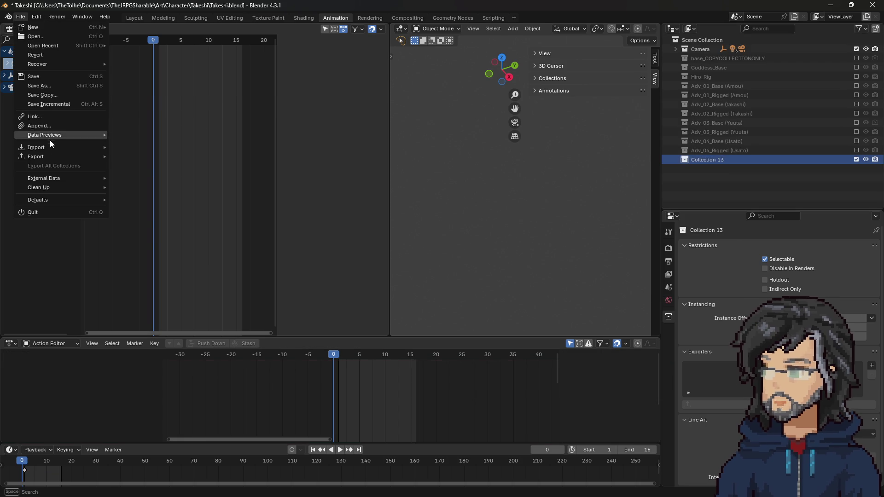
mouse_move(55, 149)
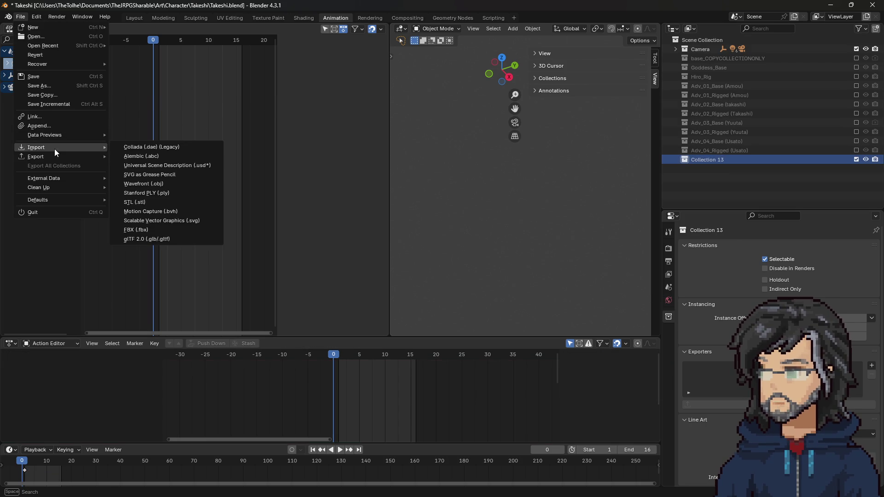
left_click(20, 16)
mouse_move(41, 44)
left_click(138, 45)
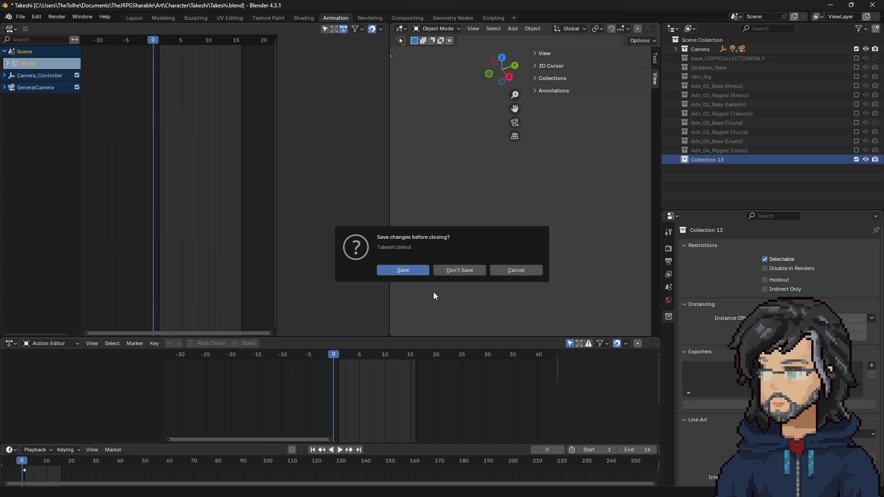
left_click(454, 271)
left_click(515, 280)
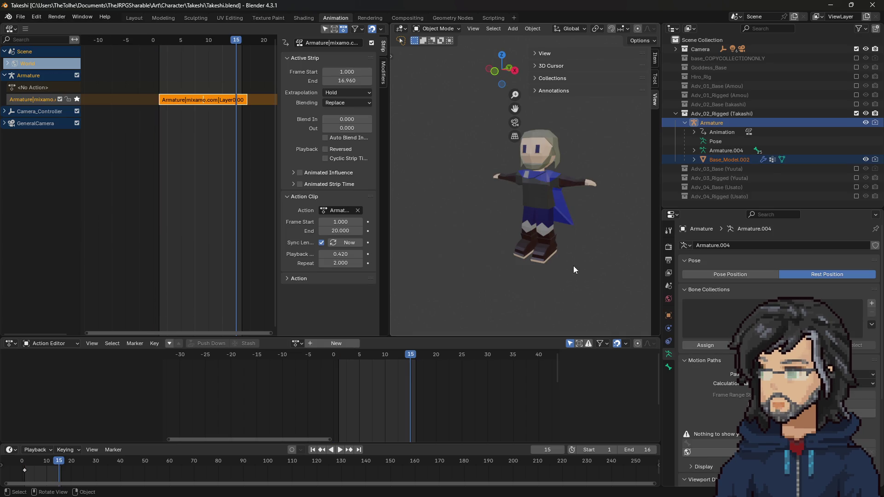
Switch the rig to Pose Position and assign the Dizzy action to its armature
left_click(746, 274)
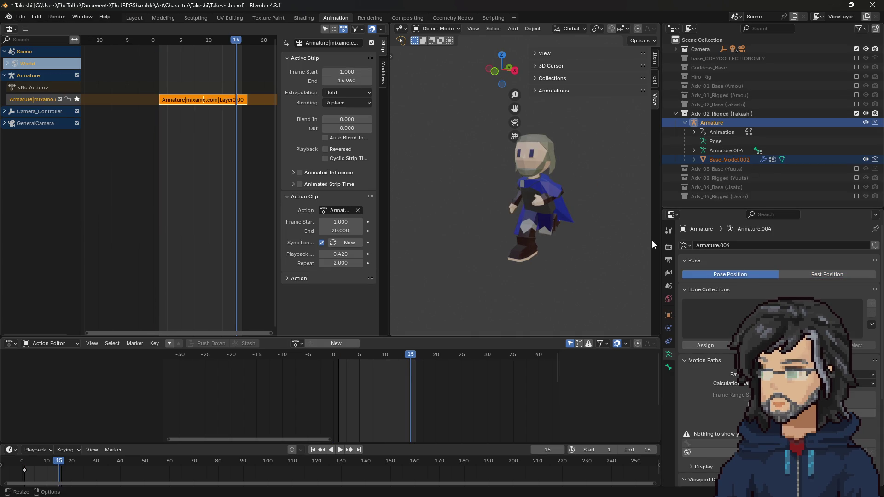
key("space")
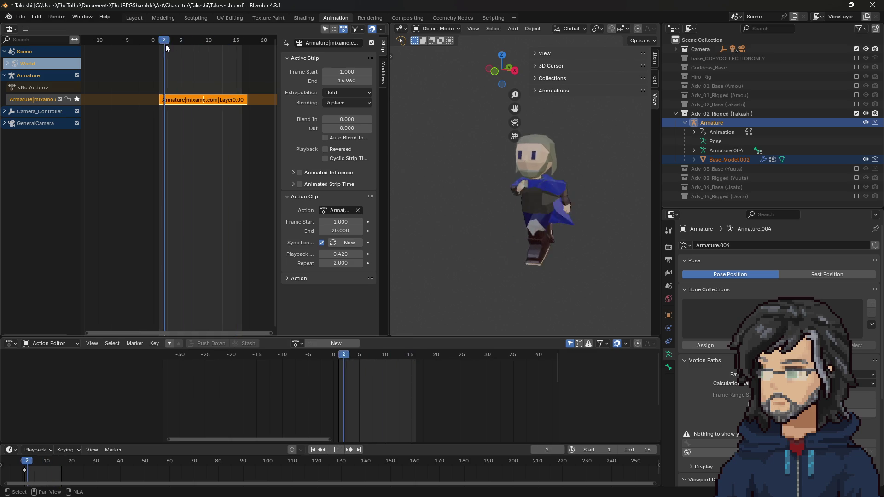
left_click(300, 343)
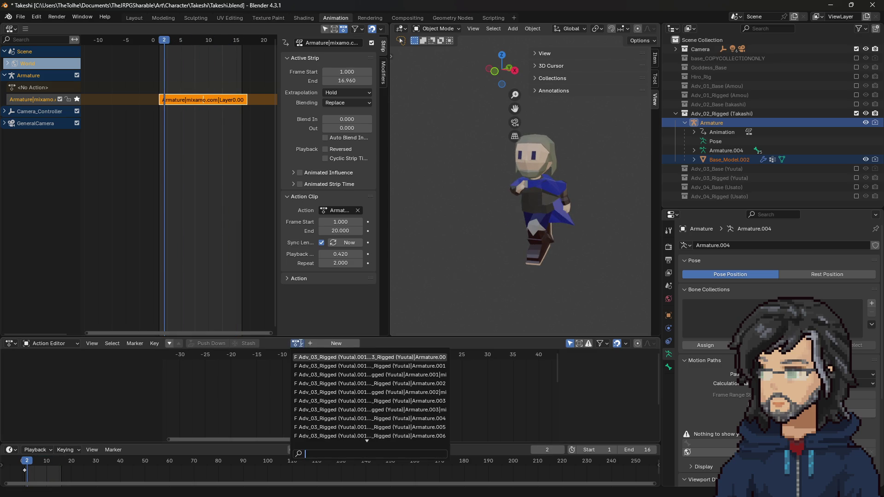
scroll(353, 408, "up", 15)
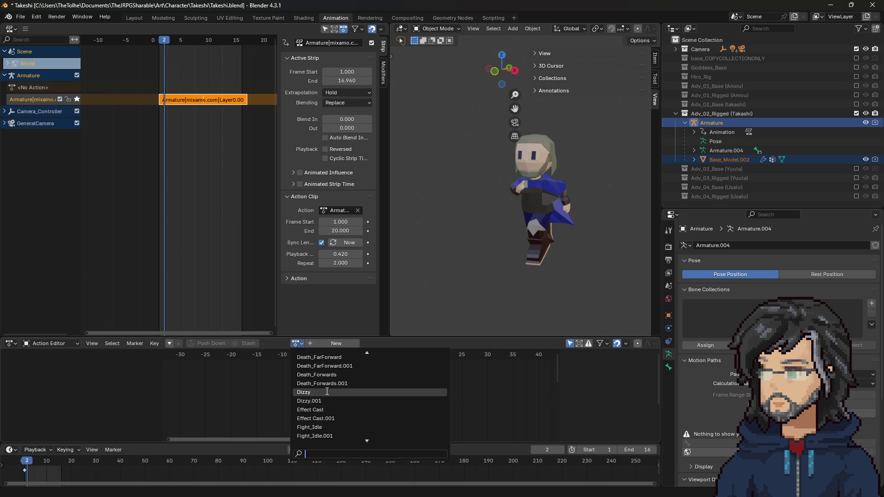
left_click(327, 392)
Scrub the Dizzy animation, unsolo the mixamo NLA track, and play it back
mouse_move(338, 356)
left_mouse_down()
mouse_move(437, 355)
mouse_move(369, 355)
left_mouse_up()
left_click(77, 99)
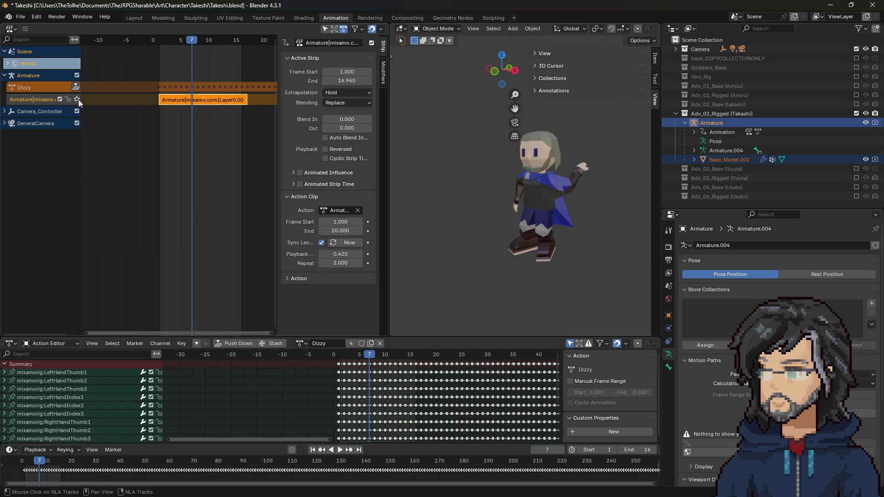
key("space")
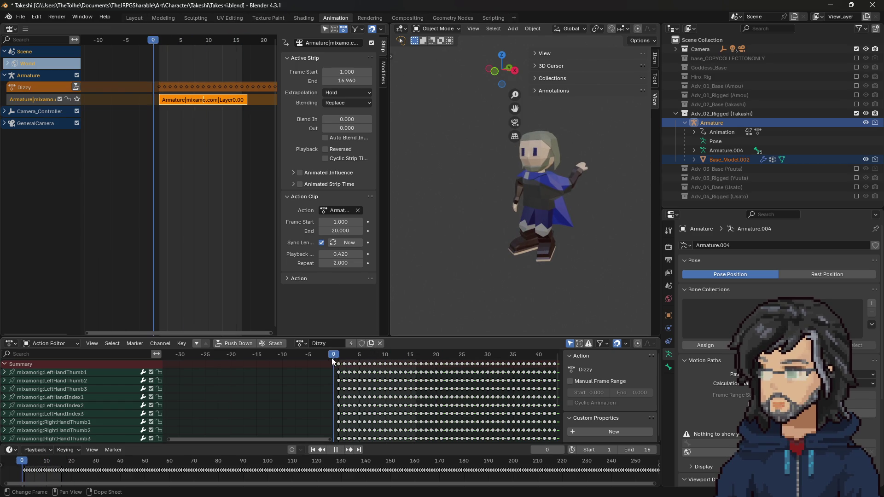
key("space")
left_click(15, 21)
Add a new empty Collection 13 in the Outliner
right_click(695, 202)
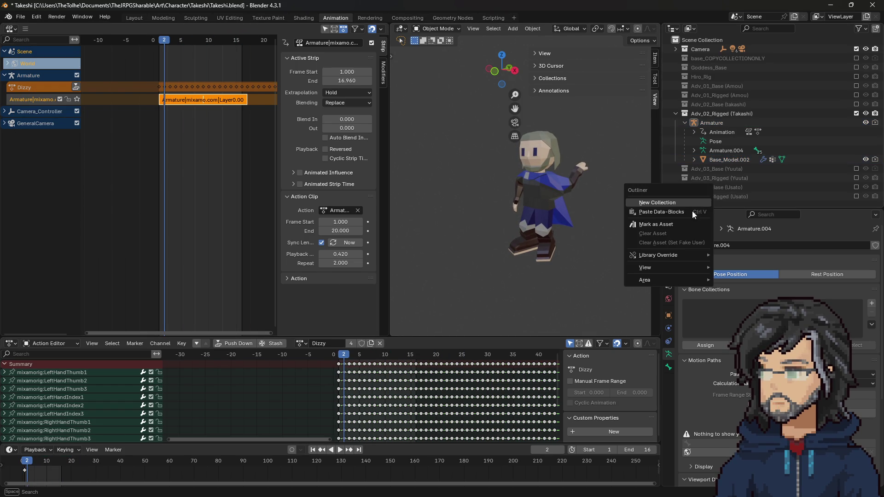
left_click(665, 204)
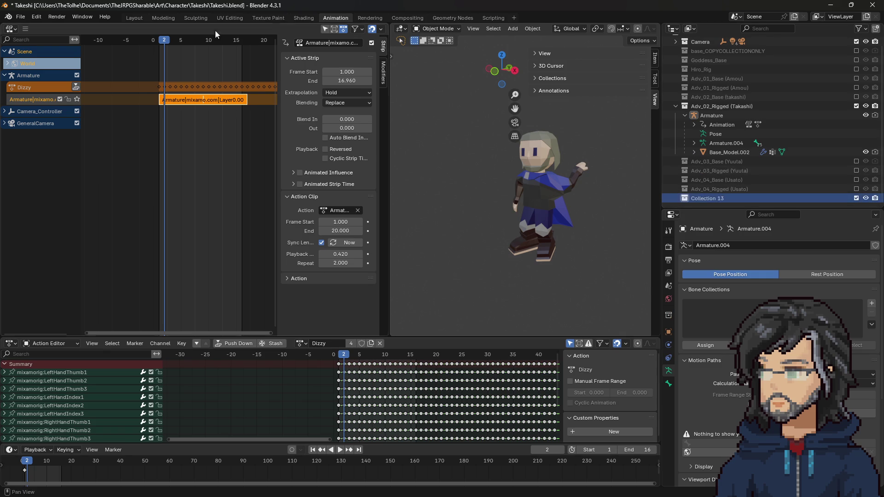
left_click(21, 17)
Import the Running.fbx animation as an FBX file
mouse_move(58, 150)
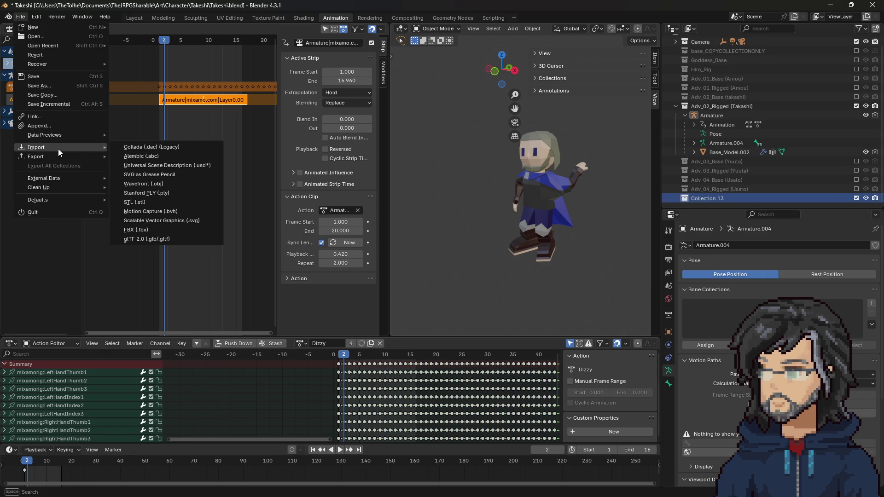
left_click(154, 229)
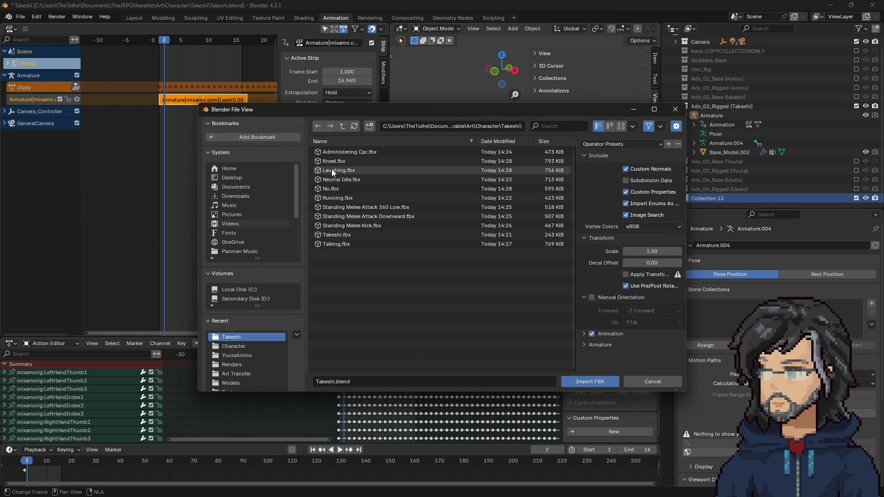
left_click(352, 197)
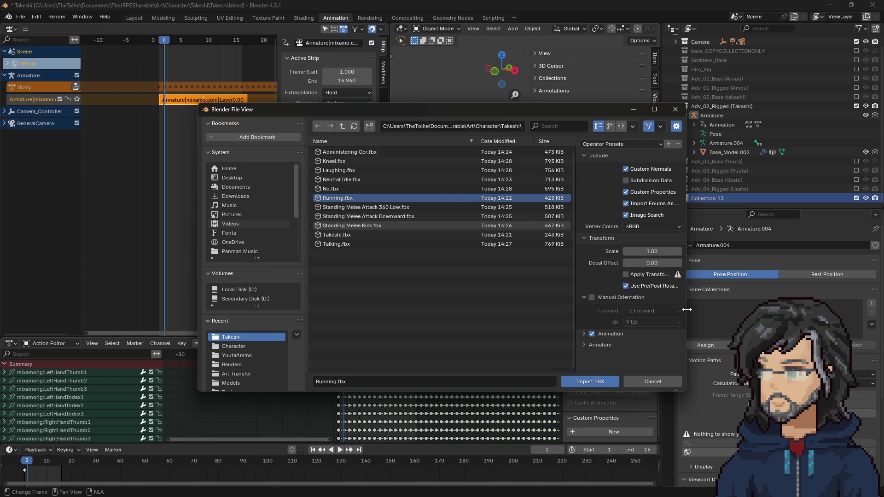
left_click(598, 384)
Preview the run, exclude Adv_02_Rigged (Takashi), and select Armature.003 in Collection 13
scroll(719, 181, "down", 1)
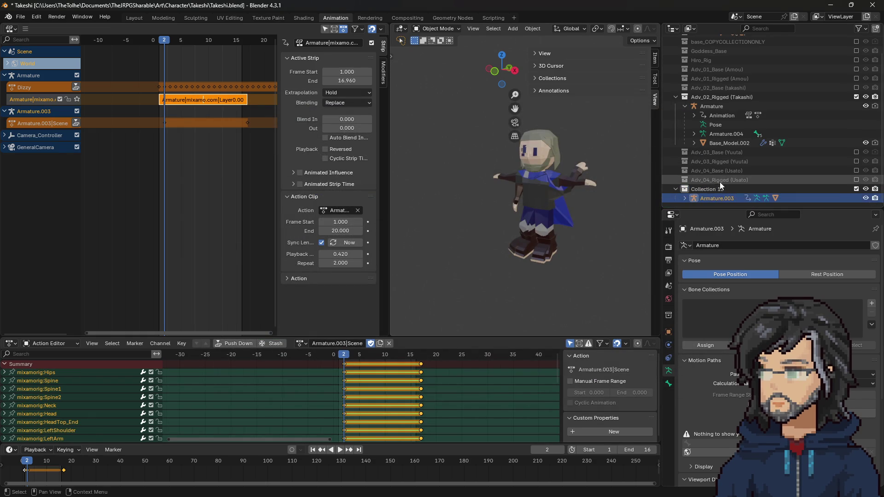
key("space")
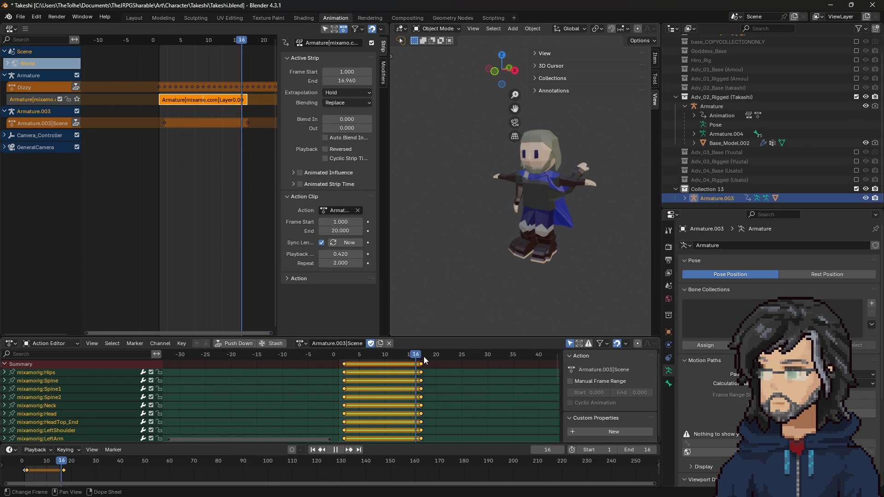
key("Escape")
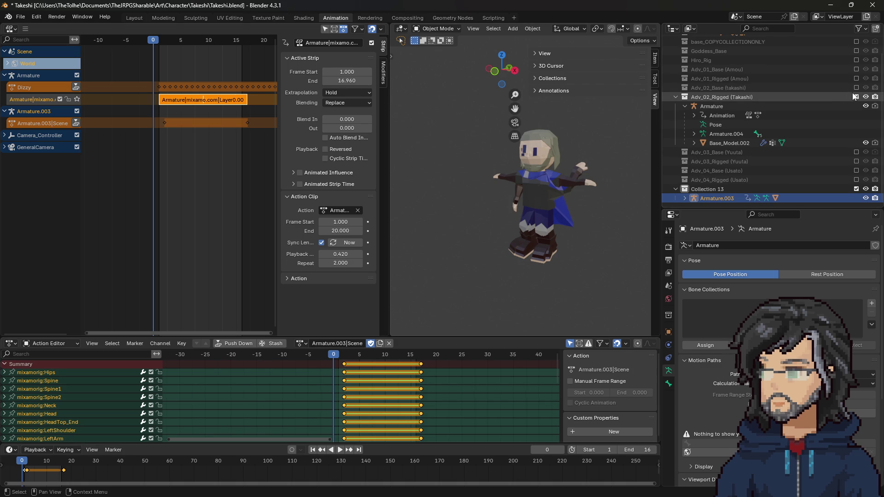
left_click(856, 96)
left_click(705, 160)
left_click(709, 169)
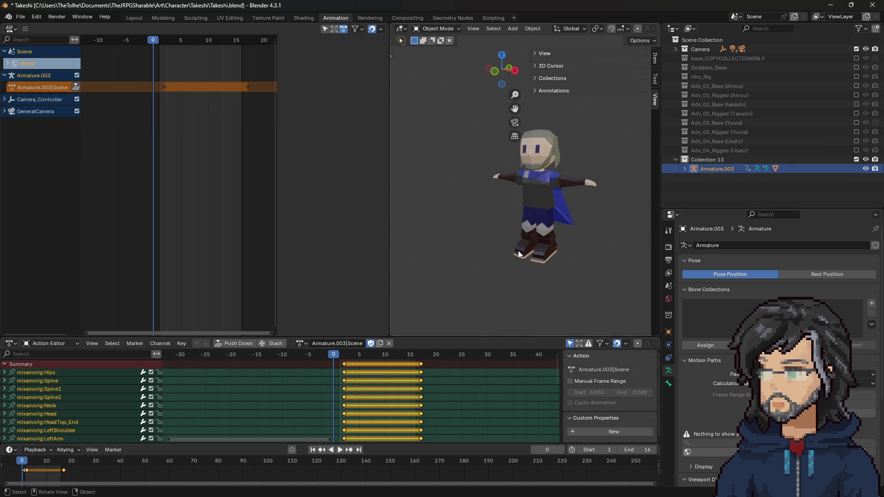
Assign the Armature.003|mixamo.com|Layer0.008 action, preview it, and rename it Run_Takeshi
left_click(303, 343)
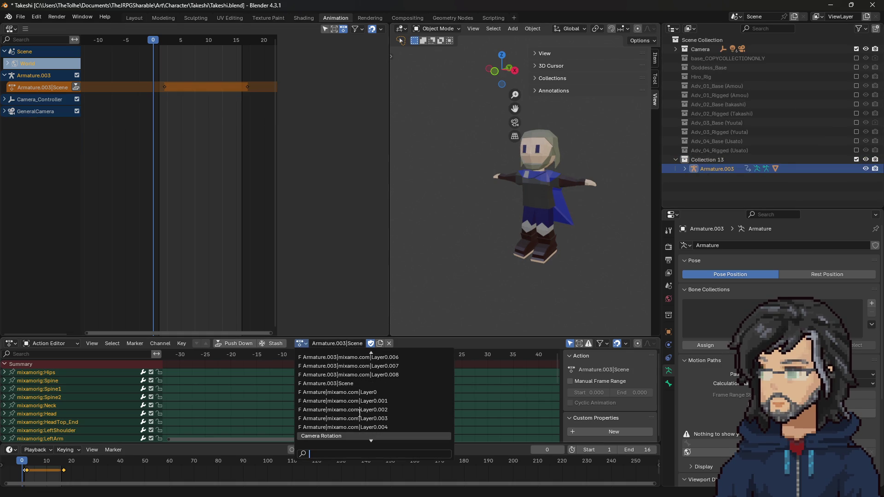
left_click(372, 378)
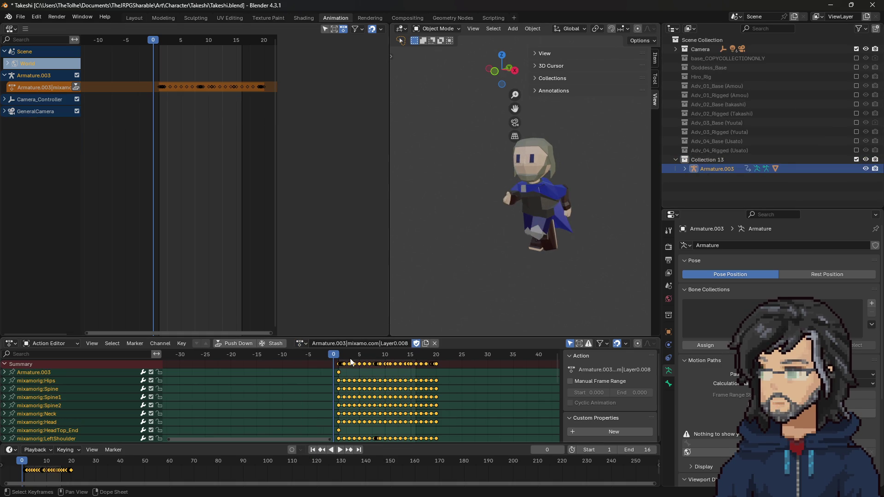
mouse_move(341, 357)
left_mouse_down()
mouse_move(448, 358)
mouse_move(338, 355)
left_mouse_up()
left_click(343, 346)
type("Run_")
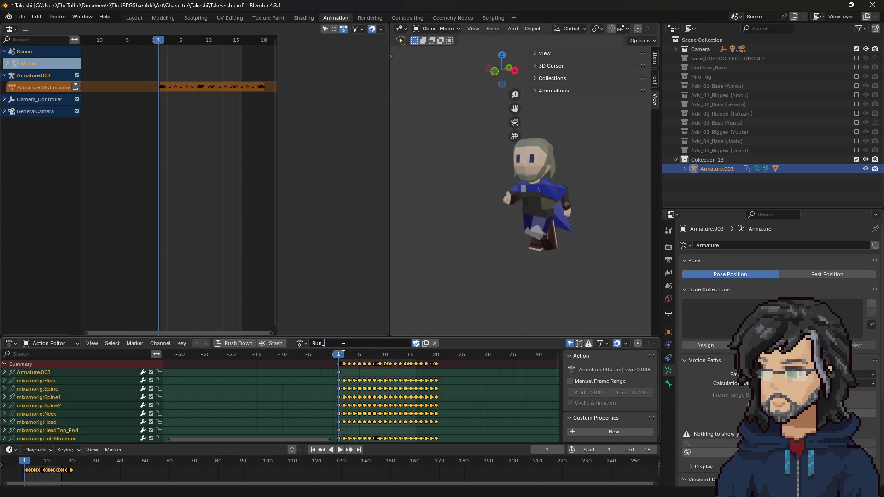
type("Takeshi")
key("Return")
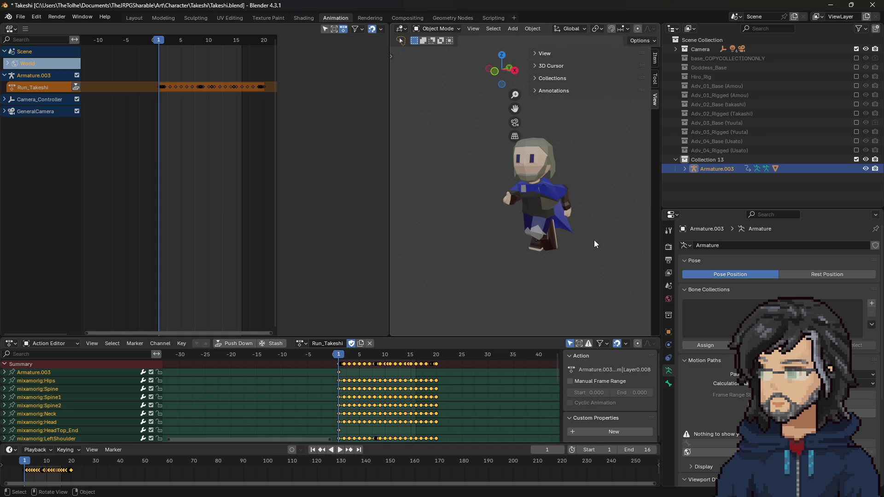
Expand Armature.003 in the Outliner to inspect its contents
left_click(686, 169)
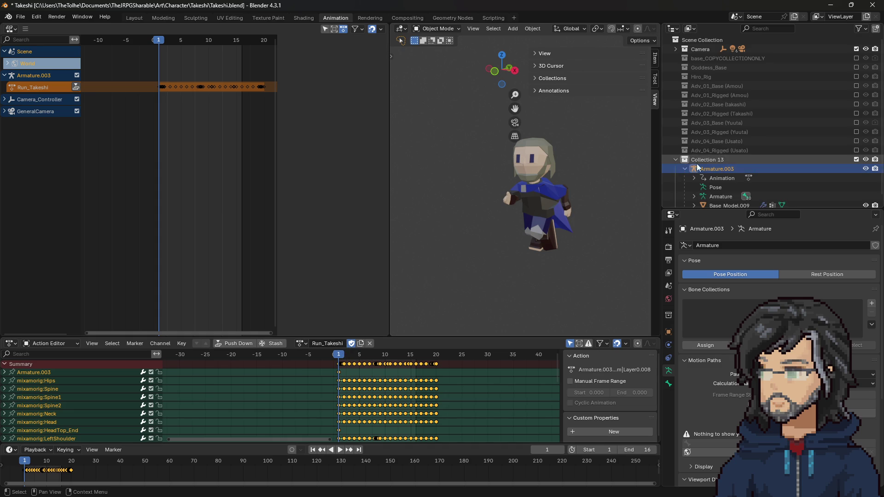
scroll(692, 168, "down", 1)
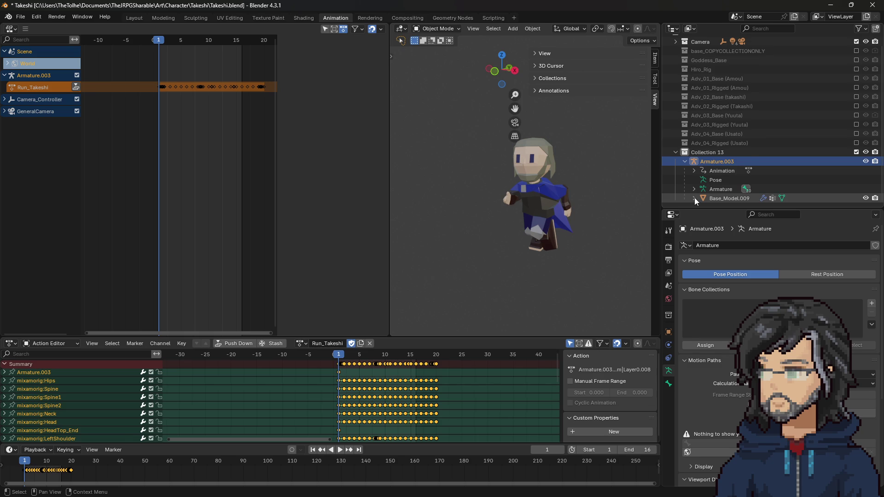
scroll(696, 202, "down", 3)
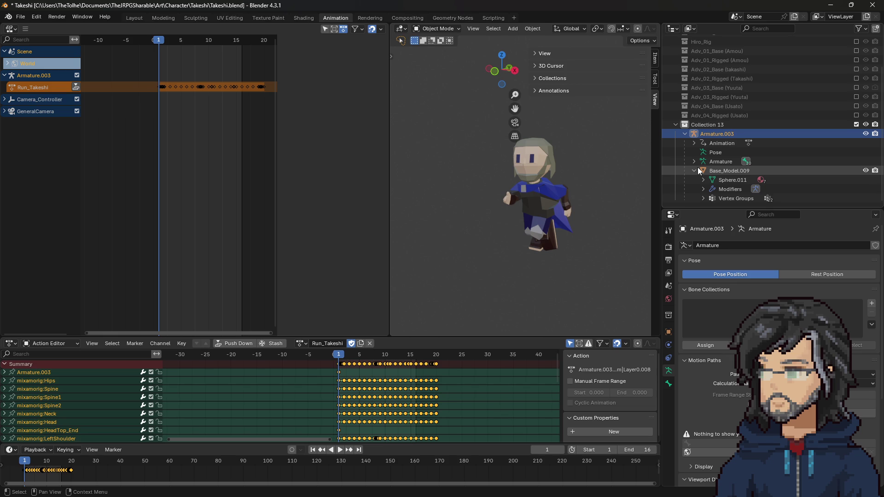
scroll(783, 122, "up", 3)
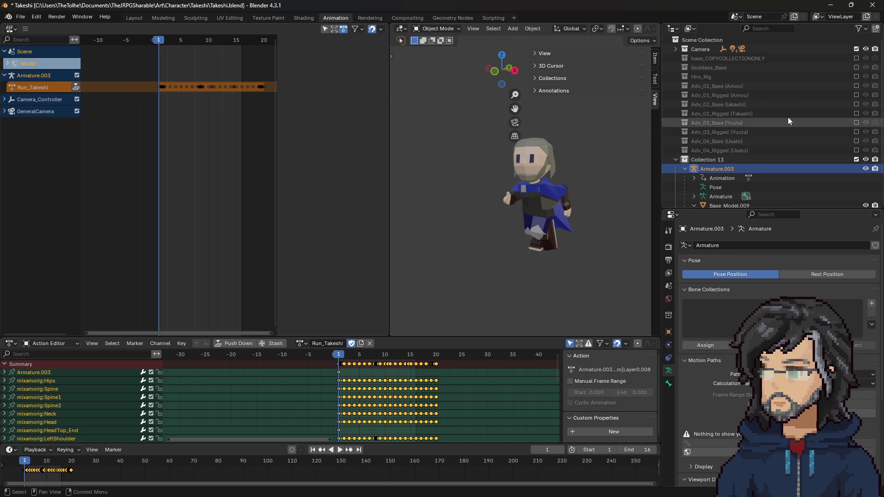
Re-include Adv_02_Rigged (Takashi), exclude Collection 13, and select Takashi's Armature
left_click(856, 114)
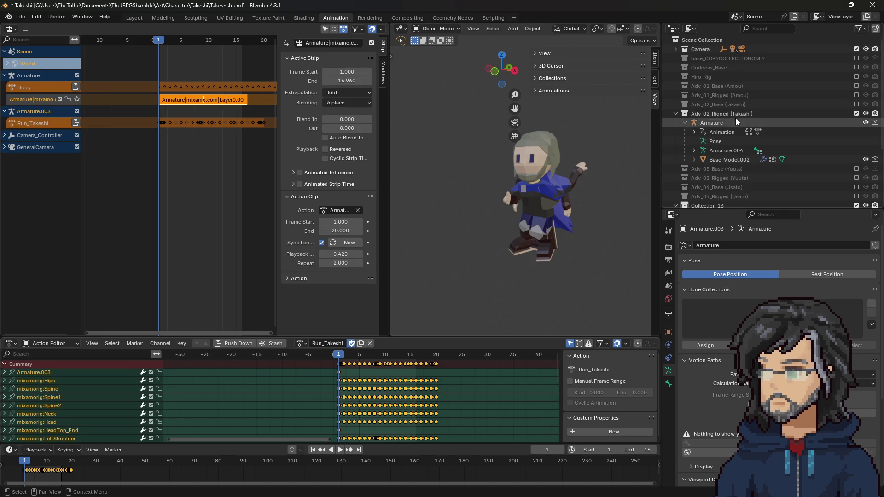
scroll(715, 137, "down", 2)
scroll(715, 138, "down", 5)
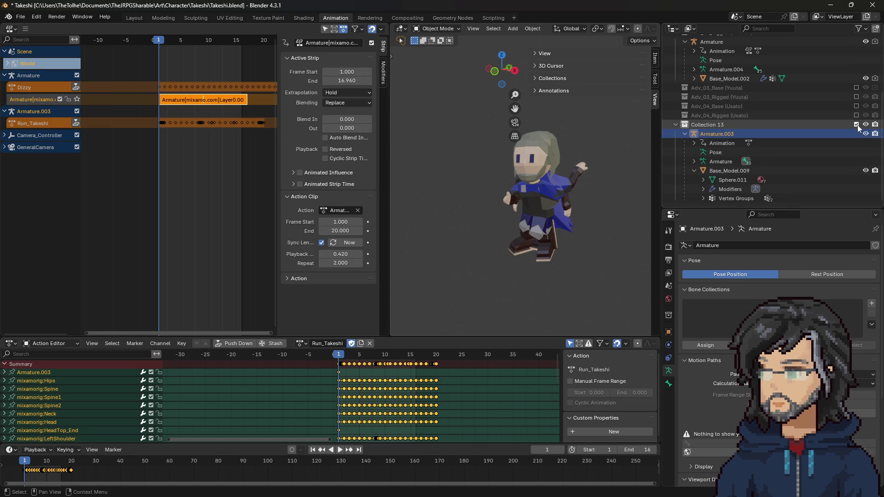
left_click(856, 130)
left_click(721, 122)
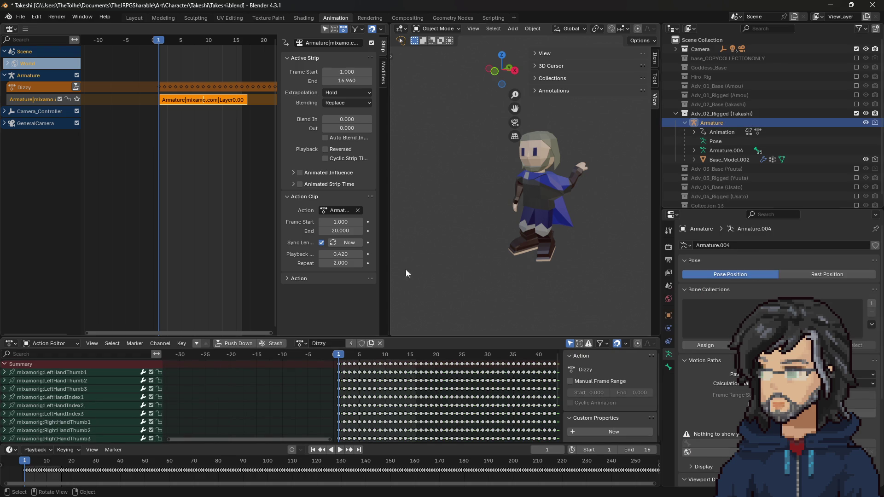
Assign Run_Takeshi to the Armature, preview the run, and push it down to an NLA strip
left_click(302, 344)
scroll(330, 405, "down", 5)
scroll(329, 405, "down", 10)
left_click(332, 401)
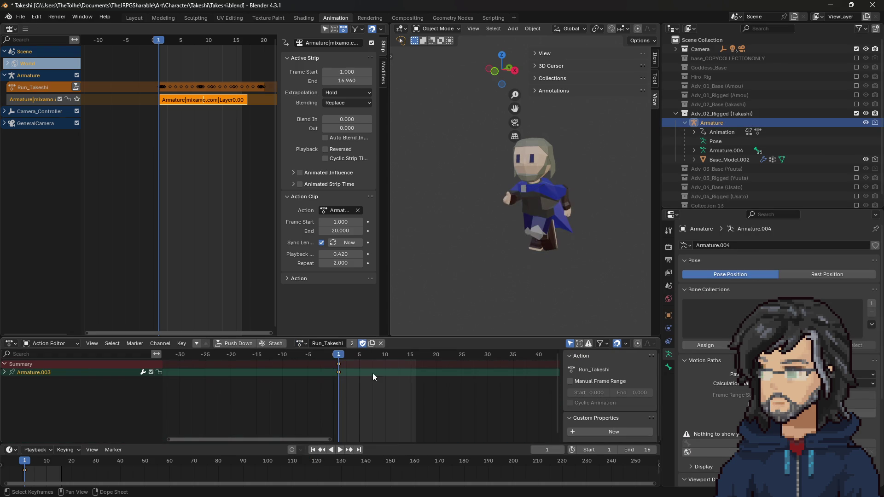
left_click(339, 364)
key("space")
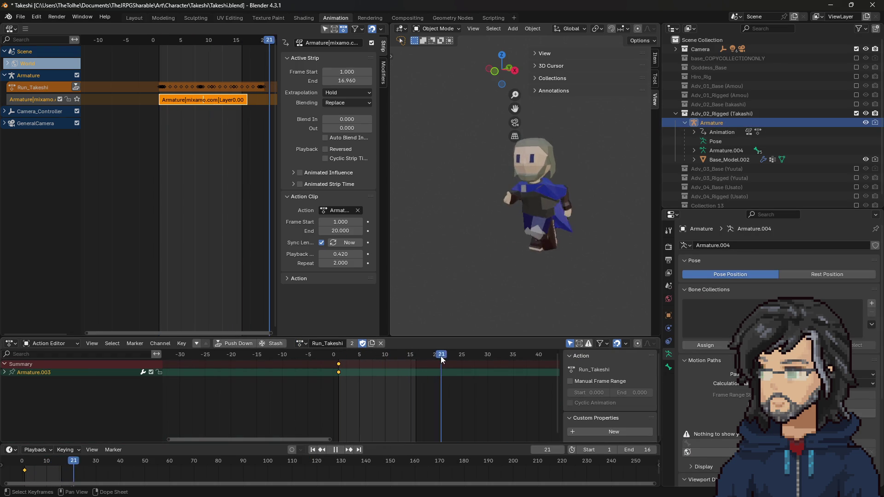
mouse_move(363, 353)
left_mouse_down()
mouse_move(336, 355)
mouse_move(465, 364)
mouse_move(340, 362)
left_mouse_up()
key("space")
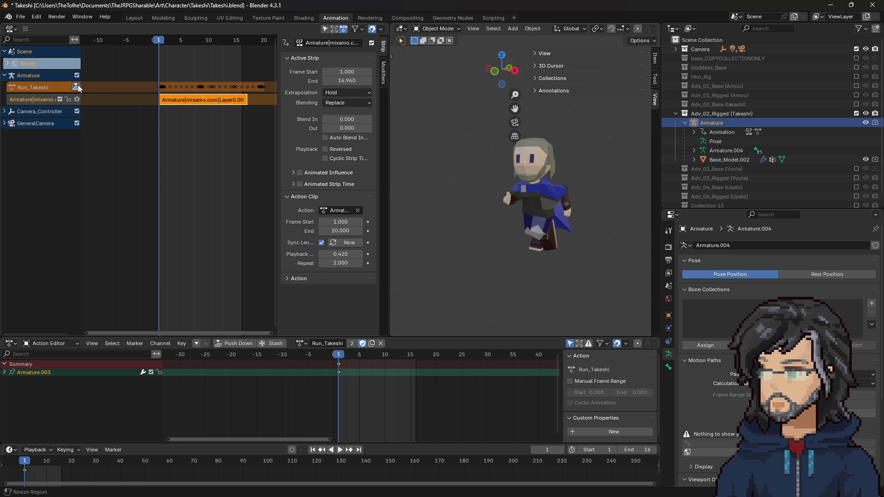
left_click(75, 87)
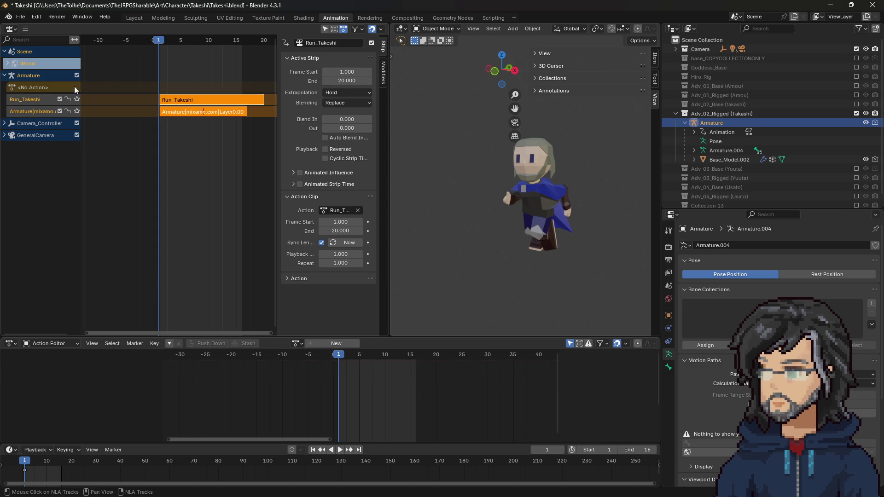
Delete the leftover mixamo NLA track
left_click(45, 113)
right_click(28, 111)
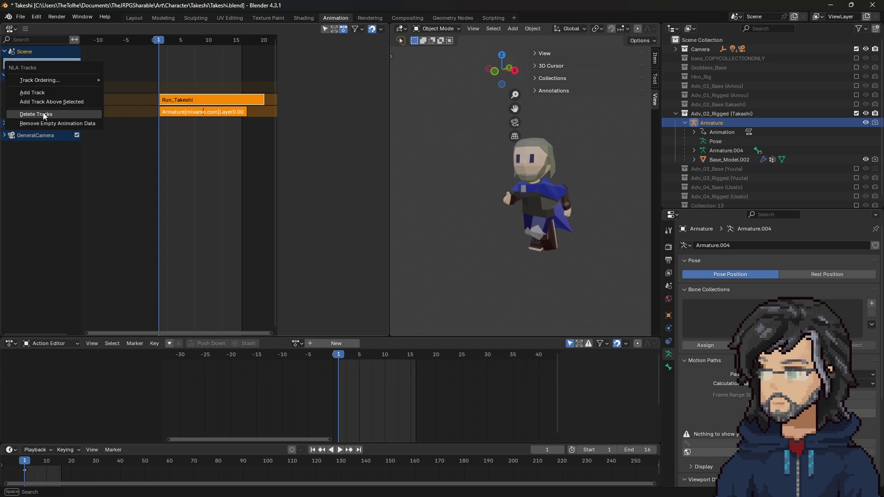
key("Escape")
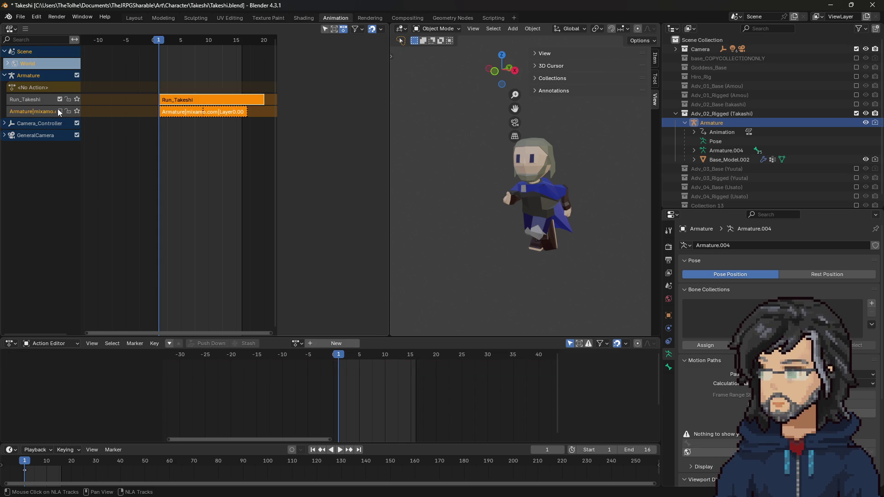
right_click(42, 113)
left_click(45, 112)
Set the Run_Takeshi strip's Repeat to 2 and scrub through it
left_click(44, 101)
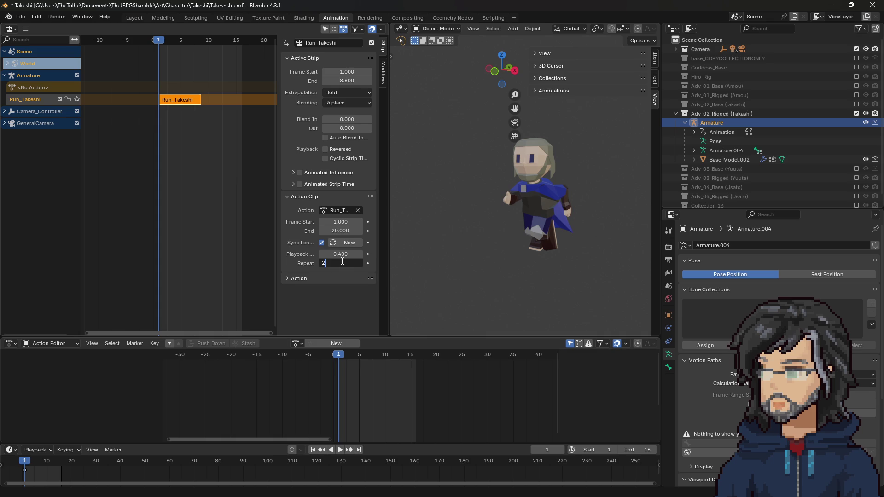
key("Return")
mouse_move(158, 43)
left_mouse_down()
mouse_move(242, 56)
mouse_move(159, 62)
mouse_move(241, 66)
mouse_move(165, 66)
mouse_move(192, 66)
left_mouse_up()
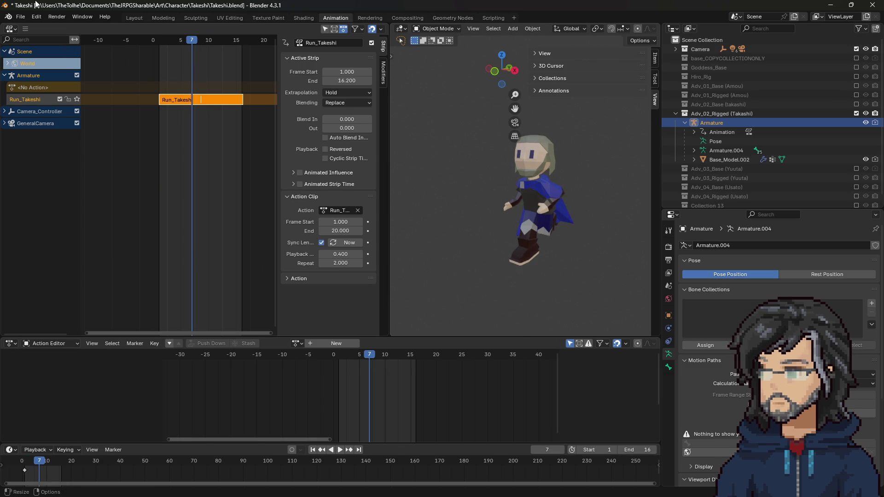
Render the run animation and close the render result window
left_click(56, 16)
left_click(78, 37)
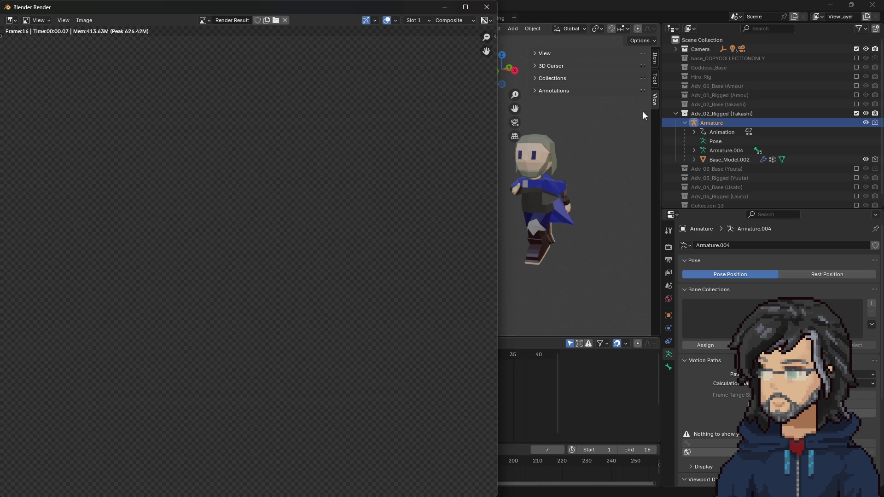
key("Escape")
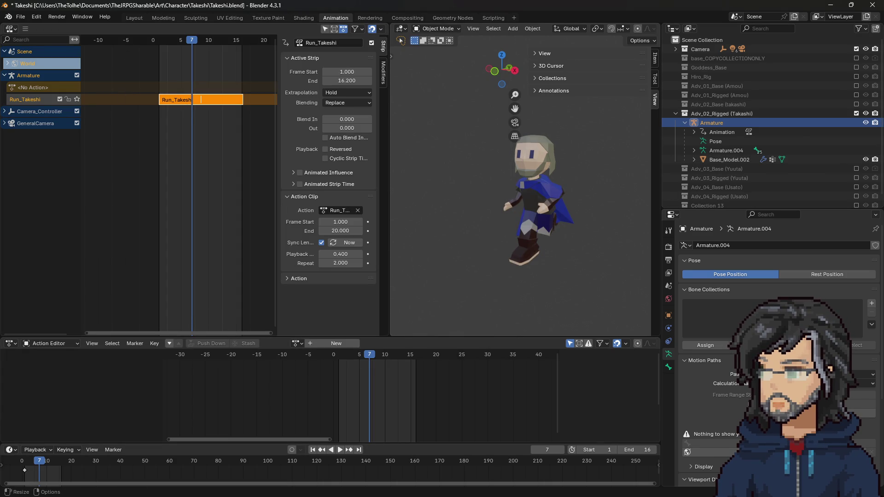
key("F11")
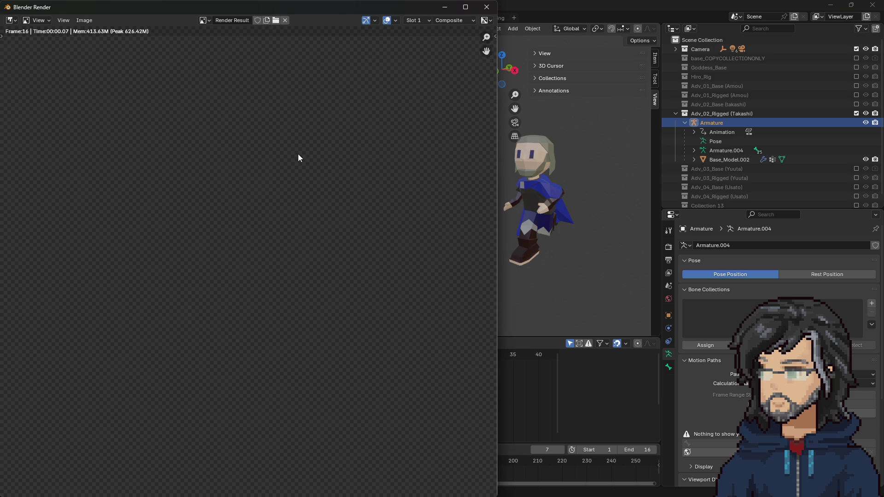
left_click(487, 7)
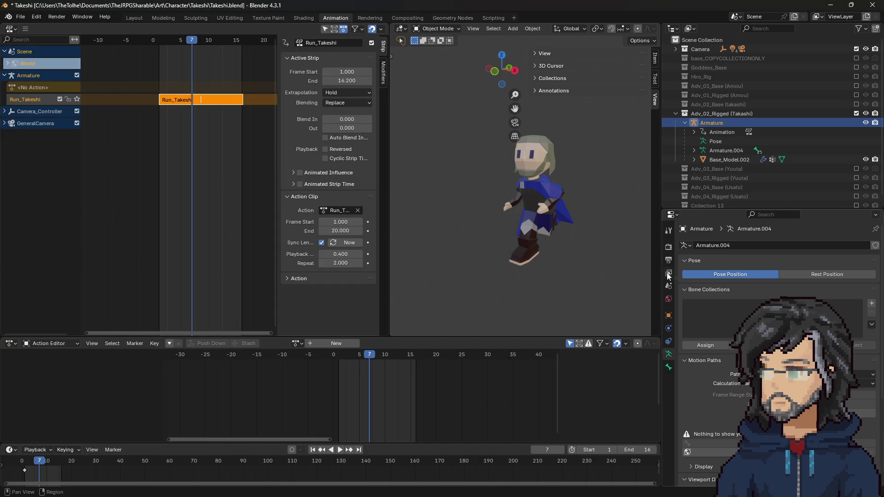
Review the output path and file format in Output Properties, then show the Scripting workspace
left_click(671, 261)
left_click(669, 251)
left_click(670, 261)
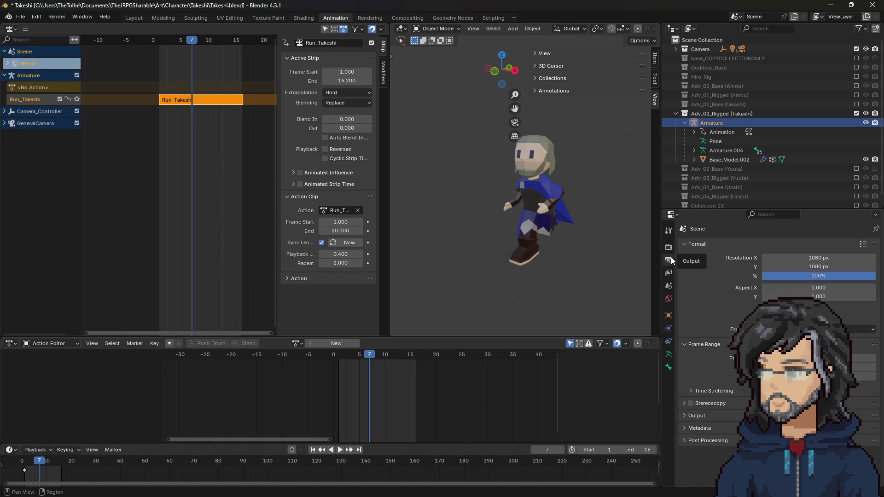
left_click(696, 416)
scroll(704, 405, "down", 4)
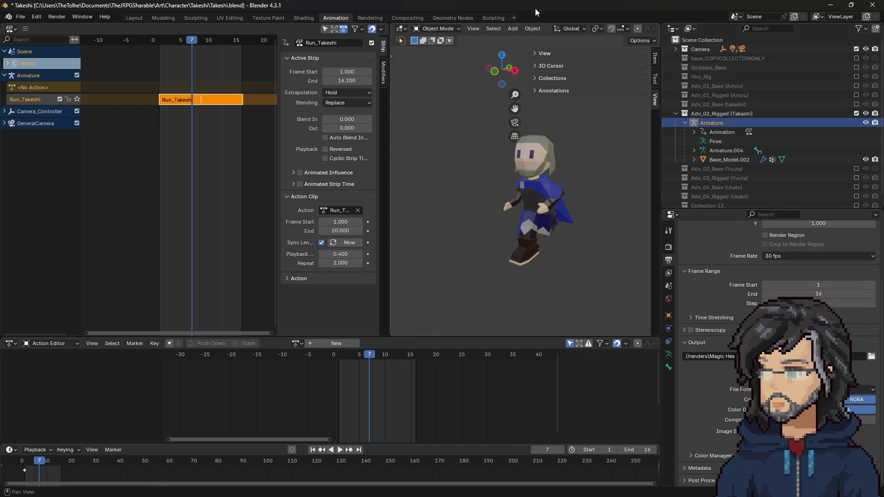
left_click(491, 18)
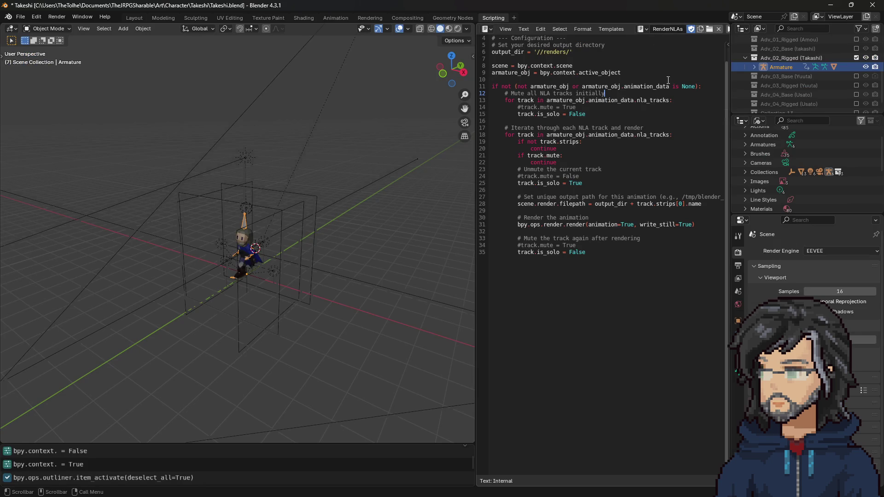
Open Run_Takeshi0001.png from the renders folder in Aseprite
left_click_drag(477, 134, 443, 135)
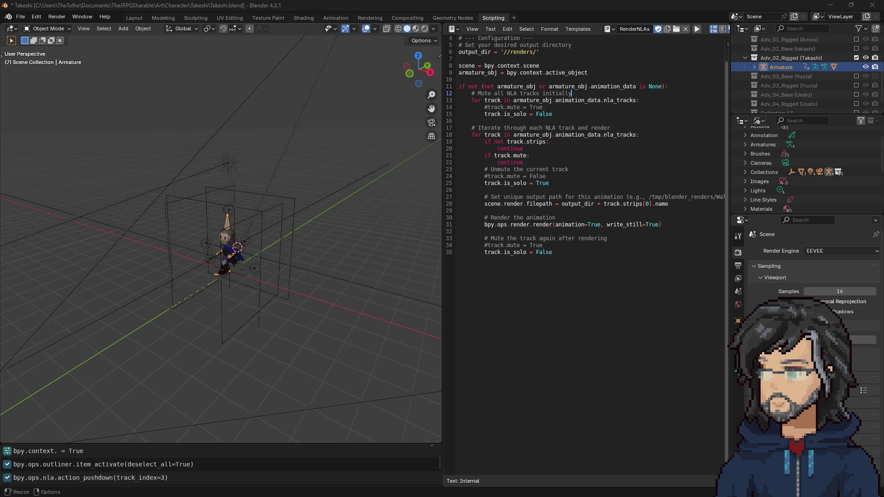
key("t")
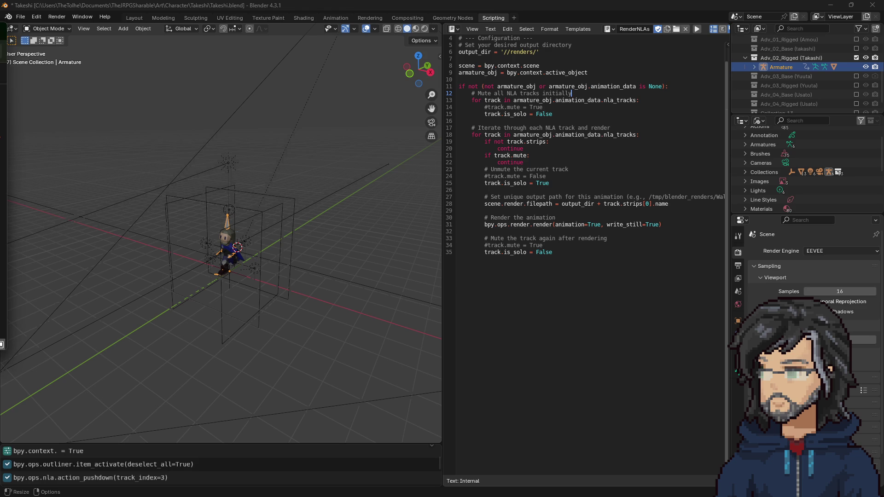
key("alt+Tab")
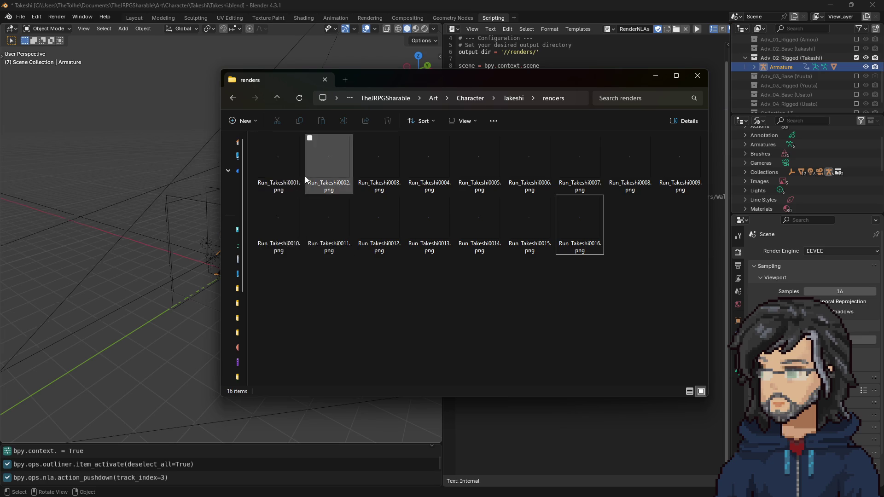
left_click(283, 158)
key("Return")
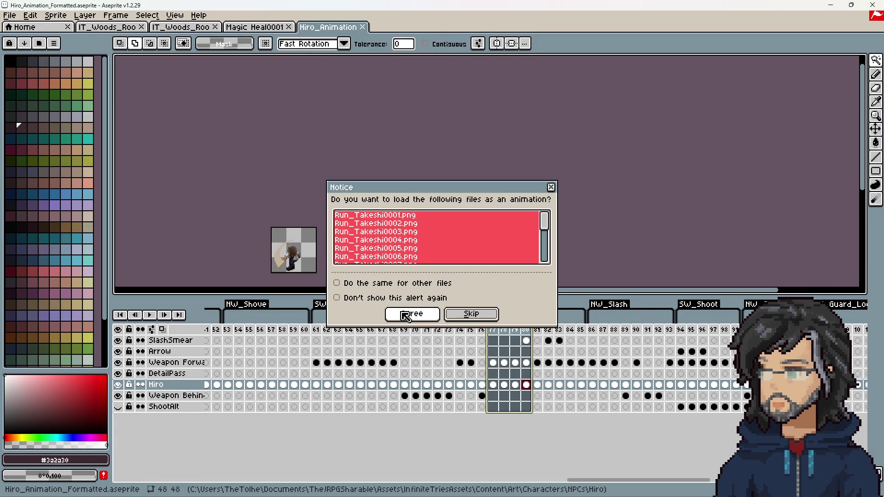
Load the 16 Run_Takeshi frames as an animation, scrub through them, and minimise Aseprite
left_click(406, 314)
scroll(513, 197, "up", 4)
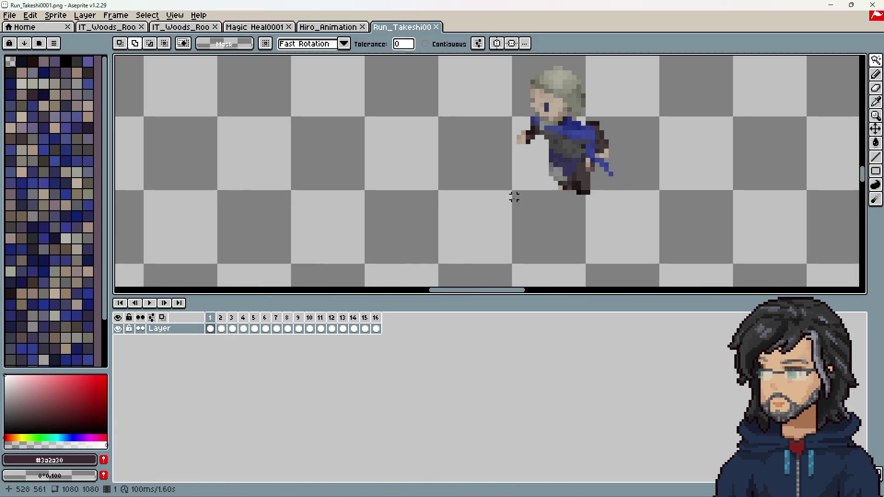
left_click(214, 325)
left_click_drag(214, 325, 379, 328)
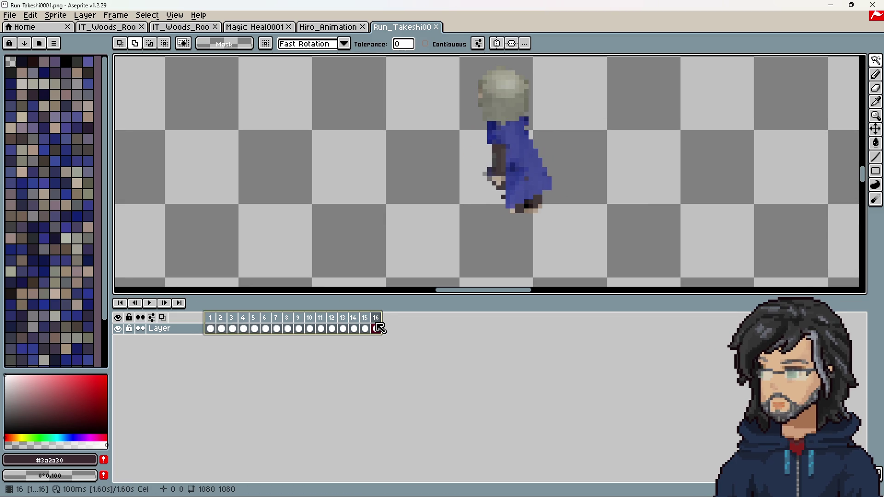
left_click(830, 5)
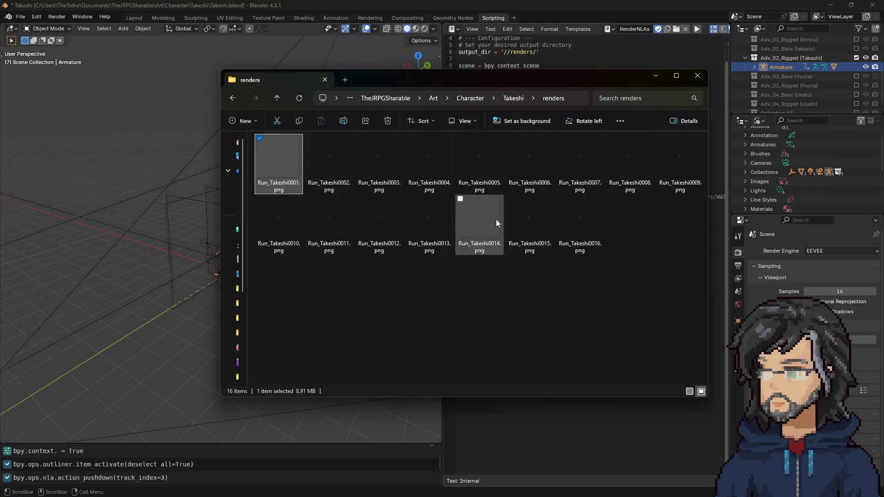
Return to Blender and switch to the Animation workspace
left_click(135, 8)
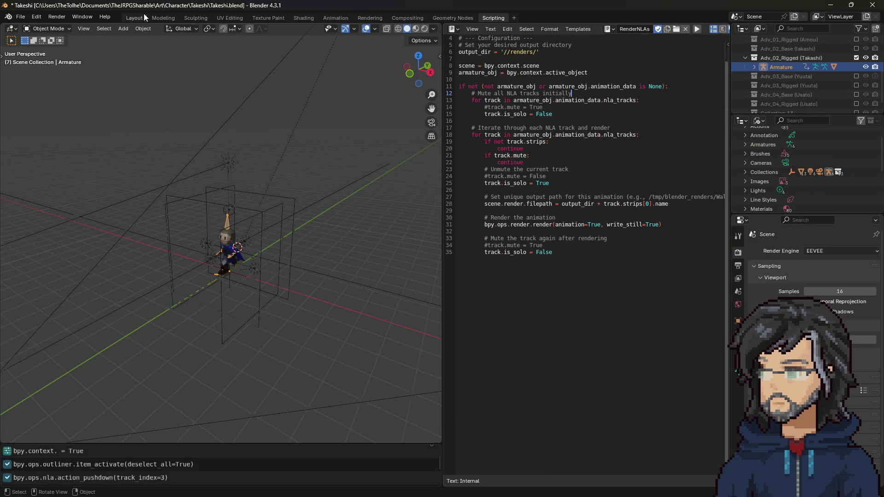
left_click(134, 18)
left_click(374, 18)
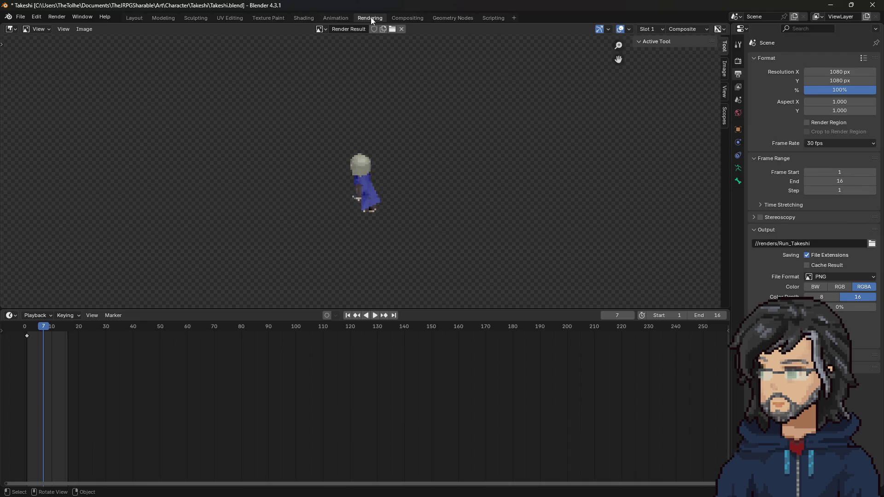
left_click(338, 18)
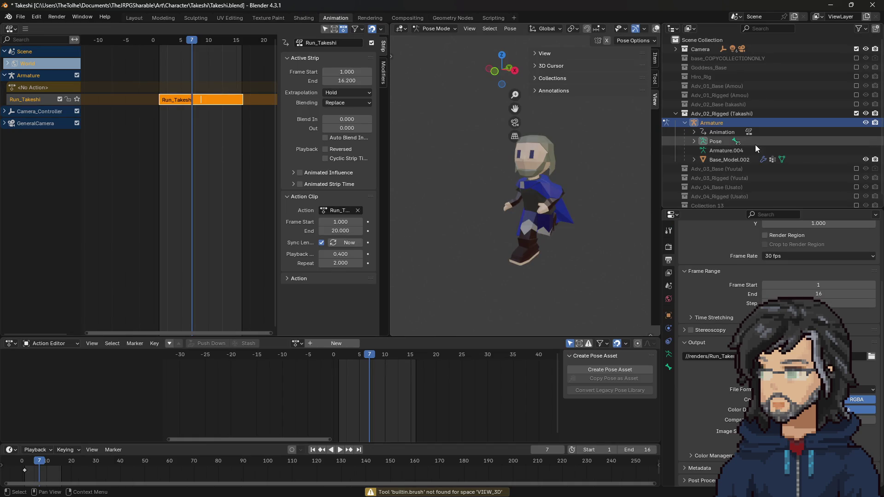
scroll(732, 171, "down", 1)
Re-enable Collection 13, delete Armature.003's hierarchy, and scrub the animation
left_click(857, 198)
scroll(737, 175, "down", 4)
left_click(716, 134)
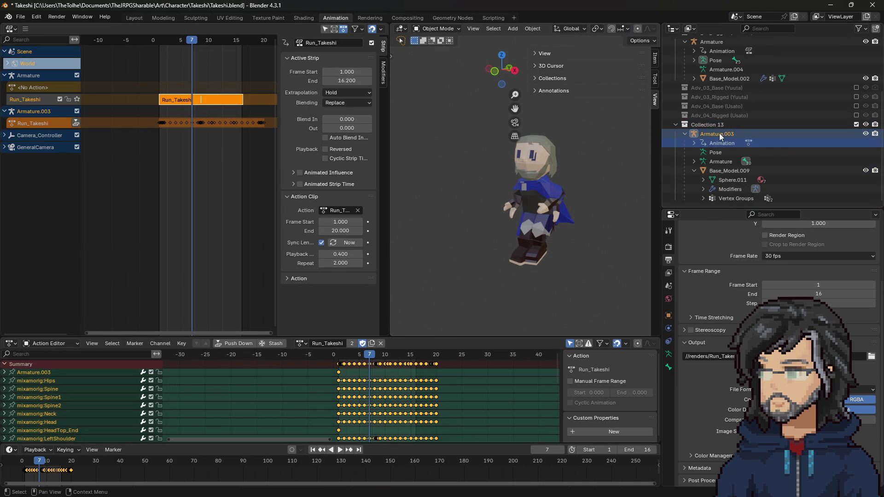
right_click(720, 134)
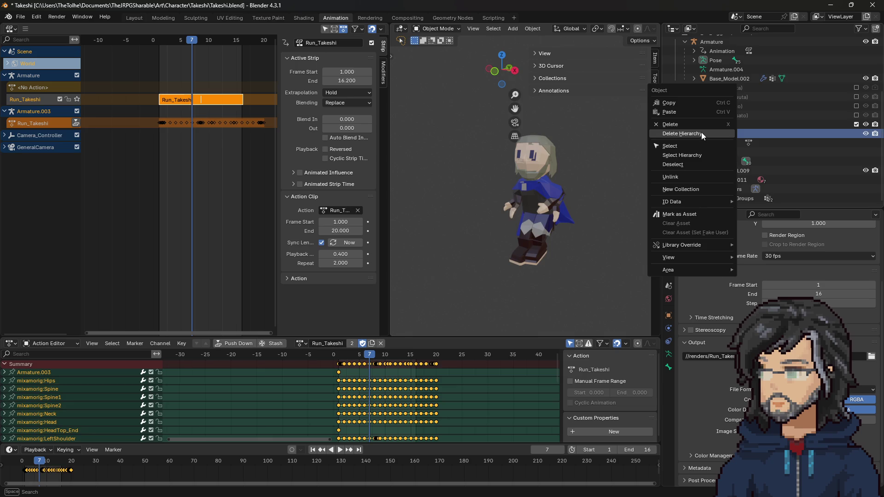
left_click(702, 132)
mouse_move(194, 43)
left_mouse_down()
mouse_move(164, 43)
mouse_move(237, 52)
left_mouse_up()
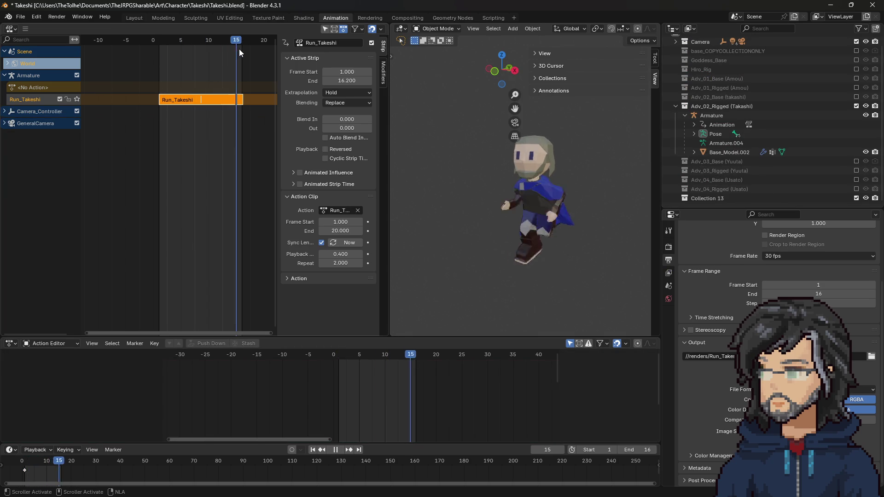
key("Escape")
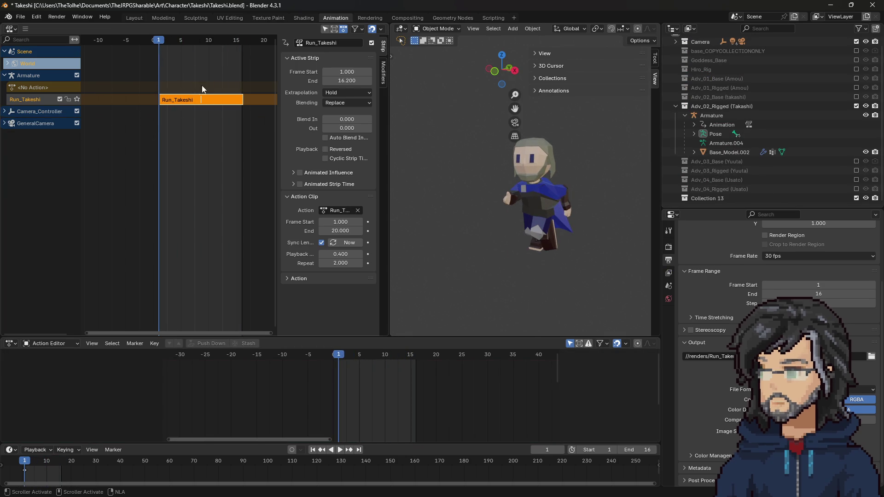
Import Neutral Idle.fbx into Collection 13
left_click(710, 197)
left_click(20, 17)
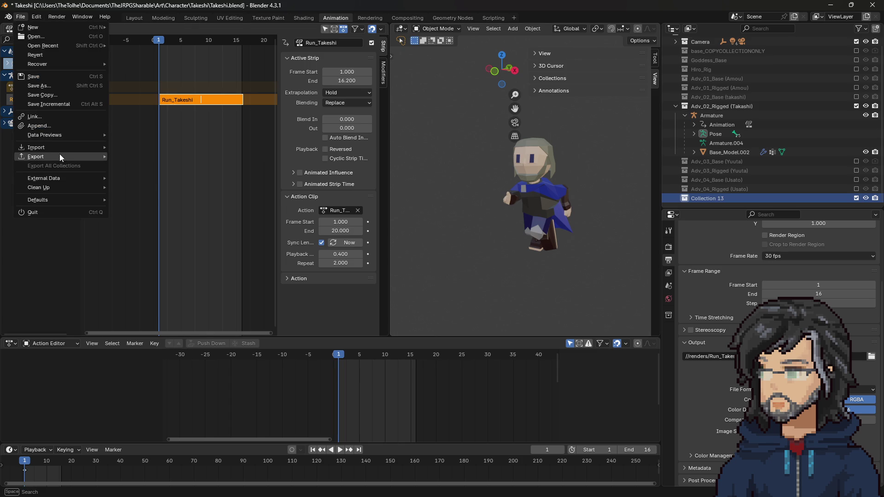
mouse_move(64, 148)
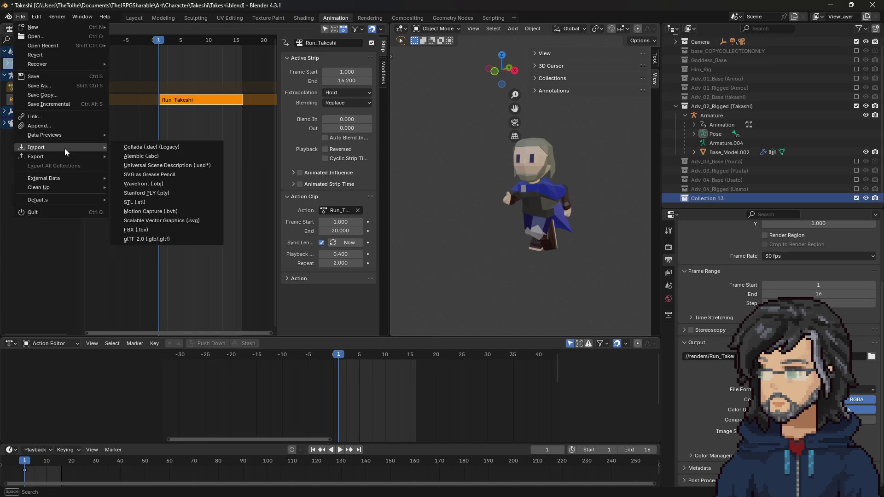
left_click(152, 229)
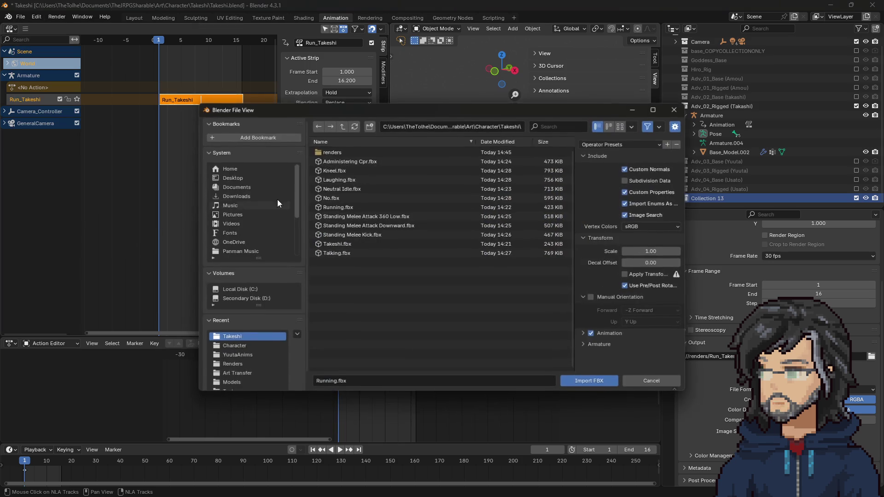
double_click(340, 189)
scroll(742, 188, "down", 1)
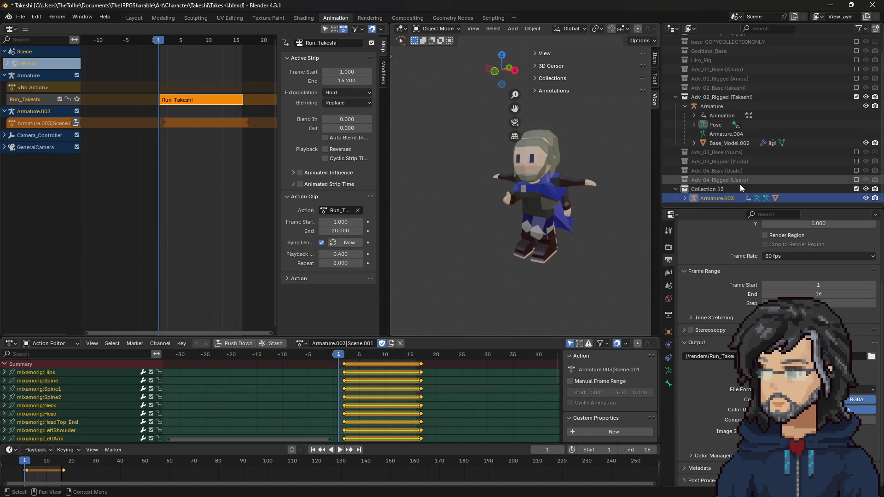
Assign the mixamo Layer0.008 action and rename it Idle_Takeshi
left_click(301, 343)
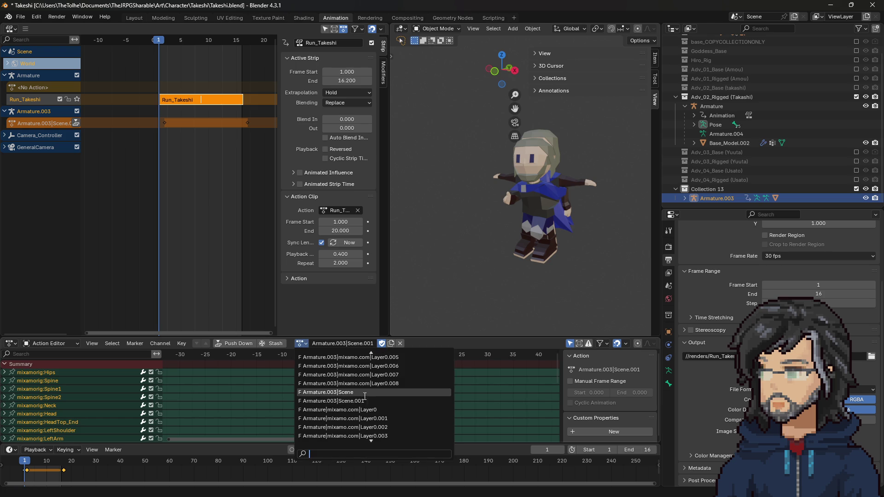
left_click(368, 384)
double_click(363, 344)
type("OI")
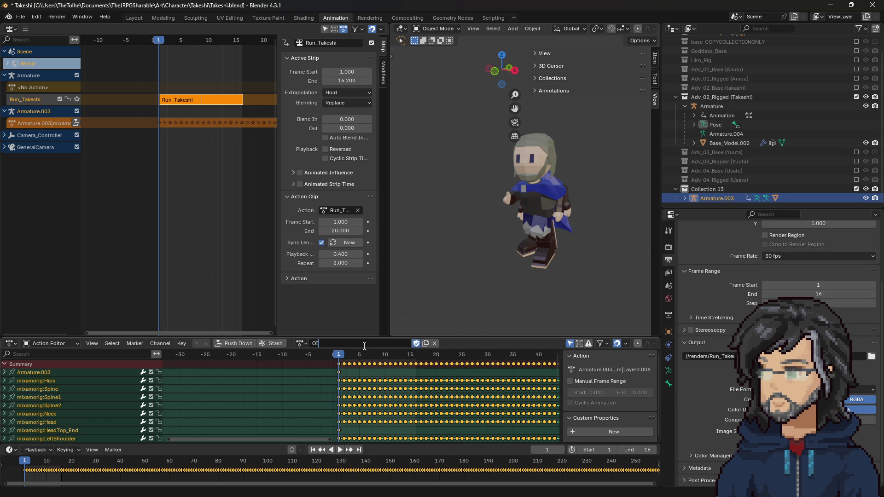
key("BackSpace")
key("BackSpace")
type("IO")
type("Talk")
key("Return")
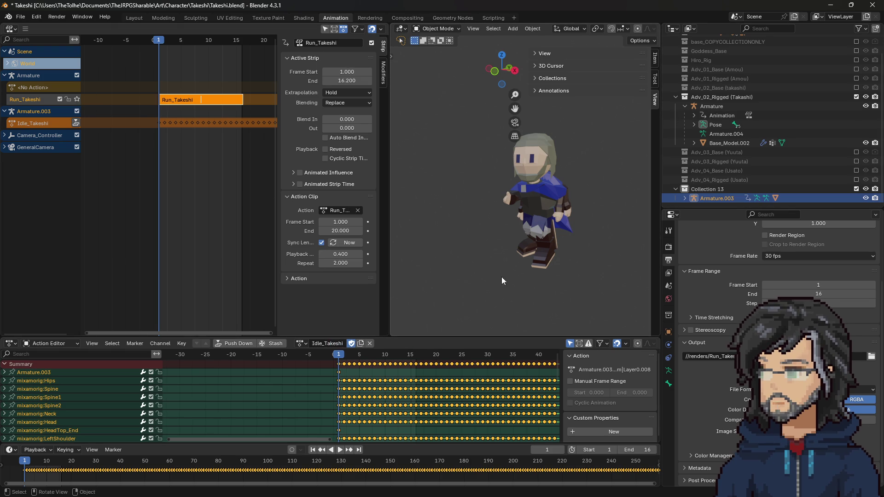
Assign Idle_Takeshi to Takeshi's Armature and push it down into an NLA strip
left_click(714, 105)
key("ctrl+Tab")
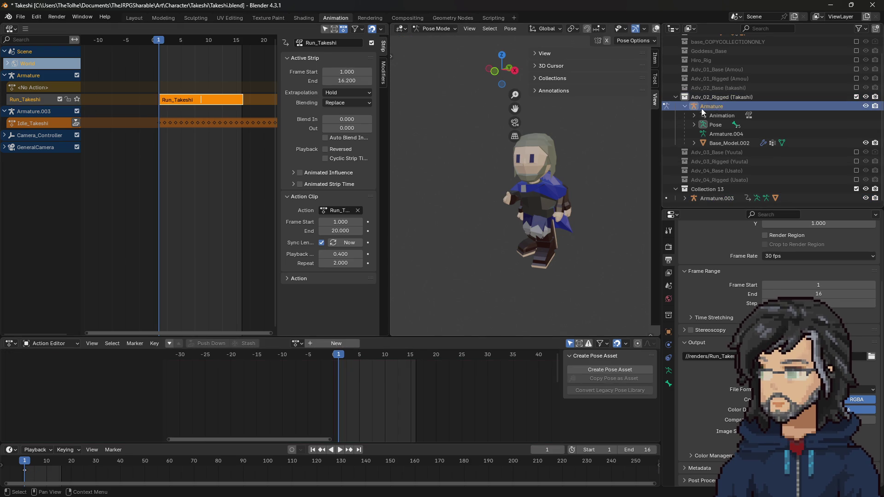
left_click(297, 344)
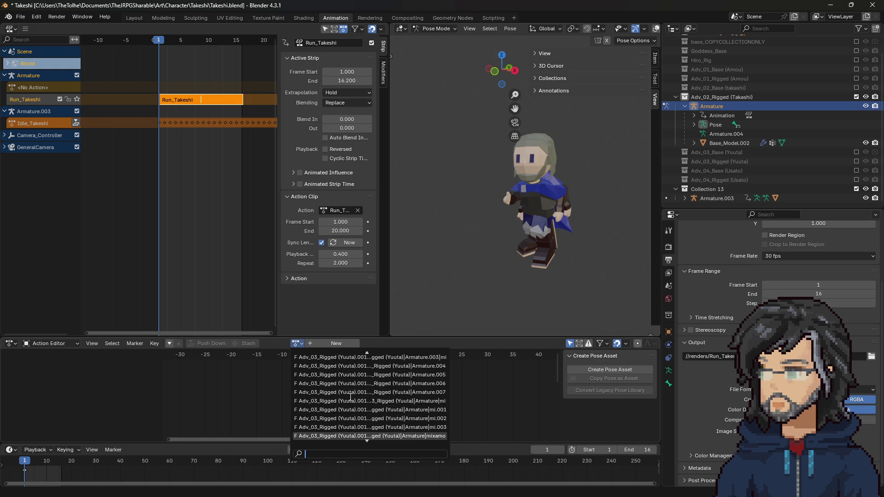
type("t")
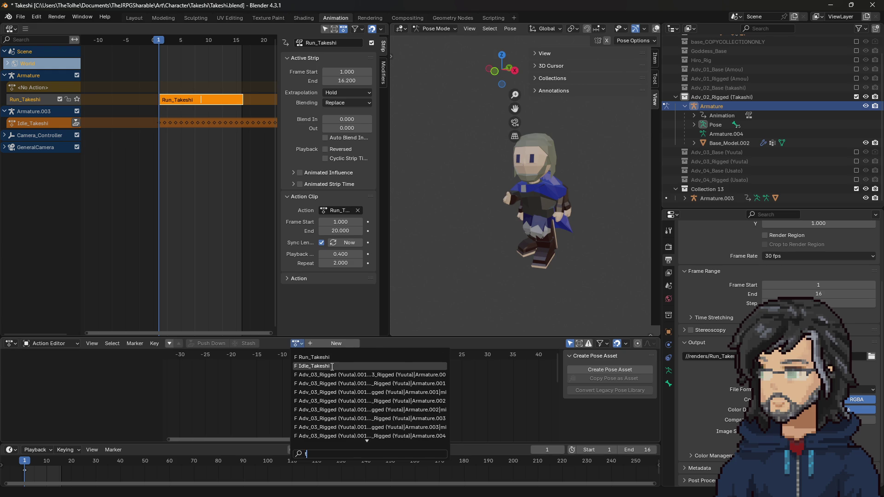
left_click(318, 366)
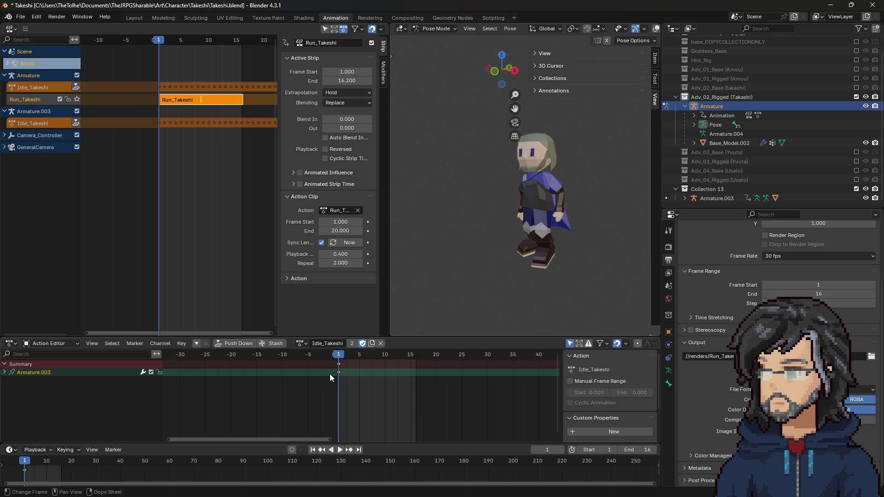
left_click(237, 343)
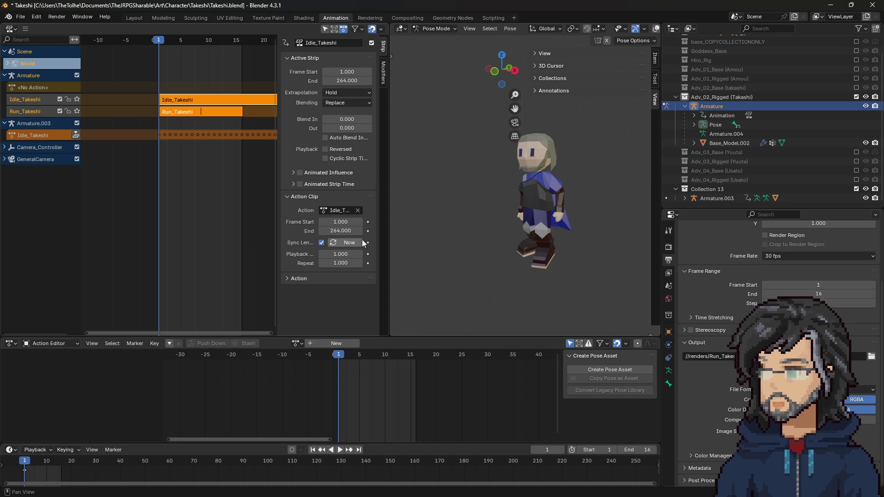
Lower the idle strip's playback scale, trying 0.1, 0.05 and 0.04
mouse_move(340, 254)
left_mouse_down()
mouse_move(304, 254)
mouse_move(328, 255)
left_mouse_up()
left_click(329, 254)
type("0.2")
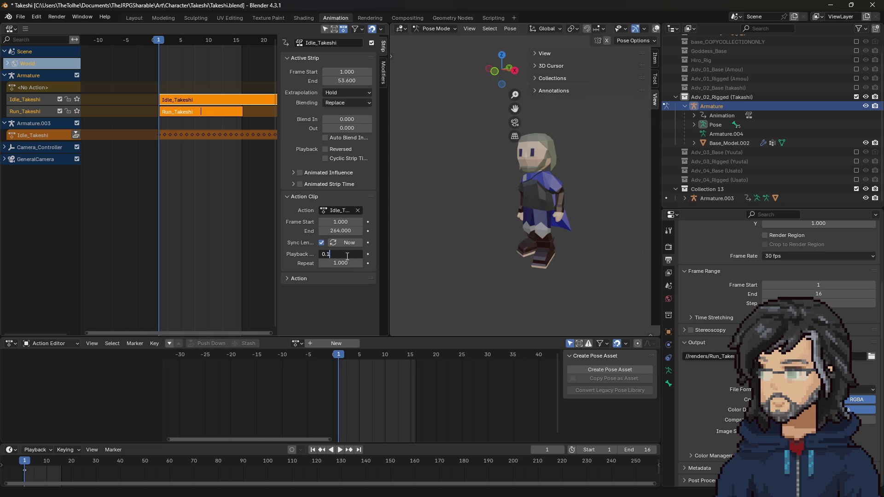
key("Return")
type("05")
key("Return")
type("0.04")
key("Return")
Set the idle strip's playback scale to 0.029 and make it repeat twice
double_click(338, 253)
type("0.03")
key("Return")
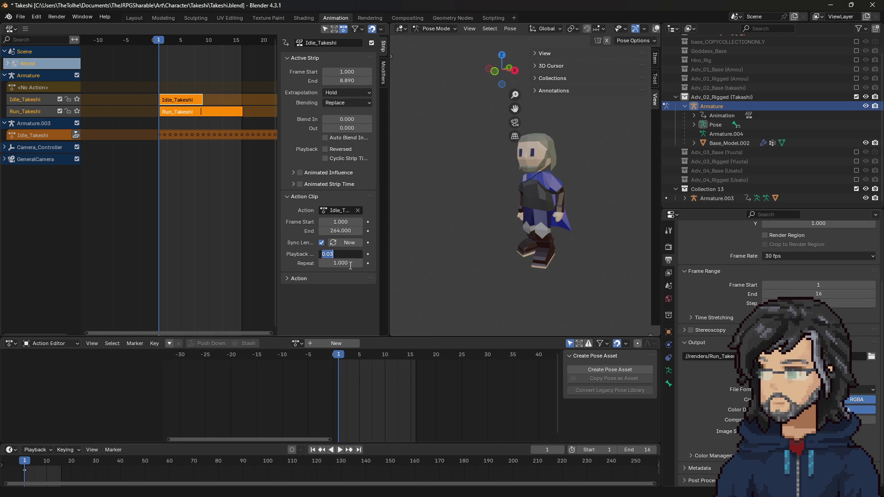
key("Return")
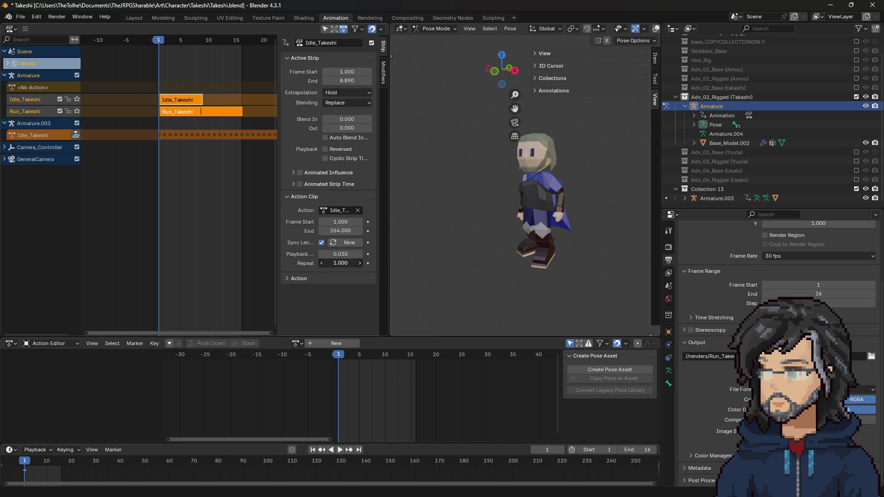
type("2")
key("Return")
double_click(348, 253)
key("BackSpace")
type("29")
key("Return")
Preview the idle, switch to Scripting, and open Idle_Takeshi0001.png in Aseprite
key("space")
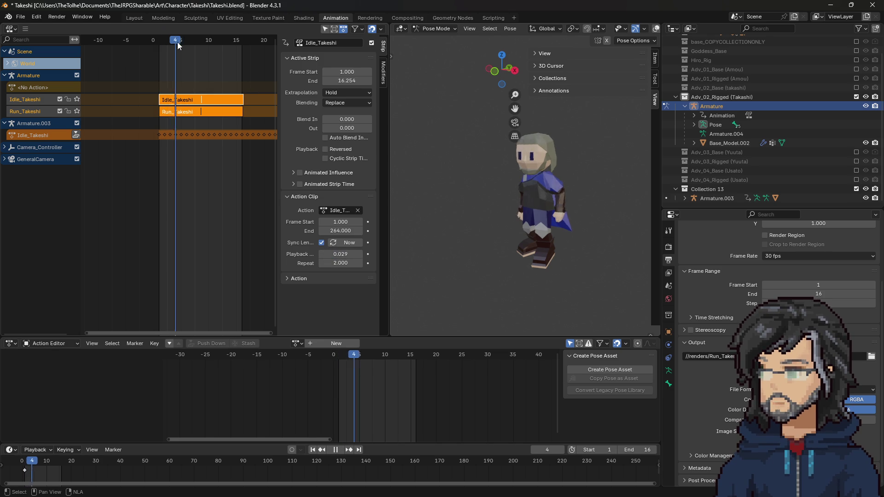
left_click_drag(242, 54, 160, 59)
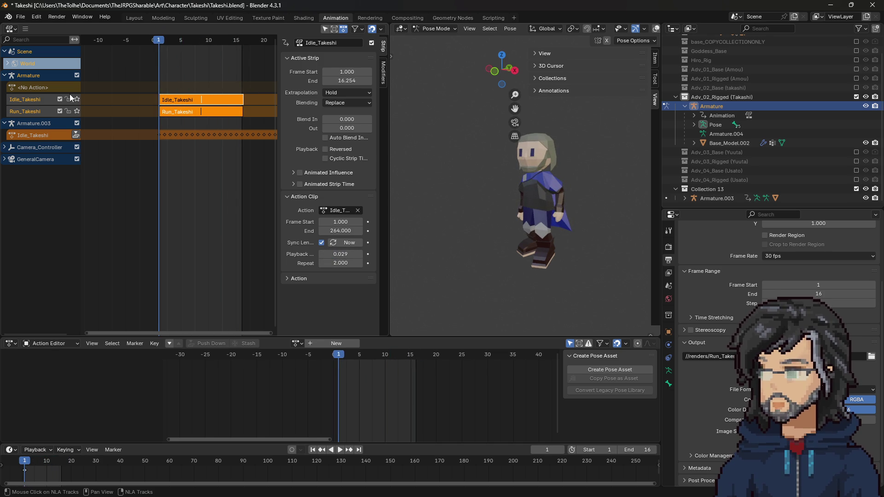
left_click(493, 17)
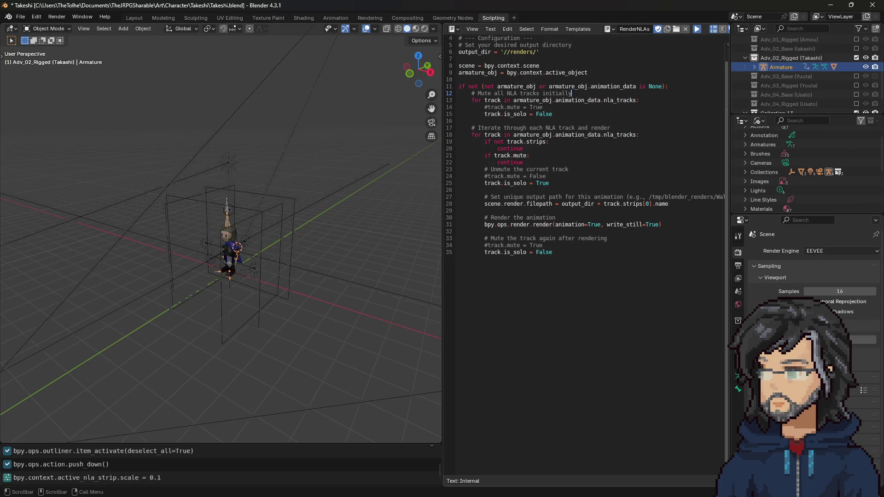
key("alt+Tab")
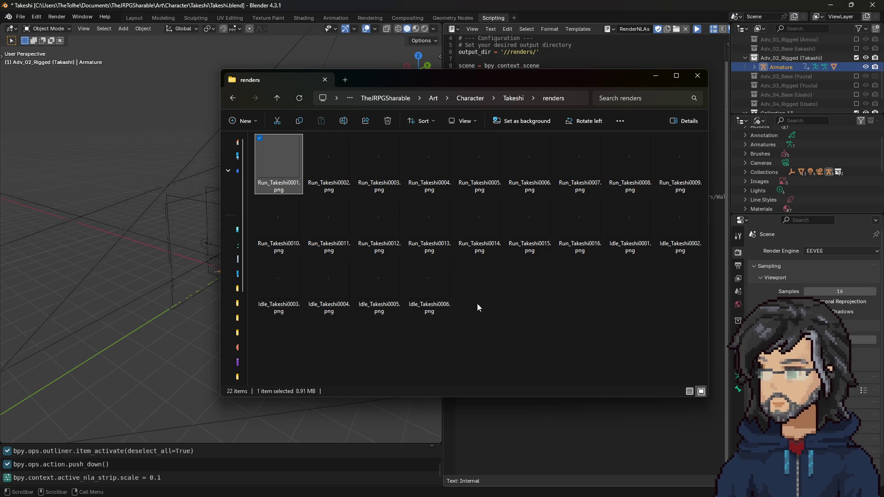
left_click(631, 220)
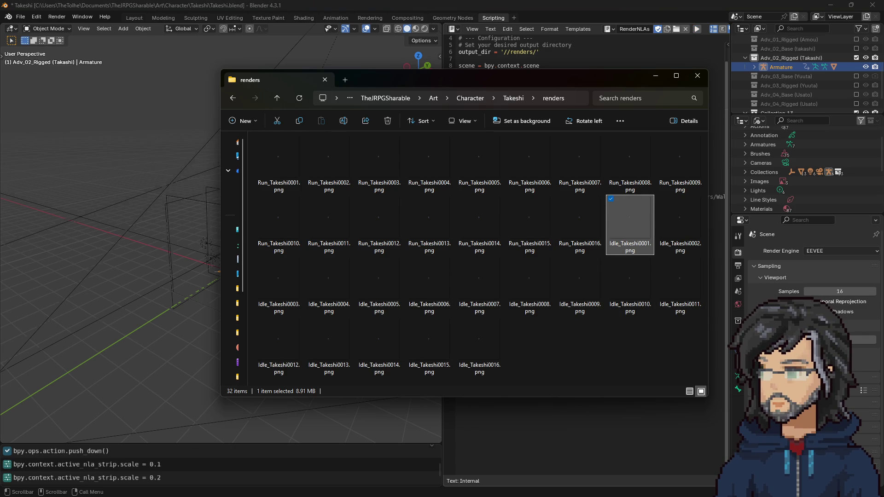
key("Return")
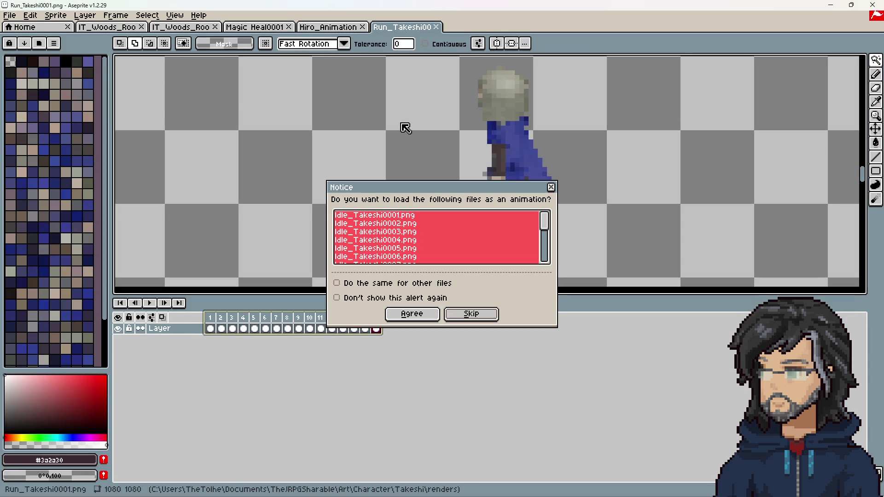
Load the 16 Idle_Takeshi PNGs as one Aseprite animation, then play frames 1–8
left_click(430, 314)
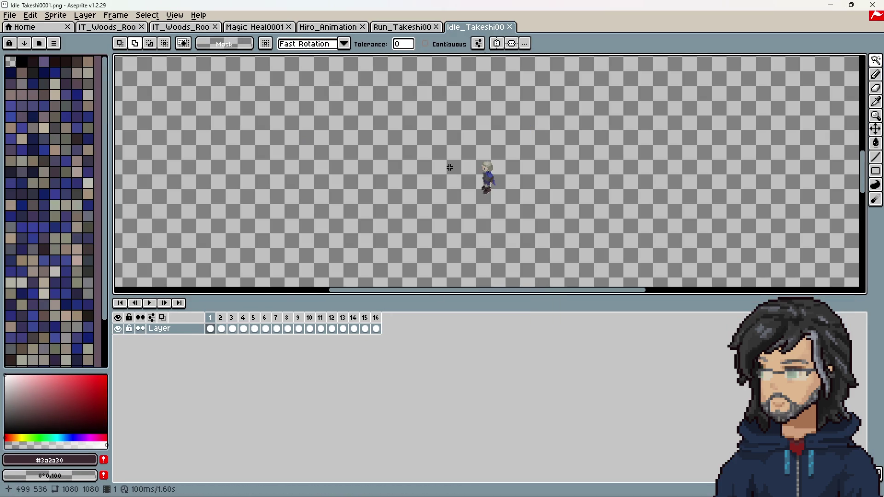
left_click_drag(210, 318, 287, 318)
scroll(530, 180, "up", 4)
scroll(530, 180, "down", 5)
scroll(378, 184, "up", 5)
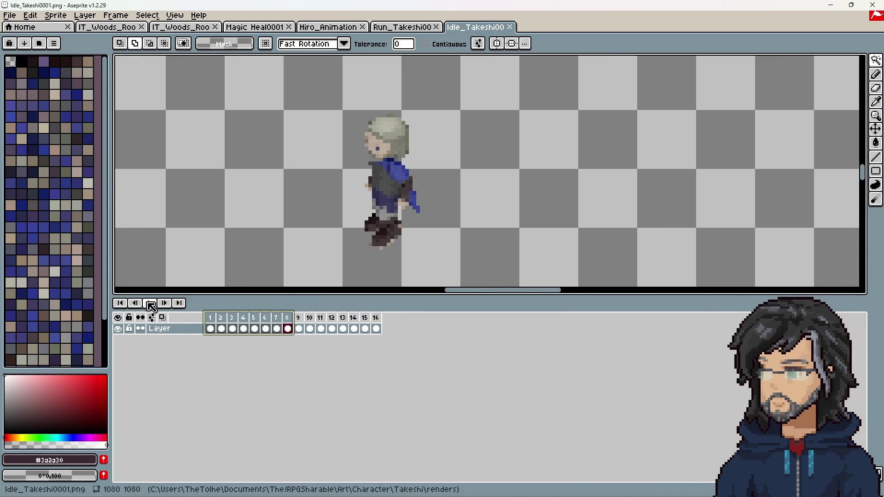
left_click(154, 305)
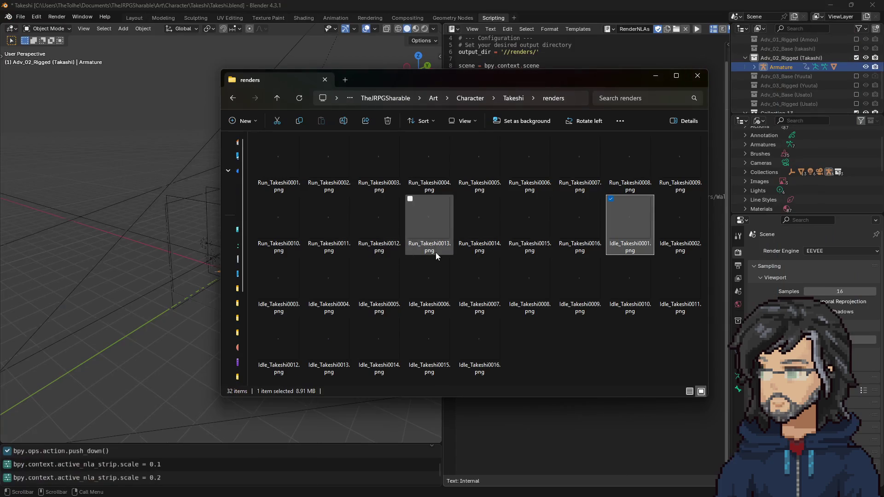
Return to Blender's Animation layout and scrub and play the NLA strips to preview them
left_click(656, 76)
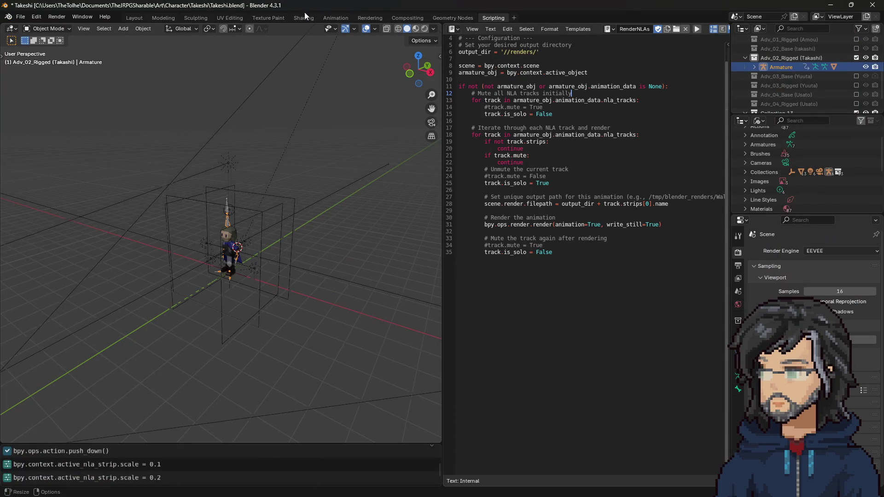
left_click(339, 19)
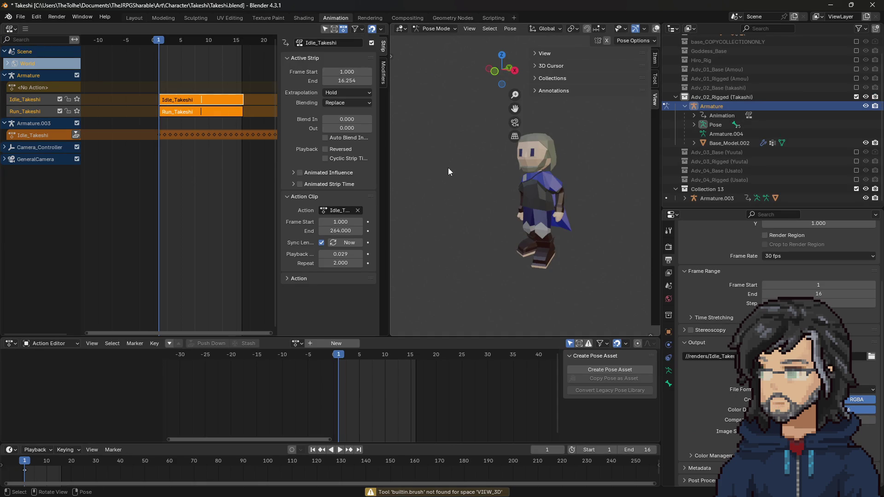
scroll(584, 183, "up", 1)
mouse_move(160, 45)
left_mouse_down()
mouse_move(226, 46)
mouse_move(164, 47)
mouse_move(225, 54)
left_mouse_up()
key("space")
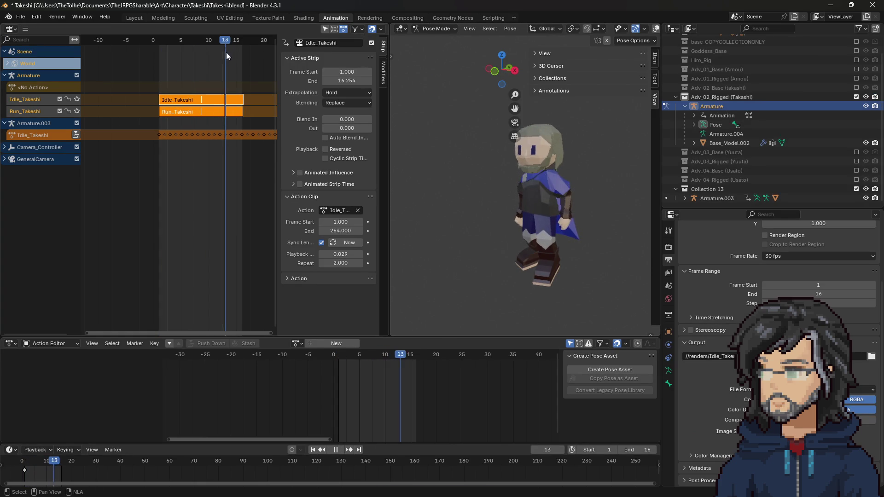
key("space")
Delete the leftover Armature.003 from the Outliner, leaving Collection 13 selected
left_click(728, 198)
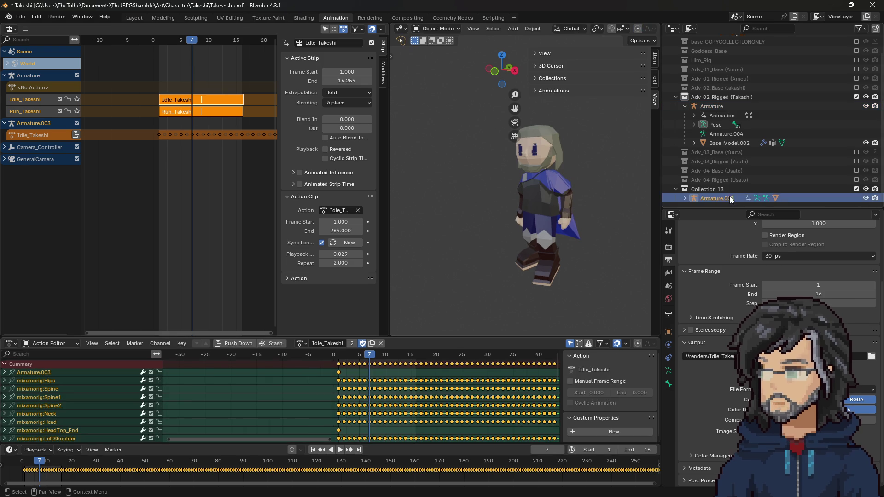
right_click(731, 196)
left_click(691, 197)
left_click(704, 197)
left_click(23, 18)
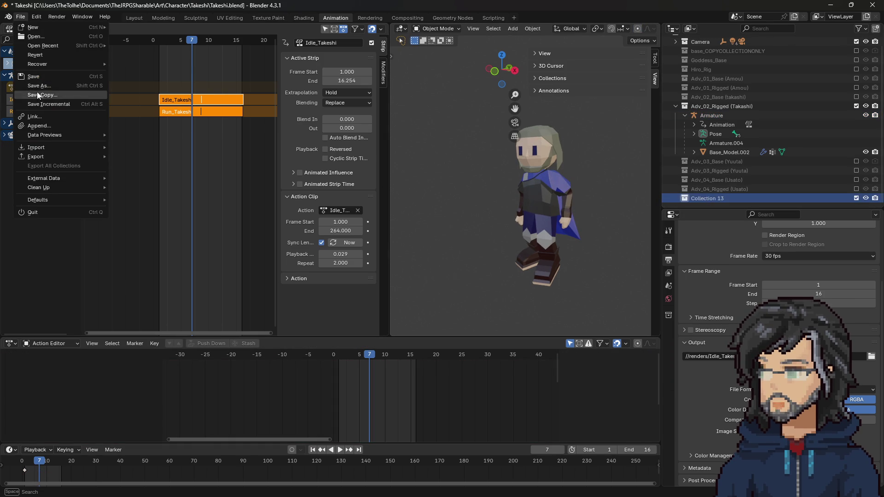
Export the scene as FBX, overwriting Kneel.fbx in the Takeshi character folder
mouse_move(51, 158)
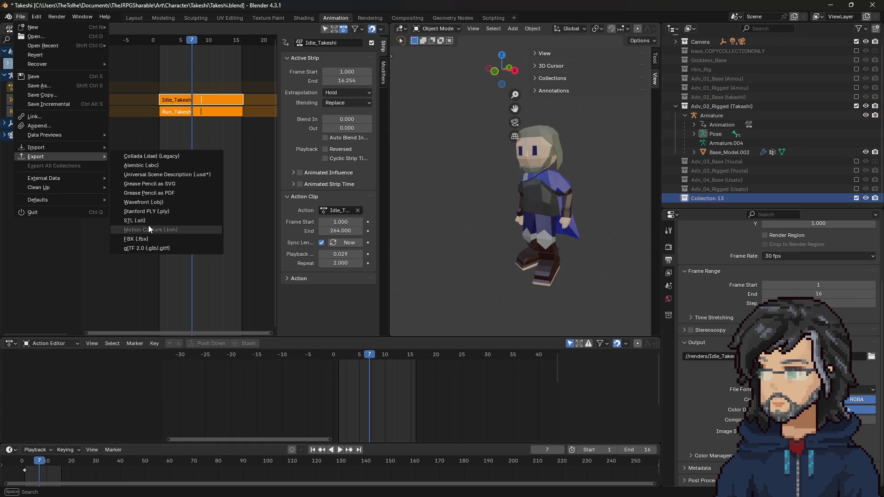
left_click(147, 238)
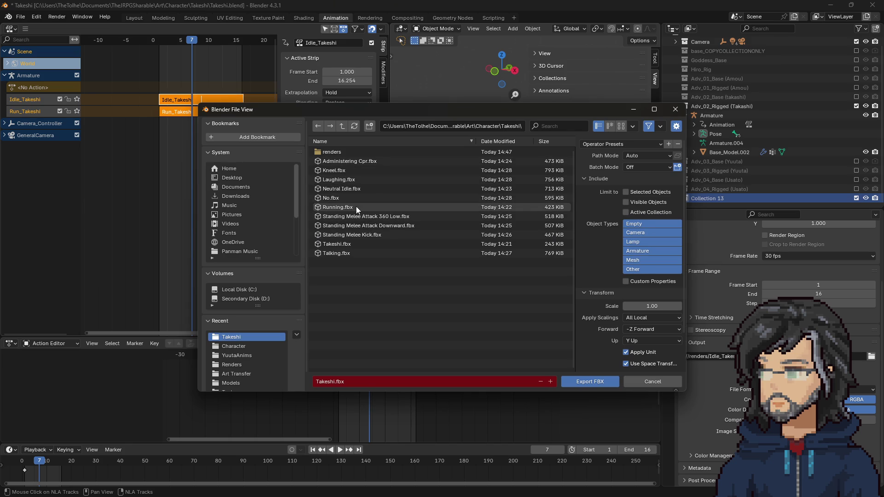
double_click(345, 169)
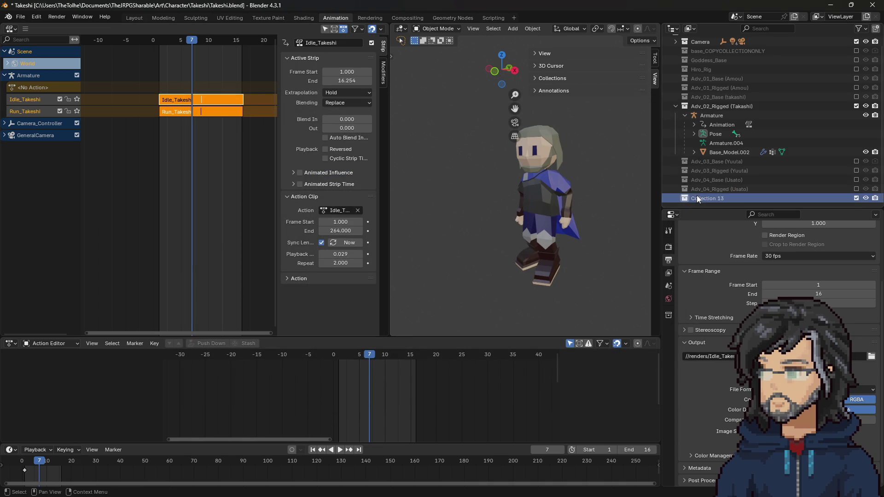
left_click(18, 19)
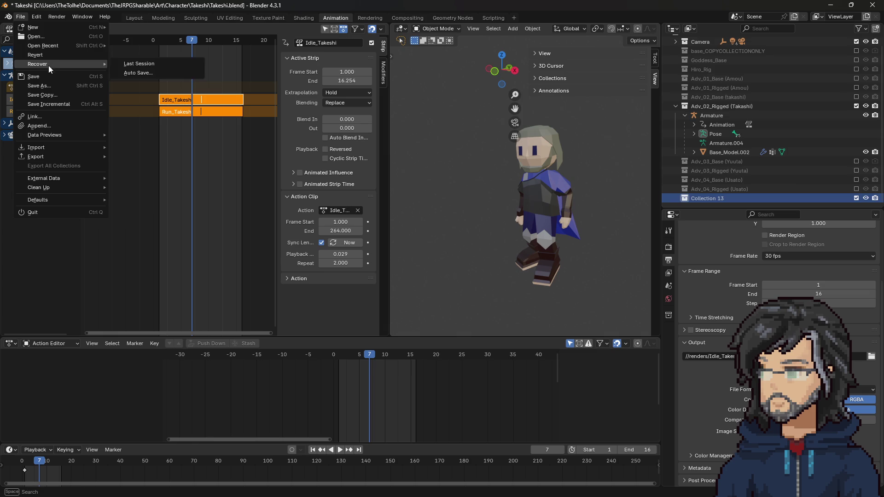
mouse_move(63, 136)
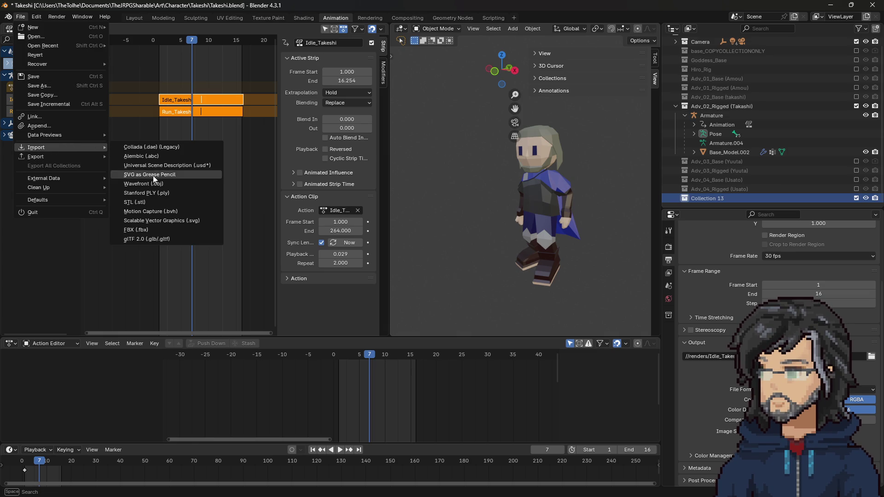
left_click(150, 229)
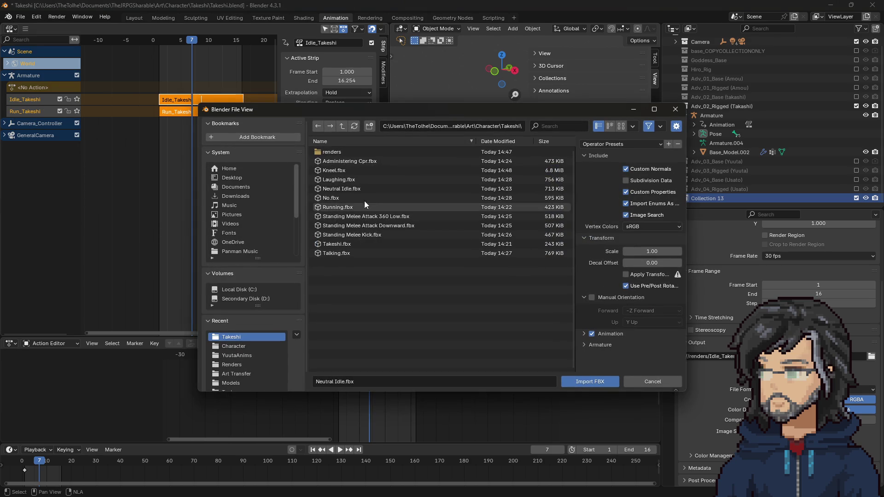
left_click(347, 171)
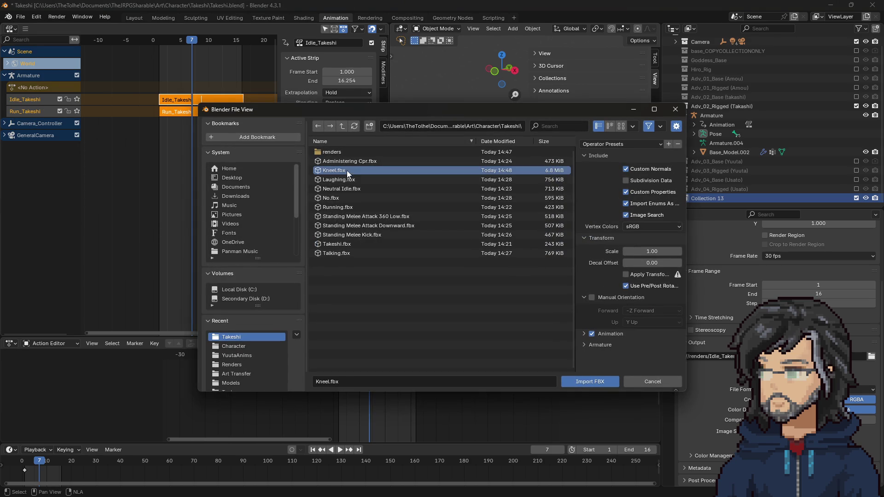
left_click(590, 380)
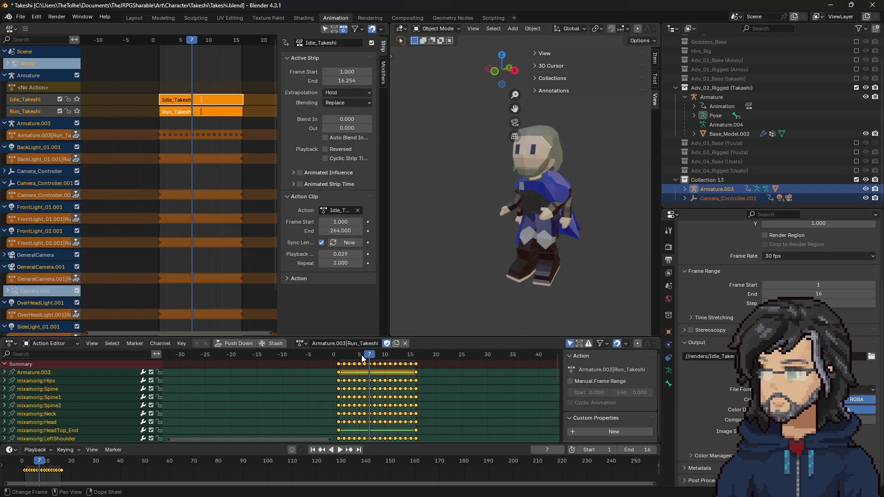
key("space")
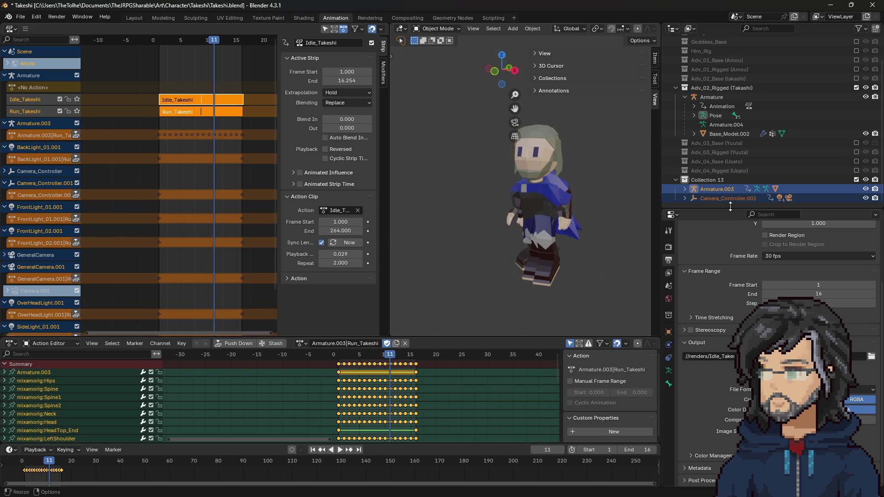
left_click(720, 200)
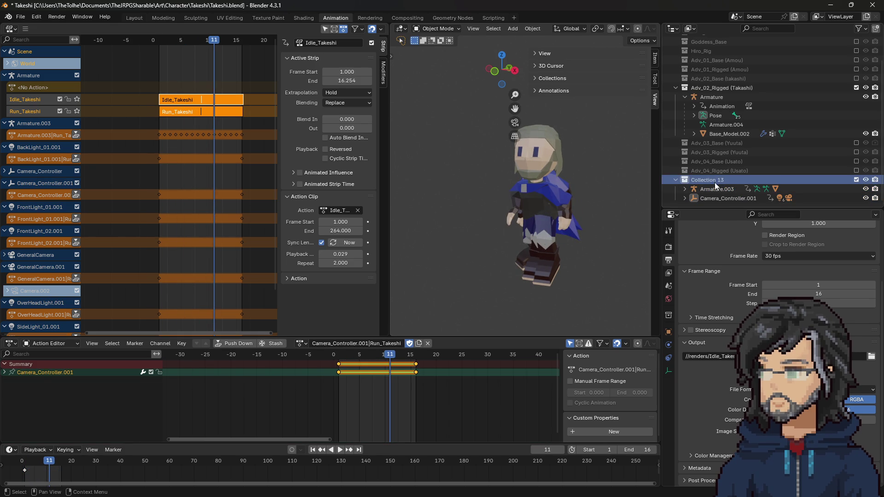
right_click(720, 188)
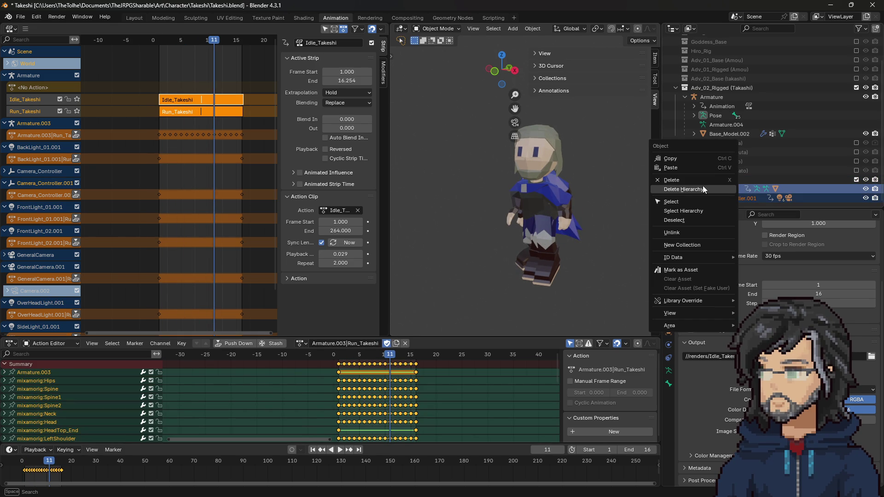
left_click(702, 187)
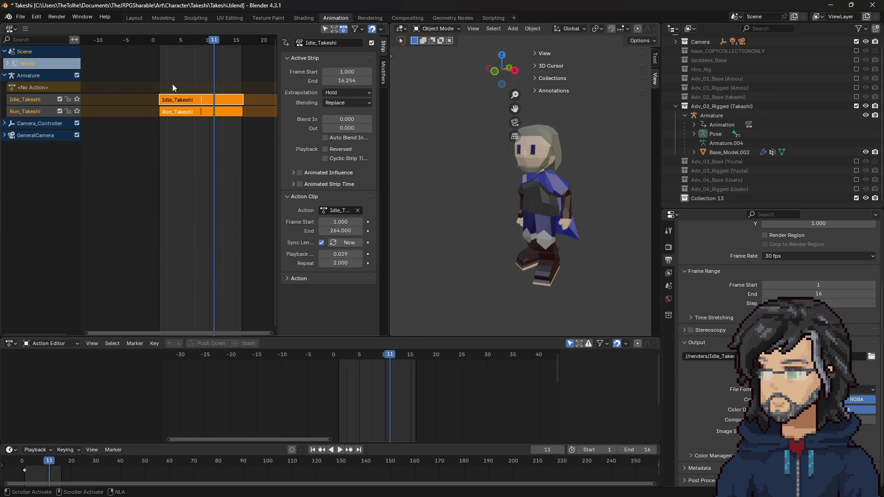
mouse_move(214, 41)
left_mouse_down()
mouse_move(183, 42)
mouse_move(213, 42)
left_mouse_up()
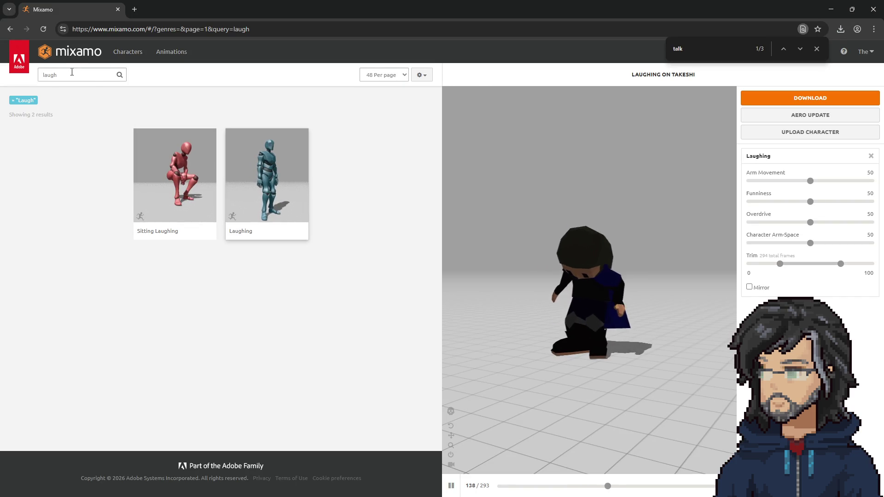
double_click(71, 74)
Search Mixamo for 'kneel' and preview the Kneel animation on Takeshi
type("kneel")
key("Return")
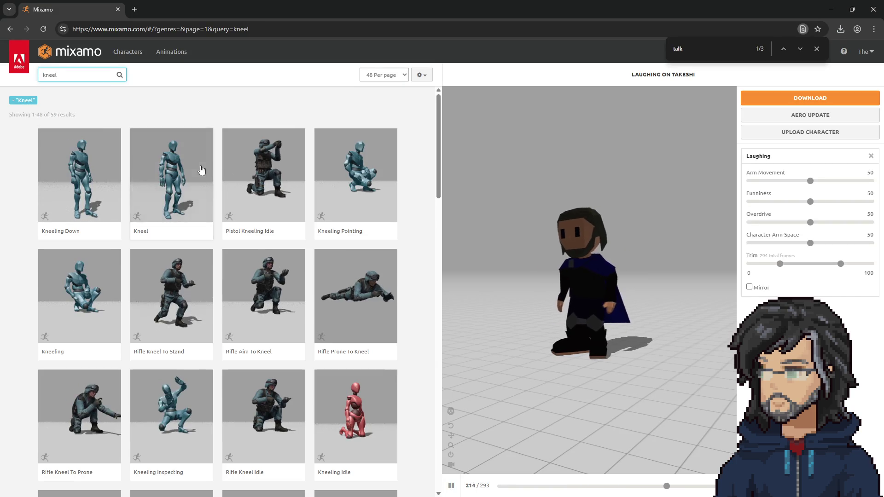
left_click(179, 191)
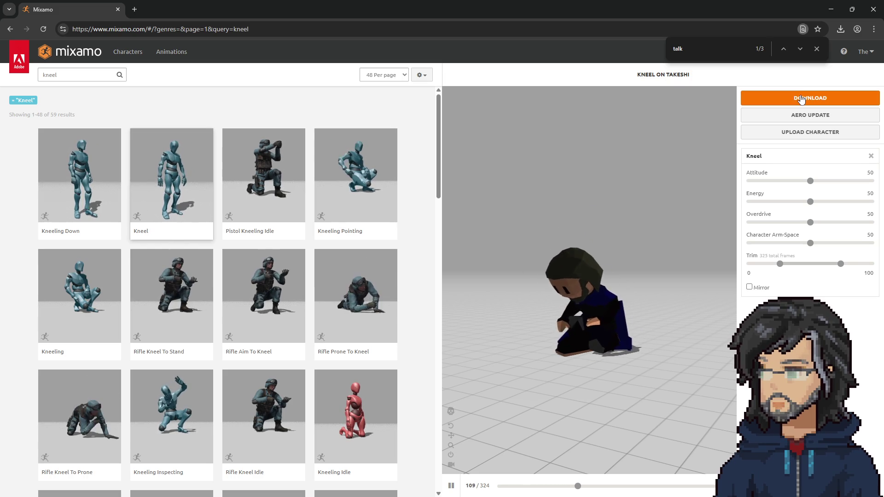
Download Kneel as FBX, replacing the existing Kneel.fbx in the Takeshi folder
left_click(802, 98)
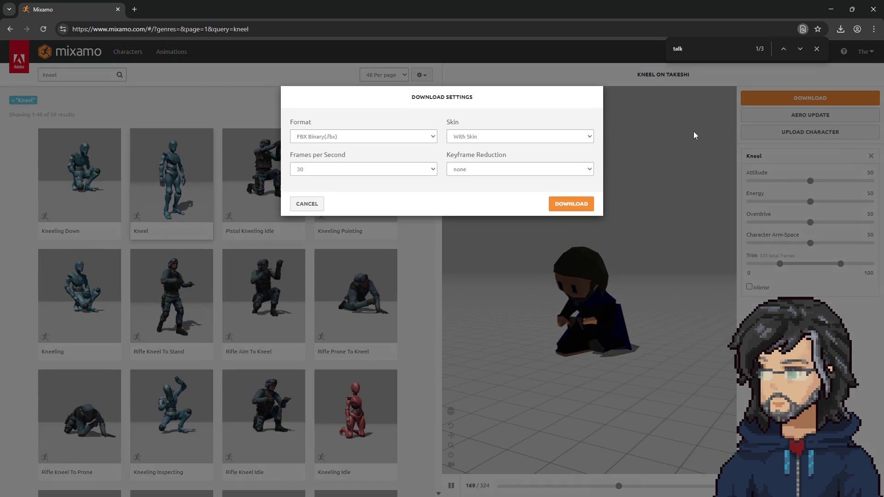
left_click(576, 205)
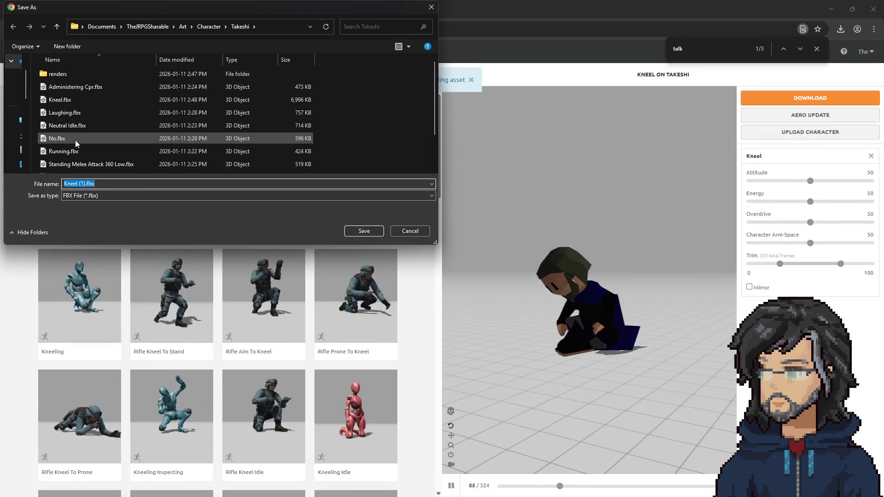
left_click(65, 100)
left_click(364, 231)
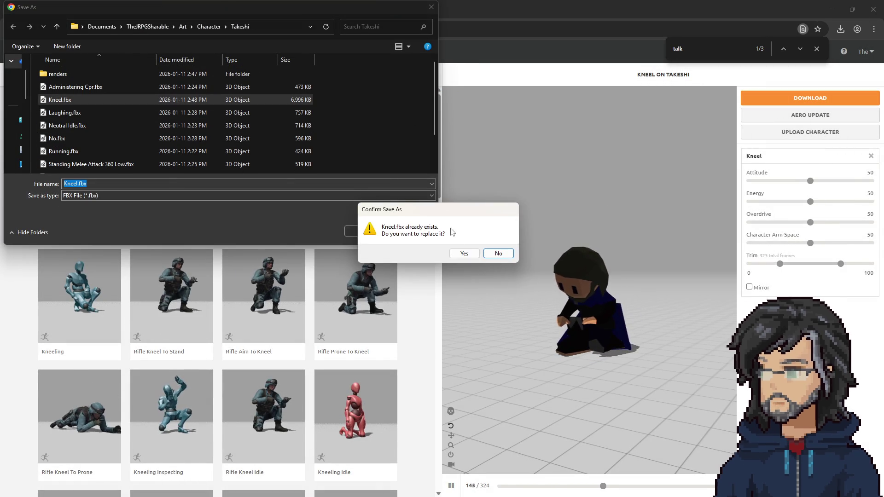
left_click(464, 253)
key("alt+Tab")
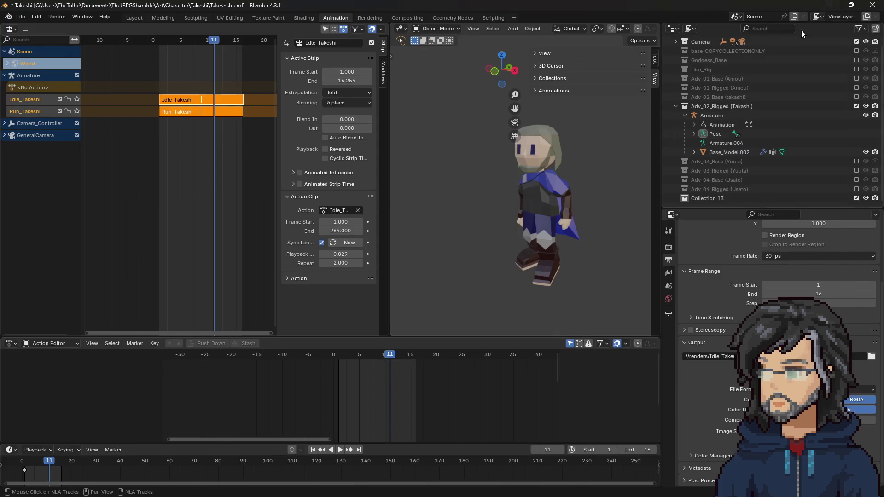
Import Kneel.fbx as an FBX into Collection 13
left_click(36, 17)
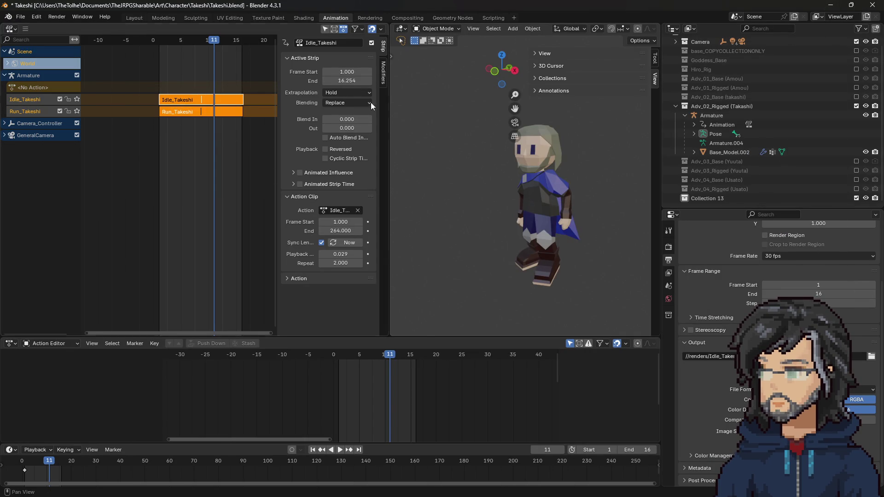
left_click(707, 197)
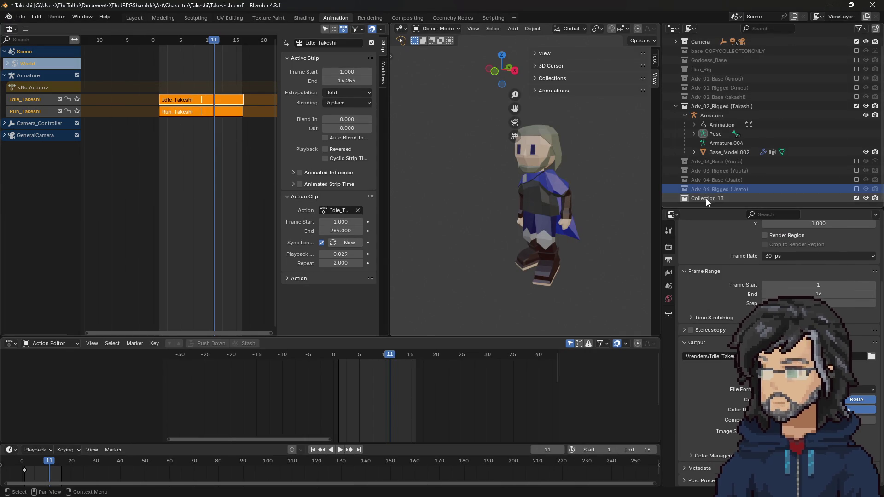
left_click(20, 16)
mouse_move(56, 148)
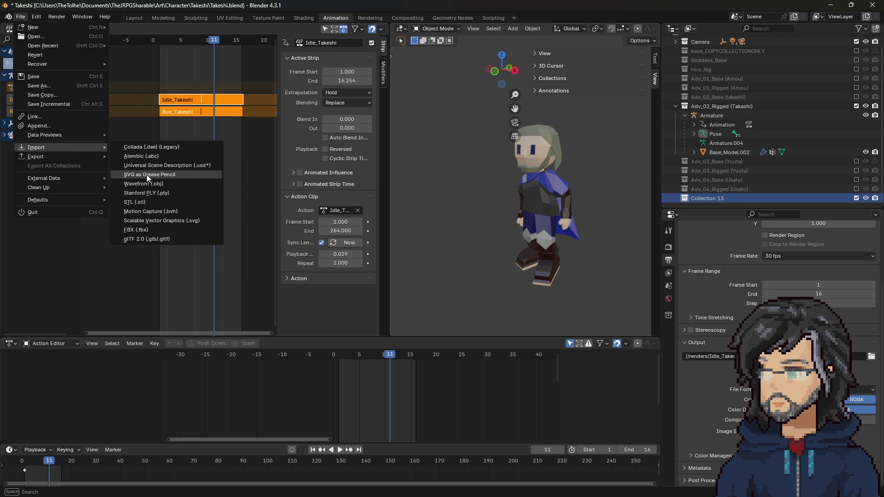
left_click(148, 229)
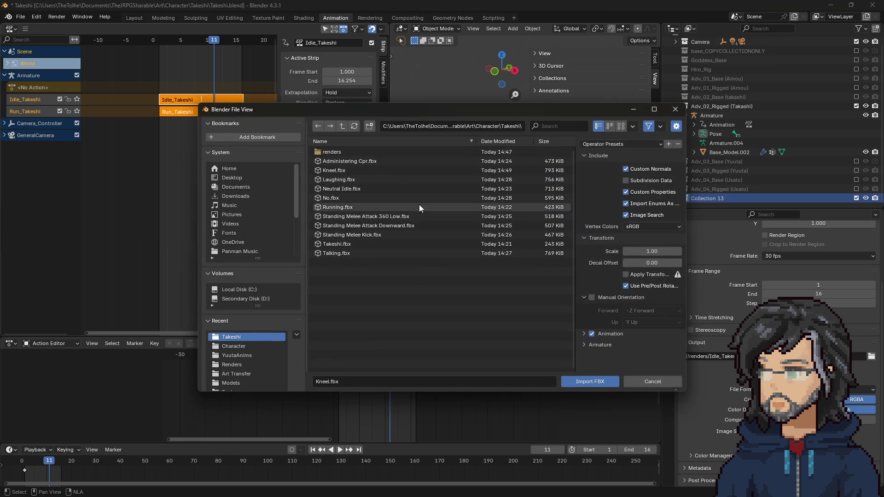
double_click(345, 170)
Assign the imported mixamo kneel action in the Action Editor and play it to preview
scroll(789, 152, "down", 1)
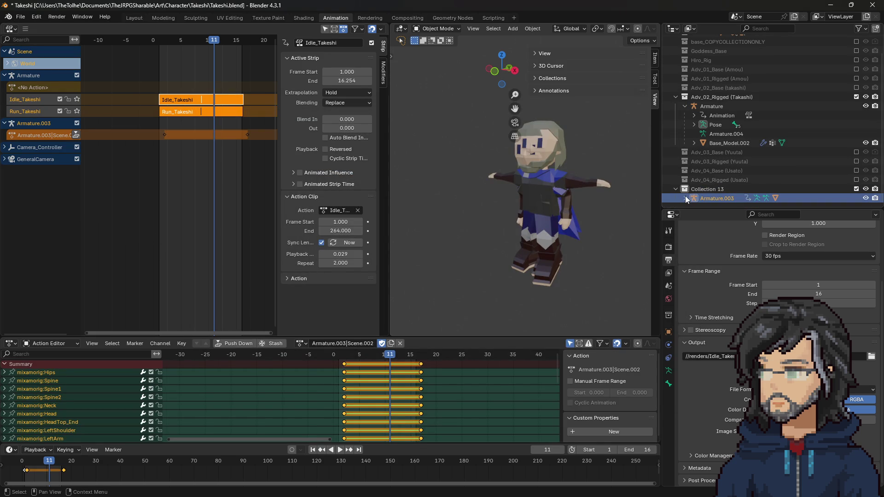
left_click(302, 344)
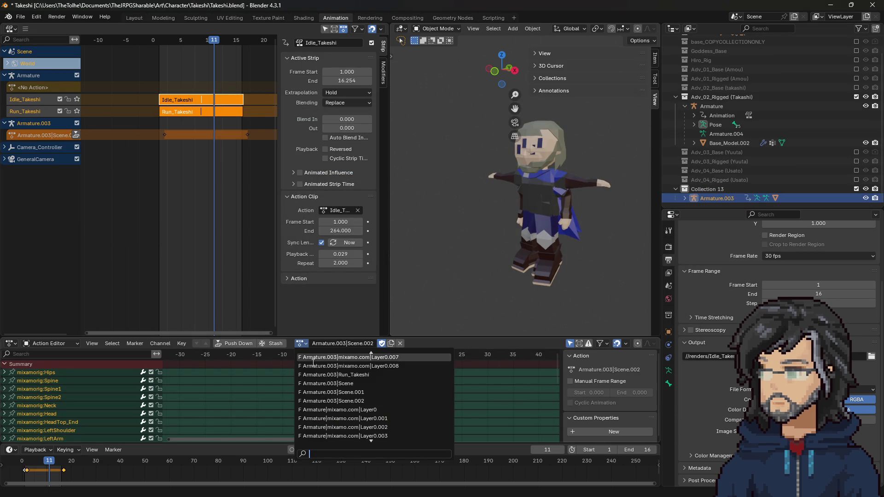
left_click(362, 367)
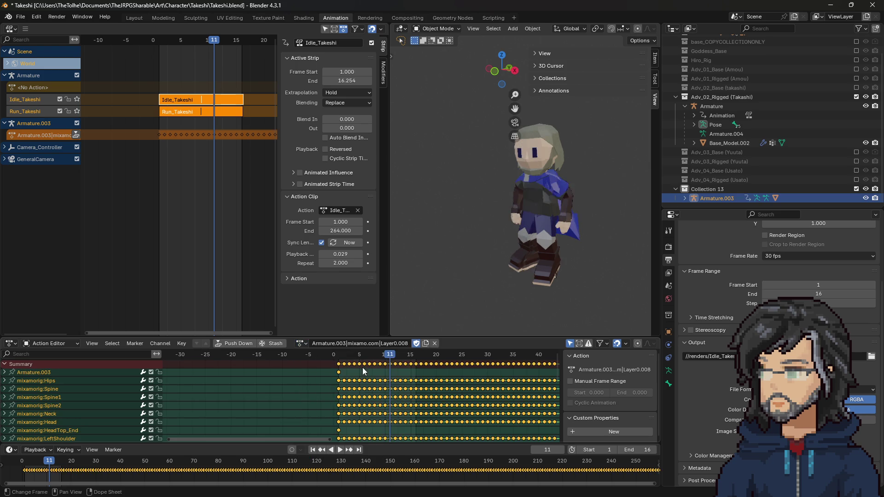
mouse_move(369, 358)
left_mouse_down()
mouse_move(333, 357)
mouse_move(395, 358)
left_mouse_up()
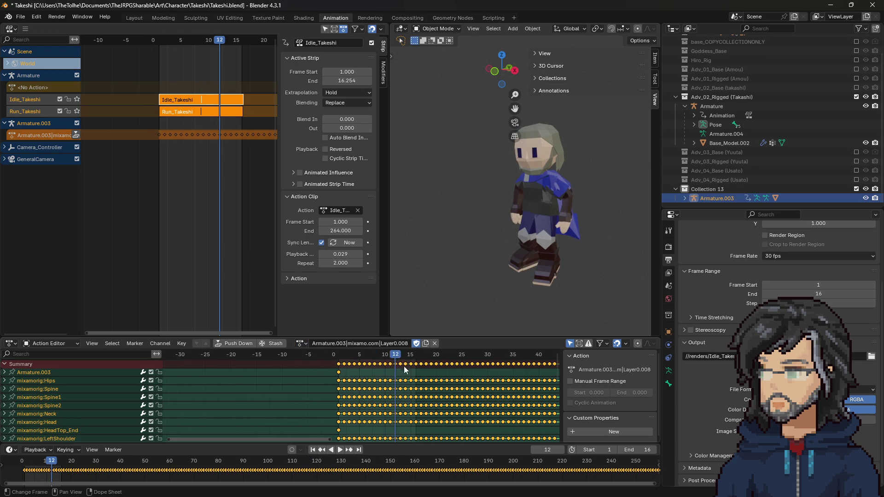
scroll(402, 369, "down", 10)
left_click(403, 358)
key("space")
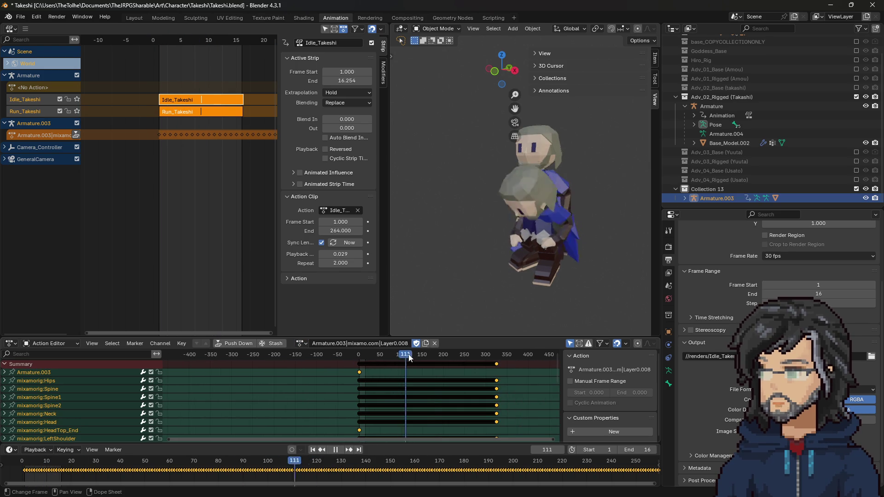
left_click(359, 354)
key("space")
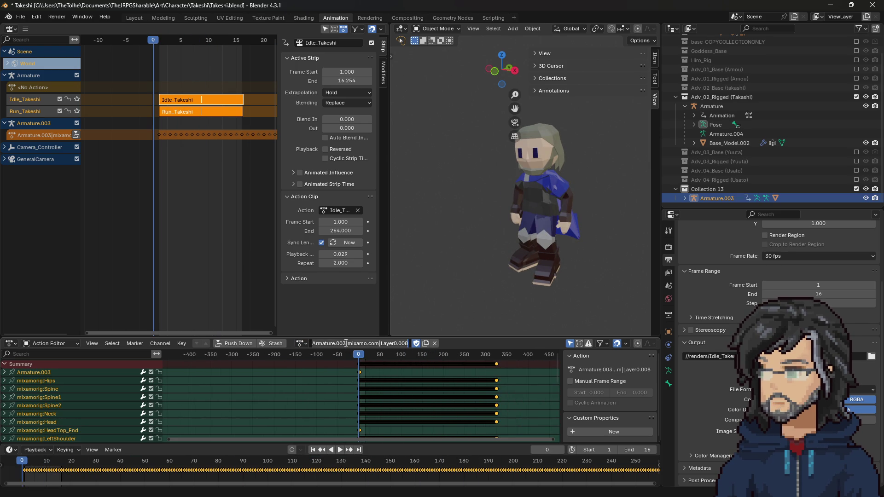
Rename the kneel action to Kneel_Takeshi and select Takeshi's armature
type("Kneel_Takesh")
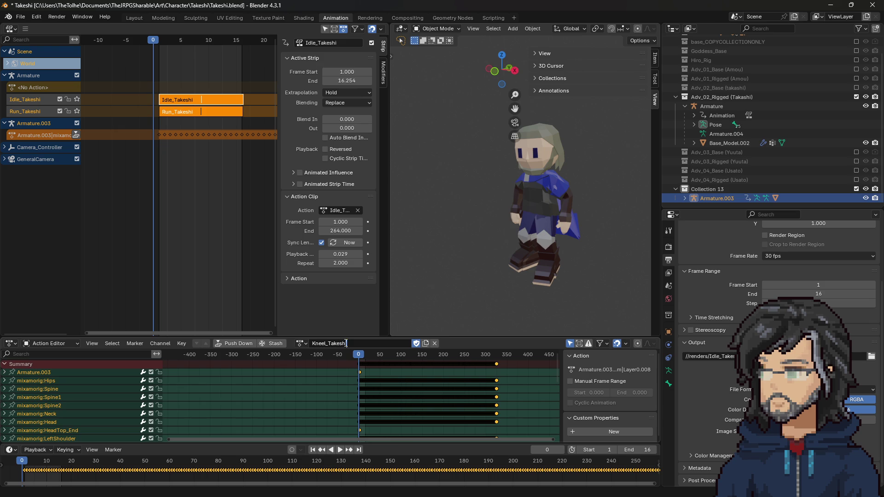
key("Return")
scroll(357, 357, "up", 4)
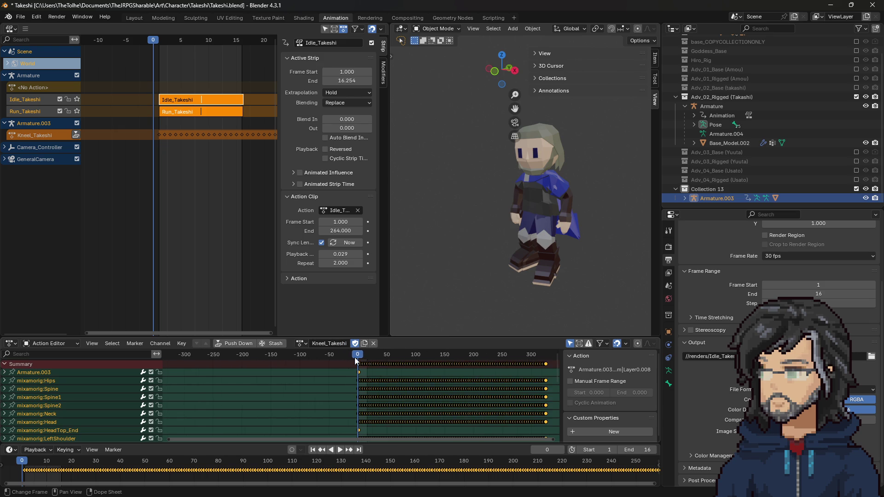
left_click(714, 106)
left_click(297, 343)
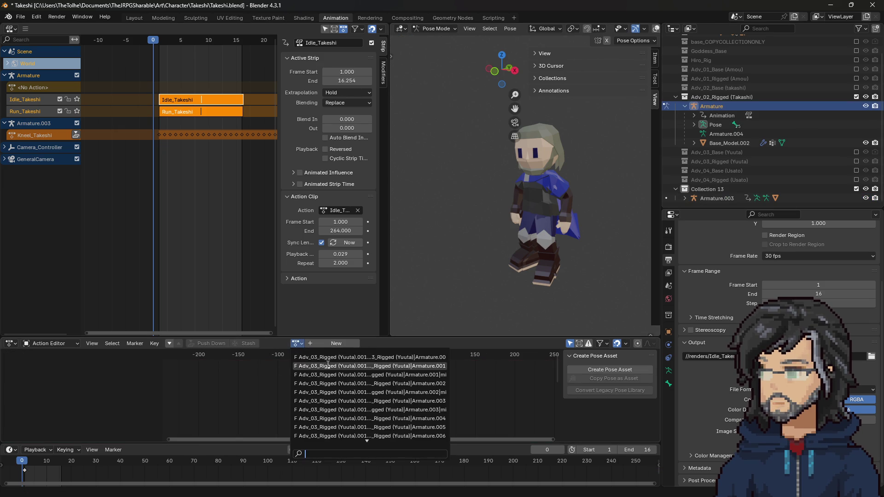
type("ta")
Push Kneel_Takeshi down as an NLA strip on Takeshi's armature, trying playback scales 0.005–0.010
left_click(322, 378)
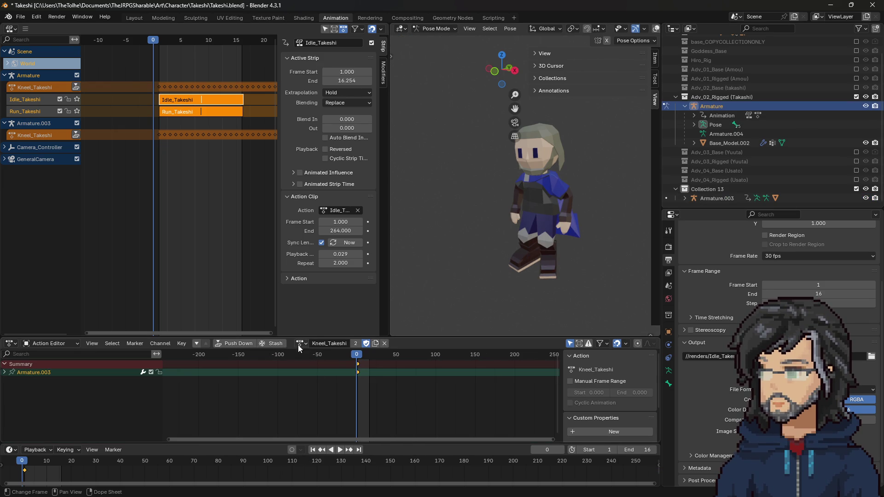
left_click(250, 345)
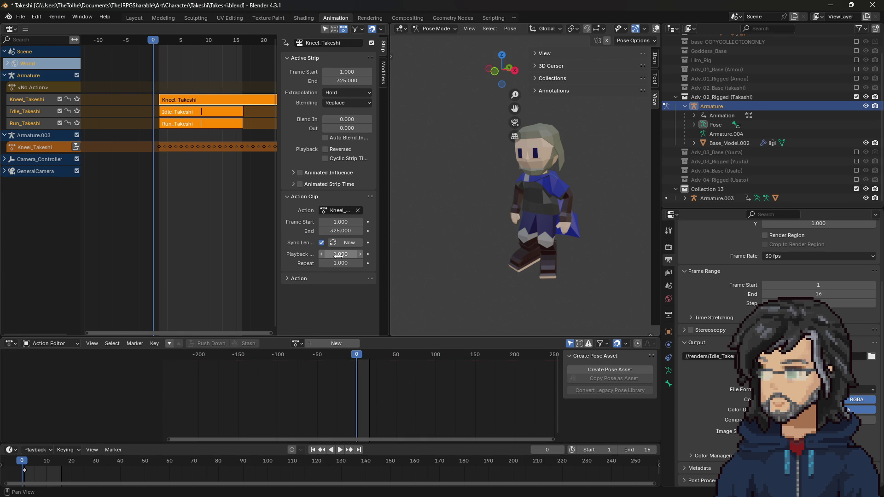
type("0.00")
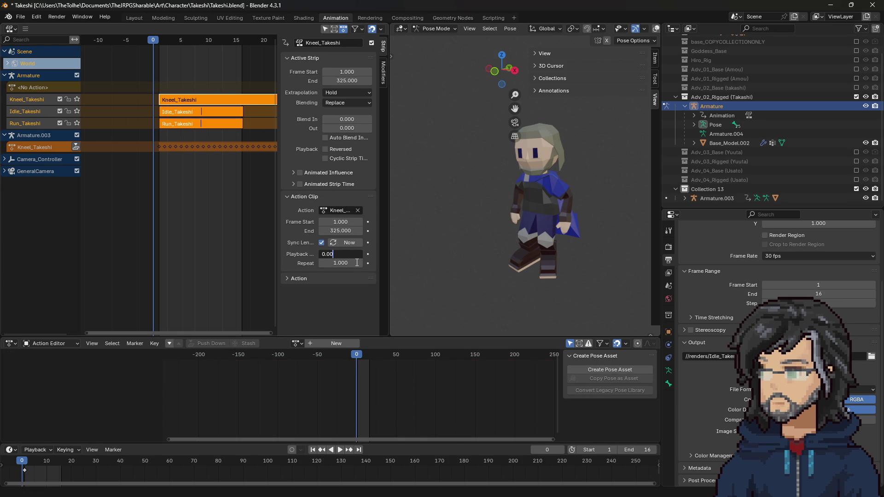
key("Return")
left_click(332, 254)
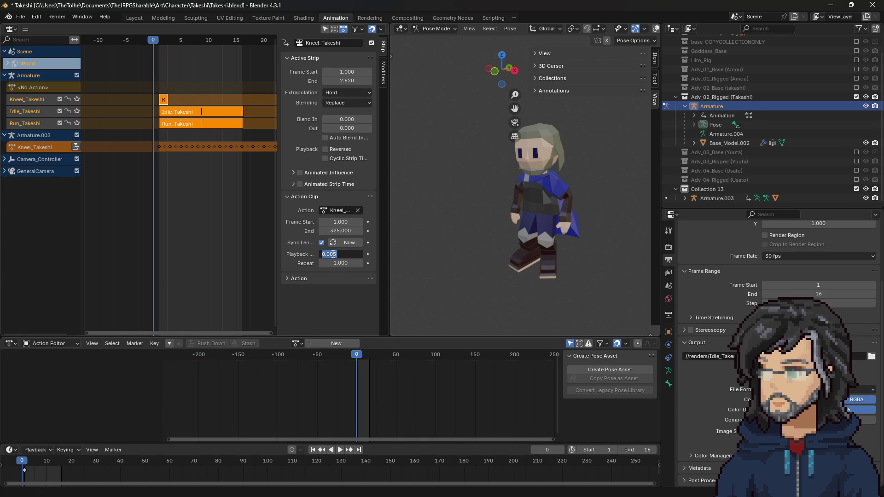
key("Return")
left_click(339, 255)
key("Return")
type("1")
key("Return")
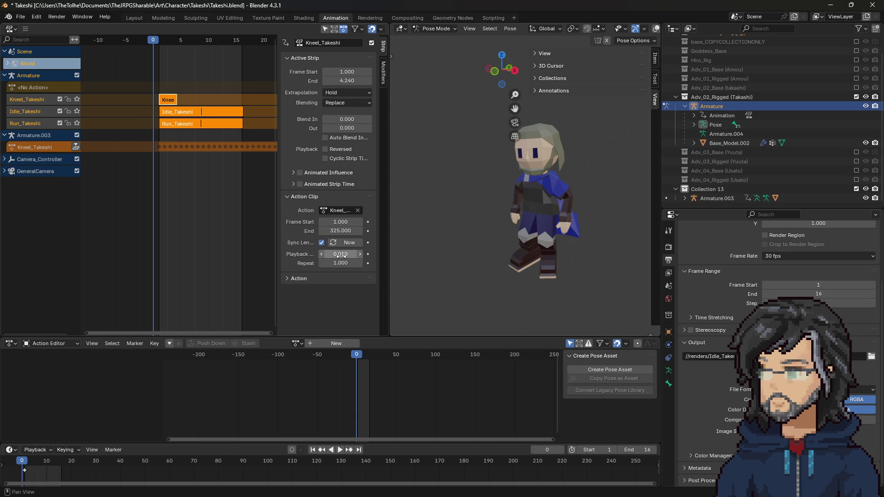
Settle the strip on playback scale 0.024 with 2 repeats, preview it, and exclude Collection 13
type("2")
key("Return")
type("3")
key("Return")
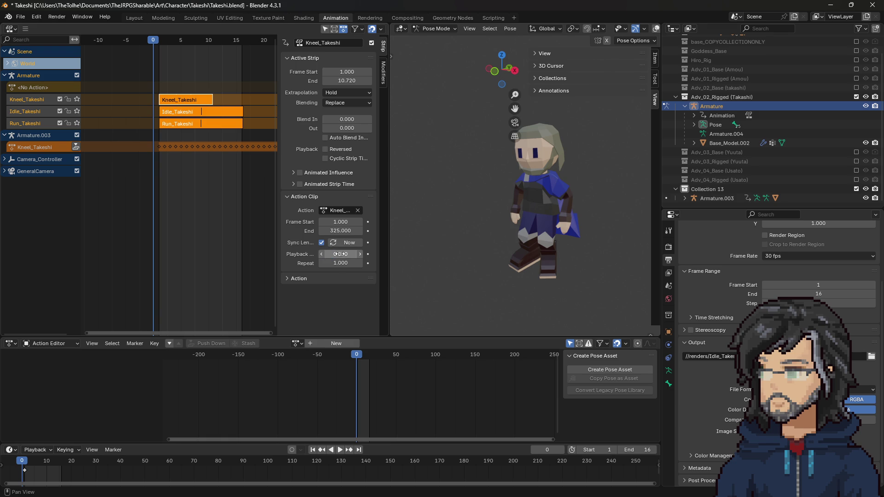
type("5")
key("Return")
key("Return")
left_click(341, 263)
type("2")
key("Return")
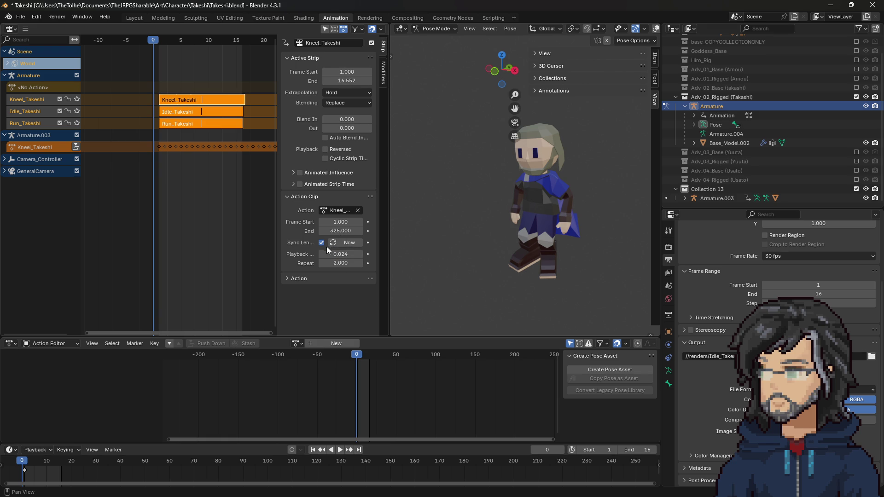
key("space")
key("space")
left_click(856, 189)
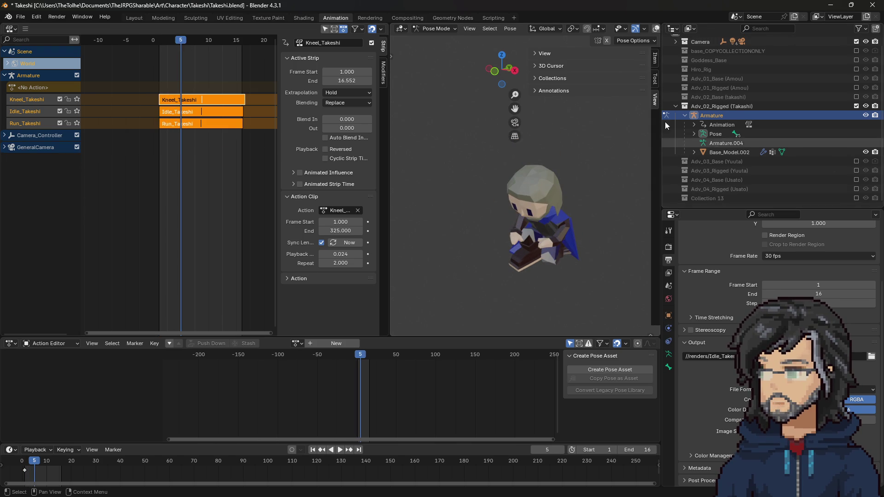
mouse_move(181, 41)
left_mouse_down()
mouse_move(165, 41)
mouse_move(201, 43)
mouse_move(159, 44)
mouse_move(241, 55)
mouse_move(162, 55)
mouse_move(187, 56)
left_mouse_up()
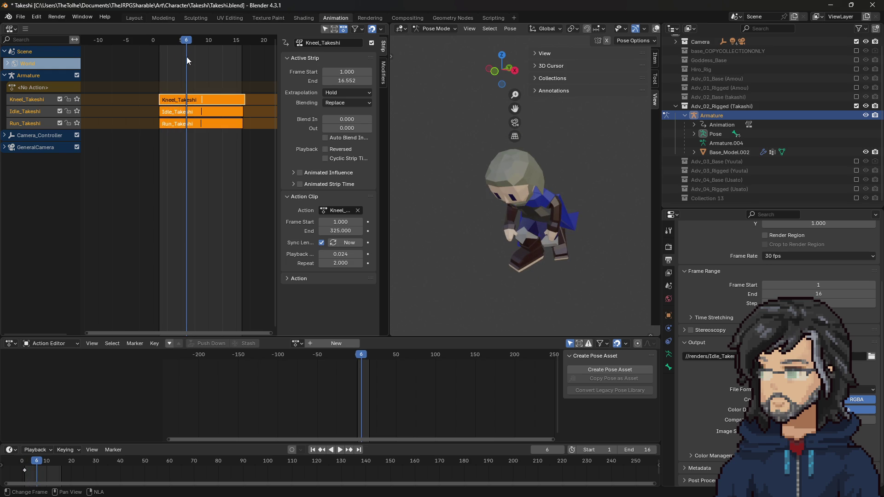
mouse_move(186, 42)
left_mouse_down()
mouse_move(165, 43)
mouse_move(199, 42)
mouse_move(163, 41)
mouse_move(204, 42)
left_mouse_up()
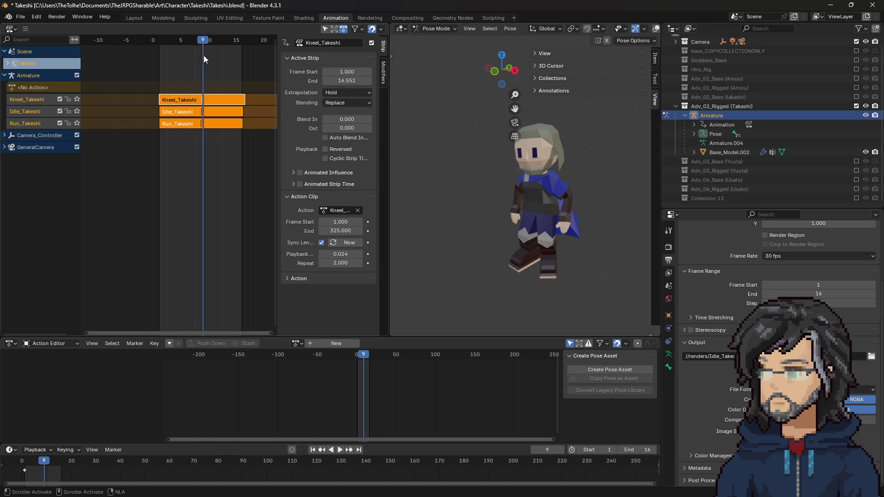
mouse_move(202, 42)
left_mouse_down()
mouse_move(162, 45)
mouse_move(201, 45)
mouse_move(187, 44)
left_mouse_up()
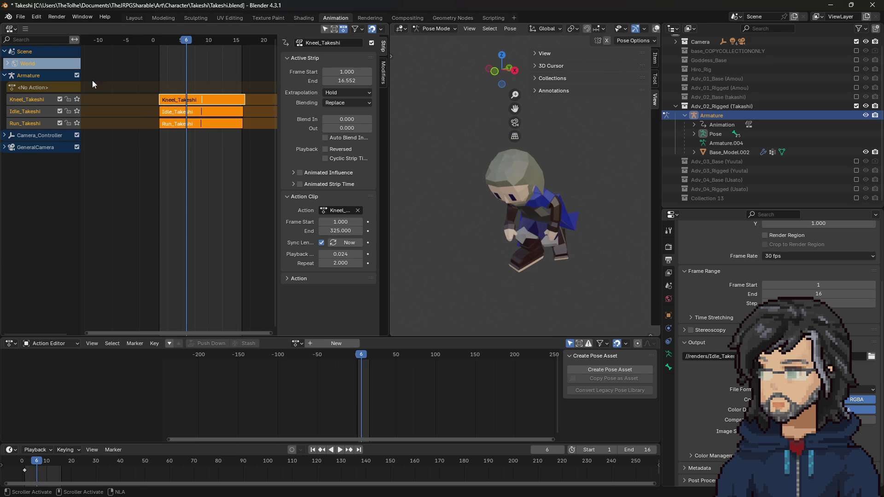
right_click(28, 99)
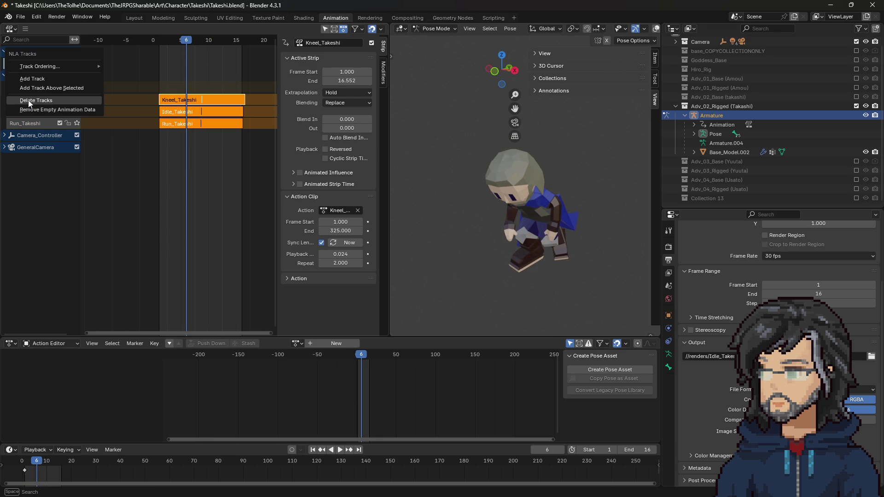
Delete the stray empty NLA track, keeping three tracks, and jump back to frame 1
left_click(49, 79)
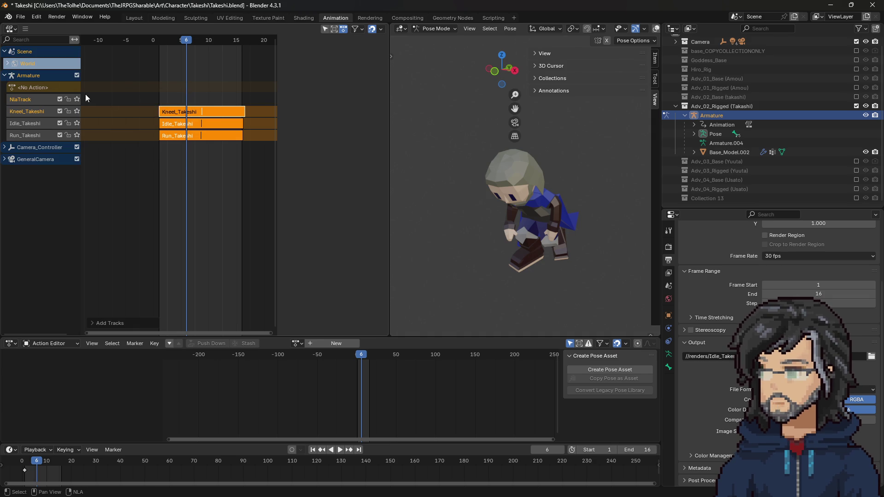
left_click(178, 111)
left_click(173, 101)
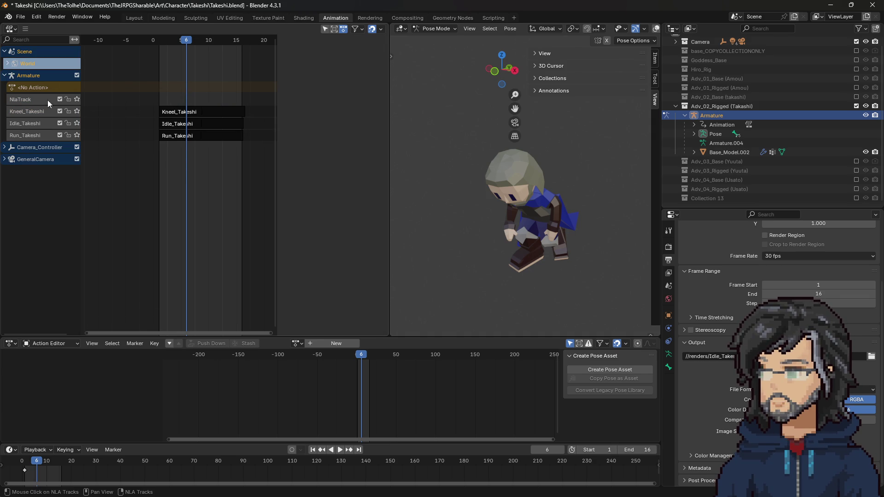
right_click(25, 101)
left_click(45, 124)
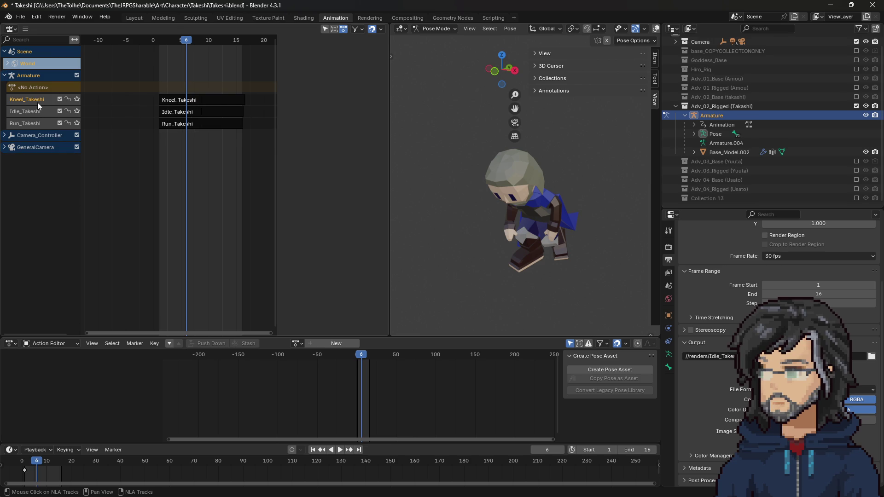
key("shift+Left")
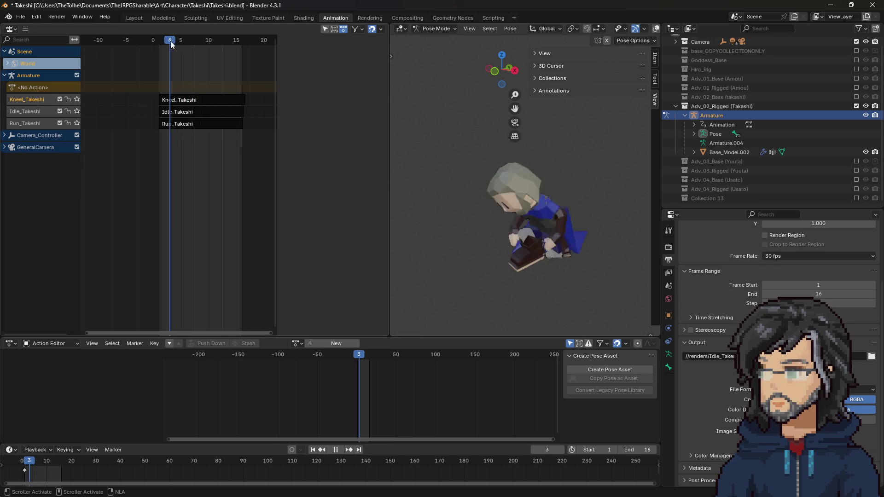
left_click(297, 343)
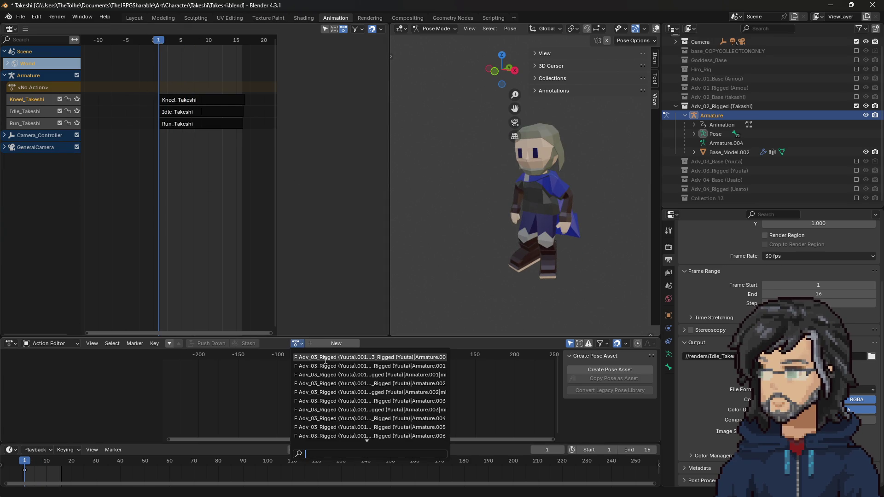
Push Kneel_Takeshi into a new NLA track and name the track KneelDown_Takeshi
scroll(326, 361, "down", 5)
left_click(325, 375)
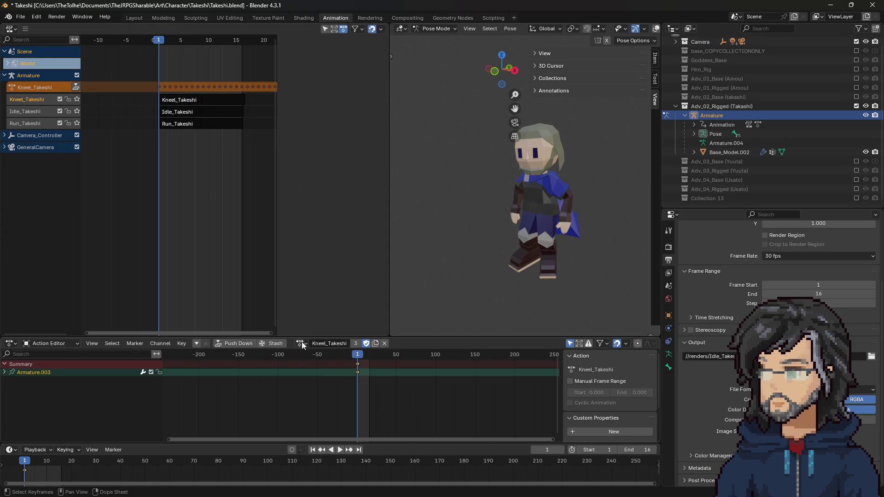
left_click(235, 343)
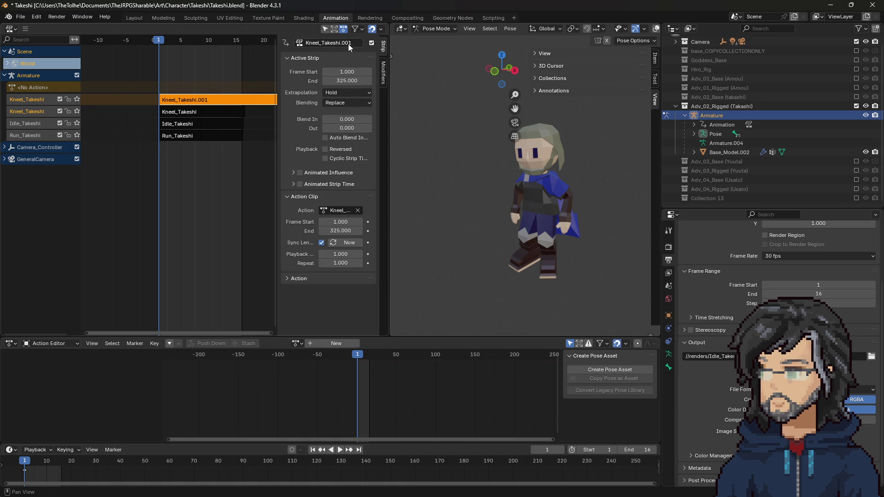
double_click(33, 100)
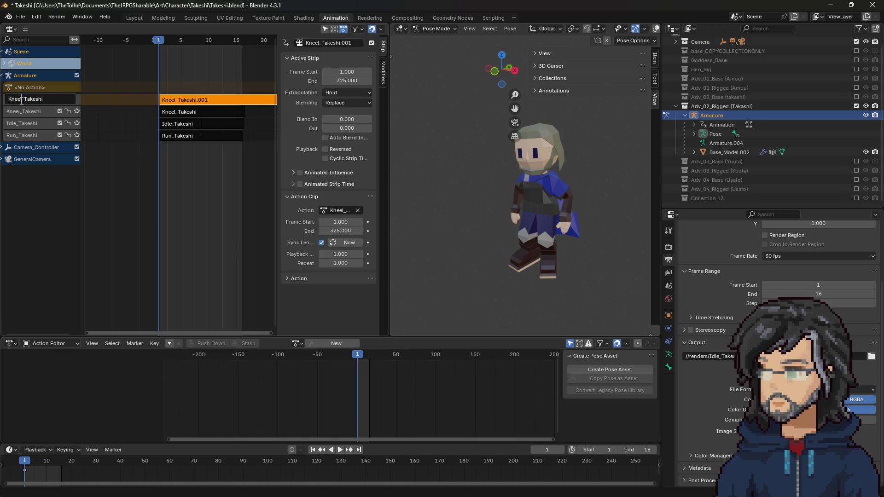
type("Down")
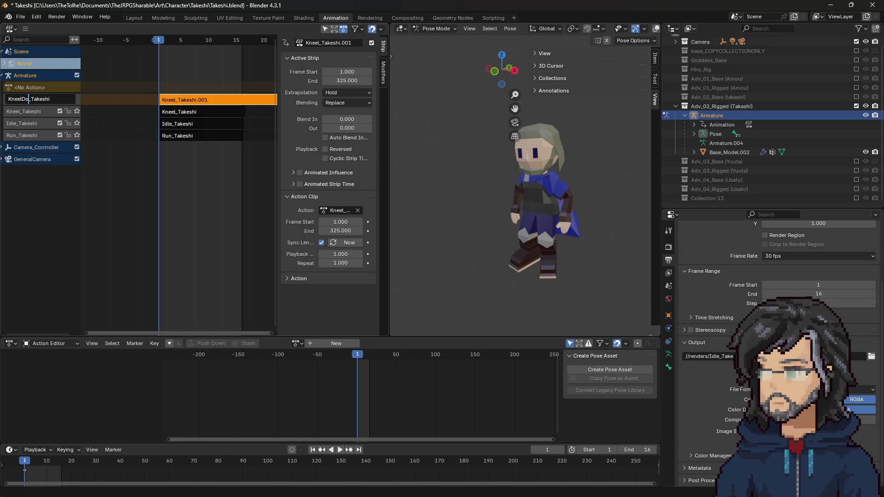
key("Return")
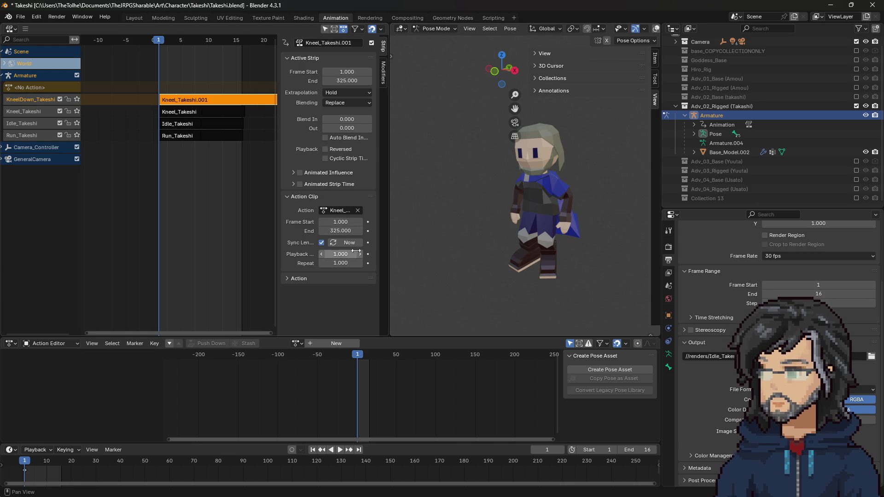
Set the strip's action clip end to frame 150 and preview the animation
left_click(346, 231)
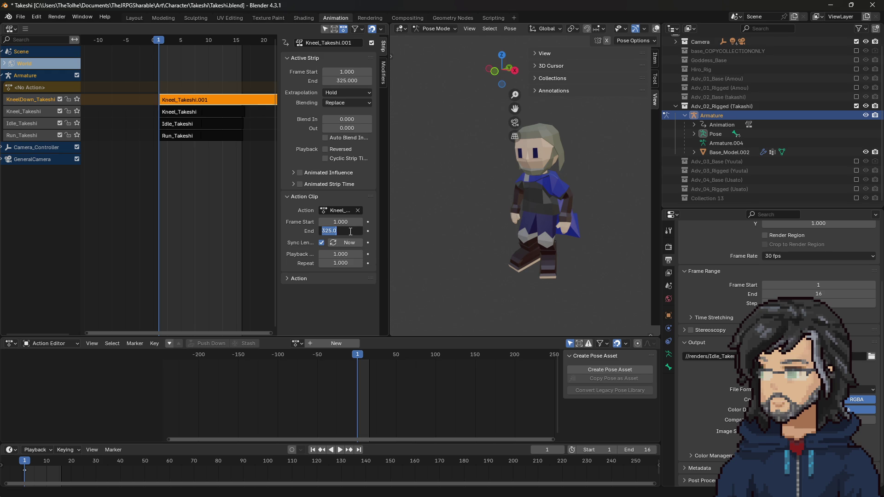
type("150")
key("Return")
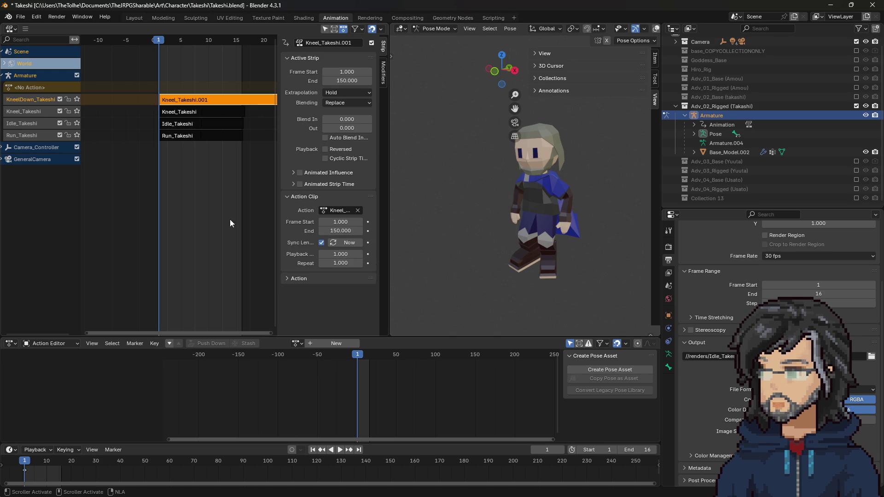
key("space")
mouse_move(238, 42)
left_mouse_down()
mouse_move(170, 41)
mouse_move(211, 45)
left_mouse_up()
Try faster playback scales for the kneel-down strip: 0.09, 0.07, then 0.065
scroll(221, 192, "down", 10)
scroll(202, 187, "down", 3)
left_click(347, 255)
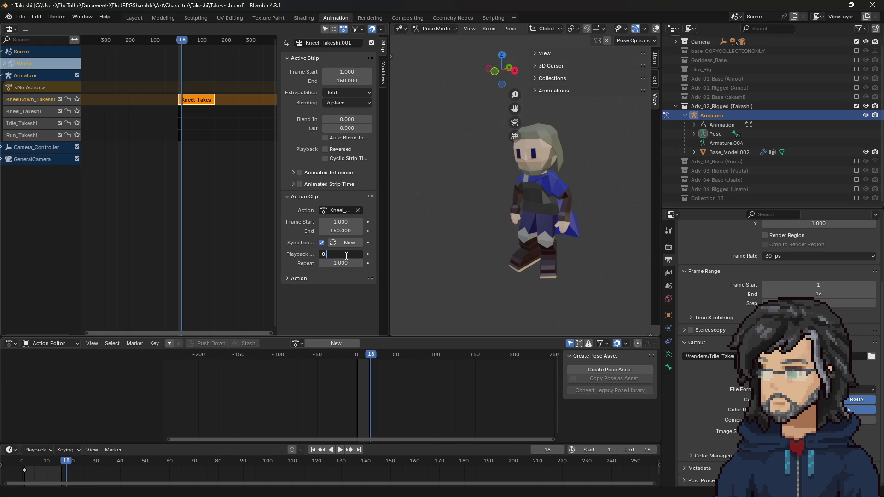
type(".09")
key("Return")
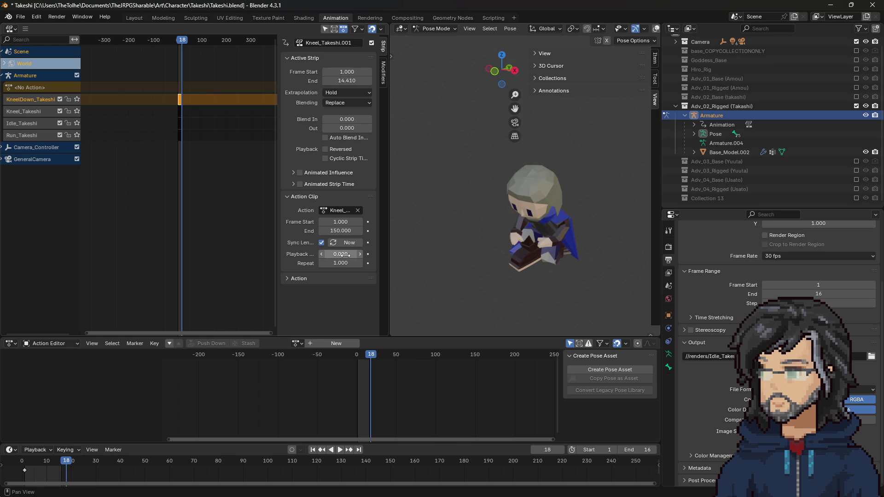
left_click(348, 255)
key("Return")
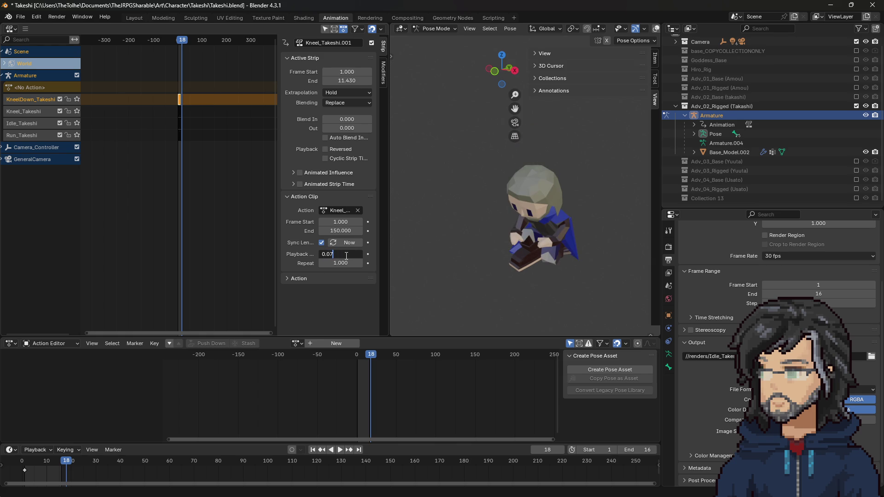
type("0.065")
key("Return")
Narrow the playback scale through 0.06 and 0.05 to 0.055, then play to check the speed
left_click(352, 255)
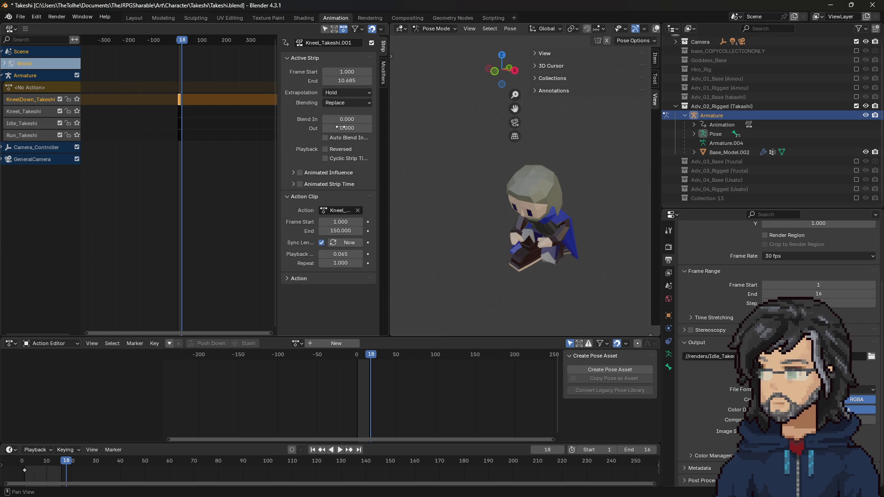
key("BackSpace")
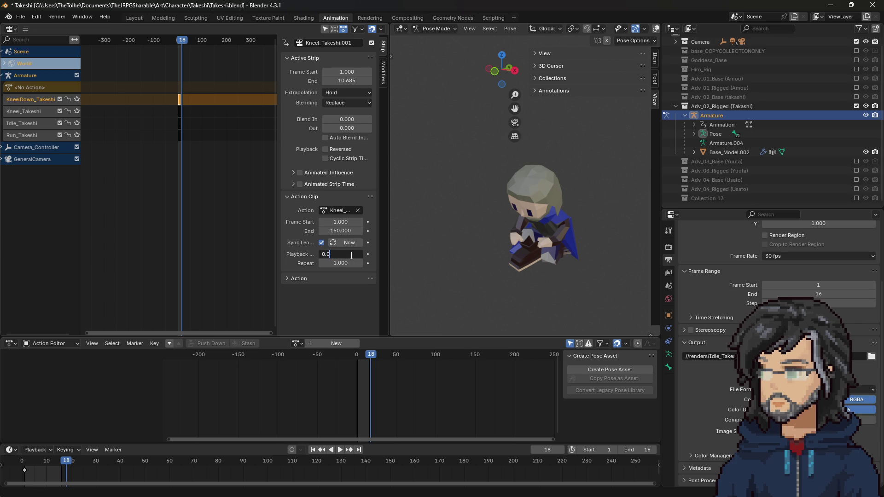
type("6")
key("Return")
left_click(352, 255)
key("BackSpace")
type("5")
key("Return")
left_click(343, 255)
type("5")
key("Return")
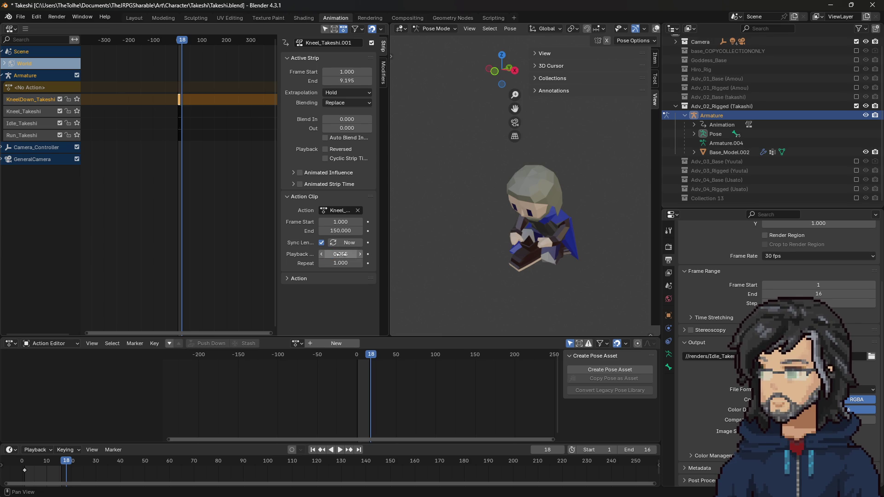
key("space")
left_click(360, 356)
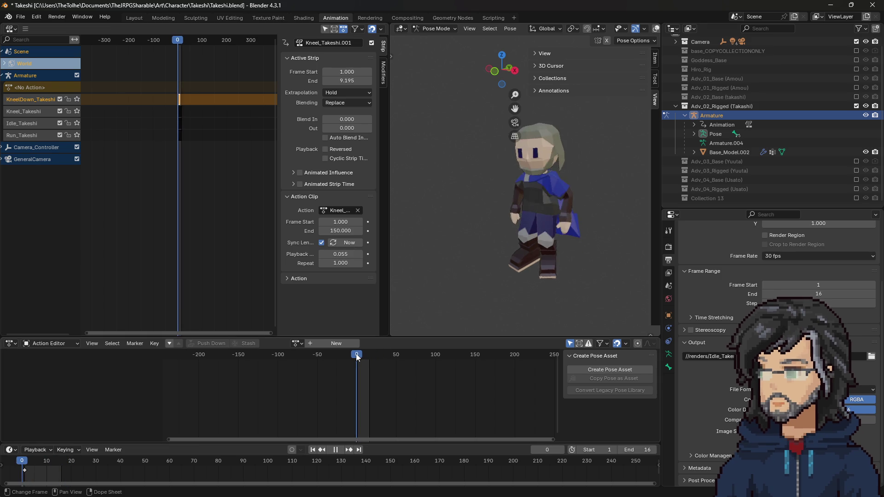
Set the kneel-down strip to repeat 2 times and preview the result
left_click_drag(358, 353, 379, 358)
left_click(358, 354)
key("space")
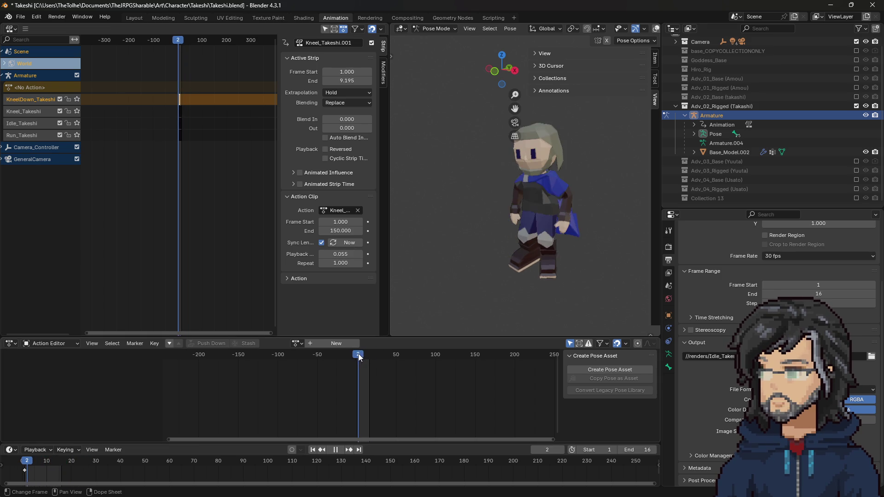
left_click(342, 263)
type("2")
key("Return")
scroll(187, 93, "up", 10)
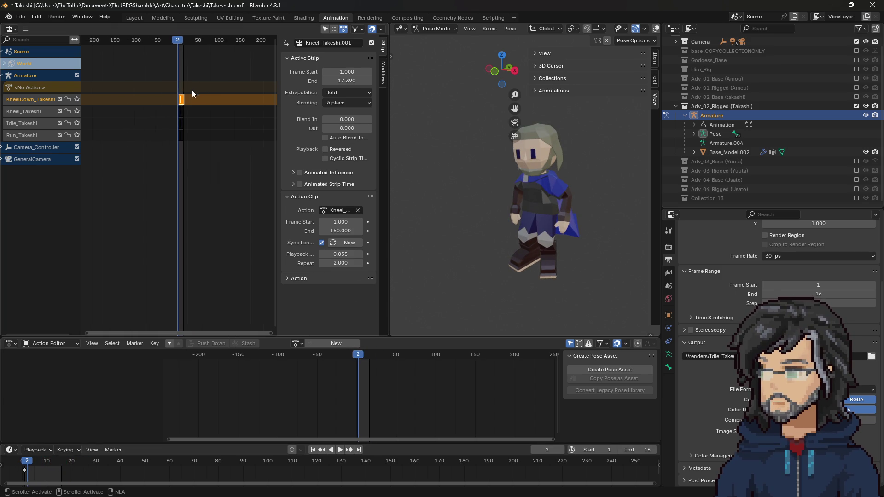
scroll(180, 56, "up", 3)
key("space")
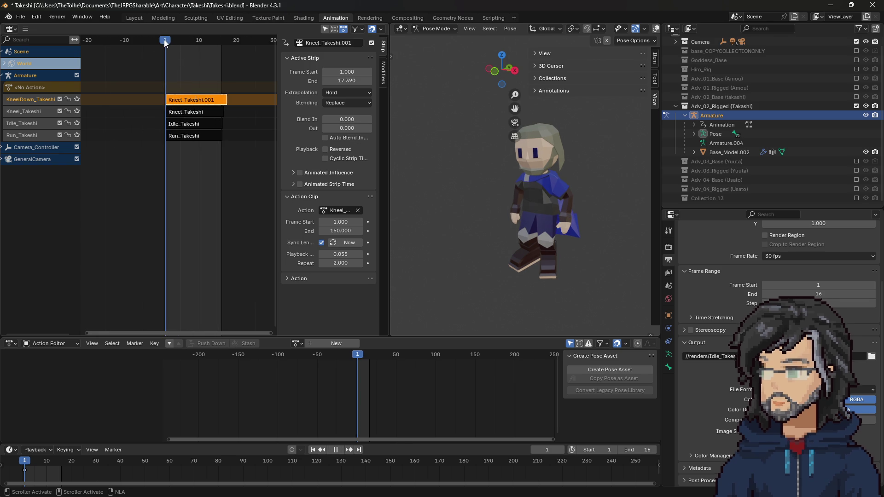
mouse_move(194, 42)
left_mouse_down()
mouse_move(225, 45)
mouse_move(203, 49)
mouse_move(214, 51)
left_mouse_up()
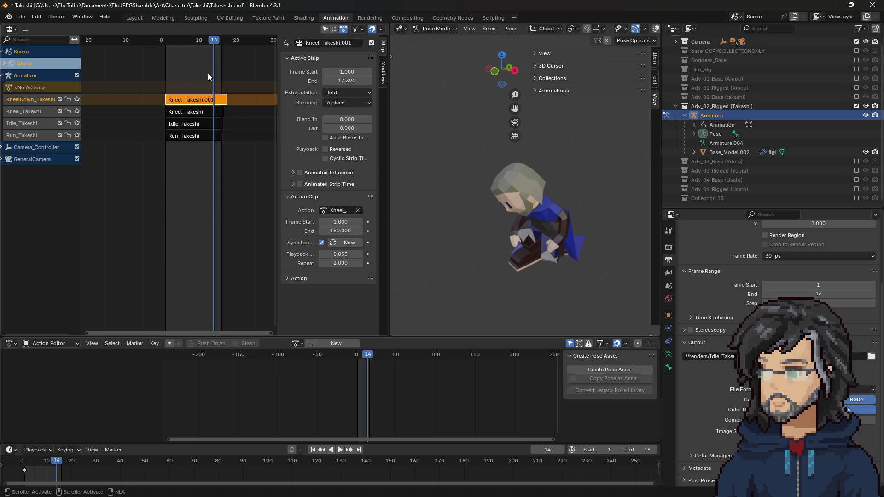
Fine-tune the playback scale through 0.054 and 0.050 to 0.051, then play to check timing
left_click(343, 254)
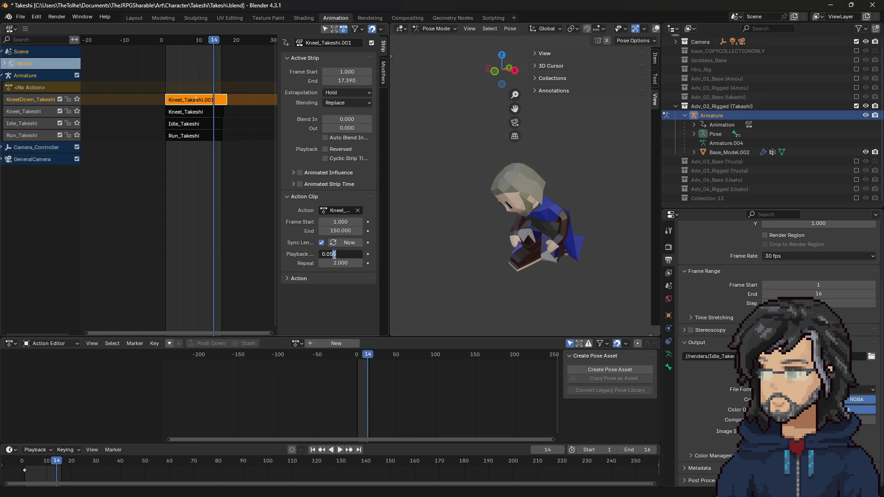
key("BackSpace")
type("4")
key("Return")
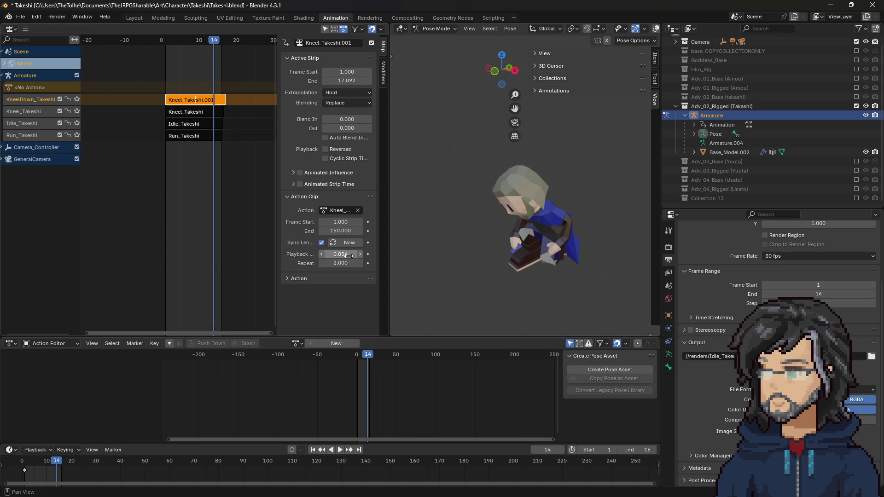
left_click(348, 255)
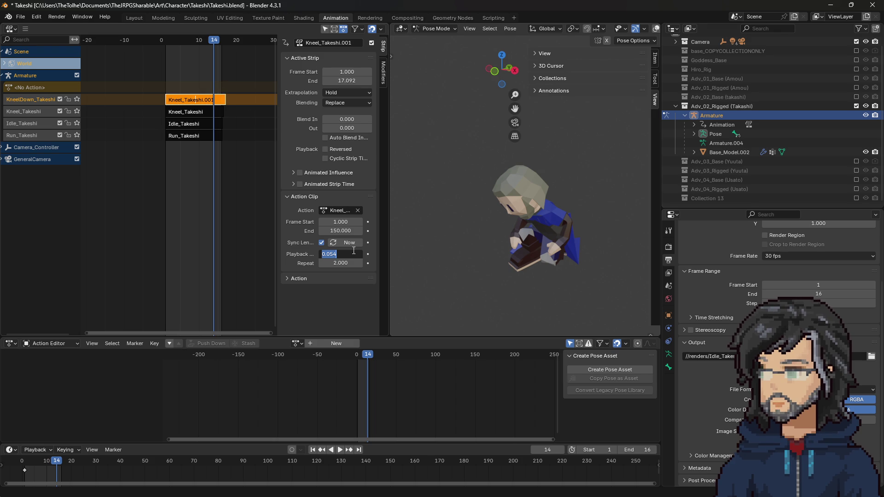
key("Return")
left_click(335, 255)
type("1")
key("Return")
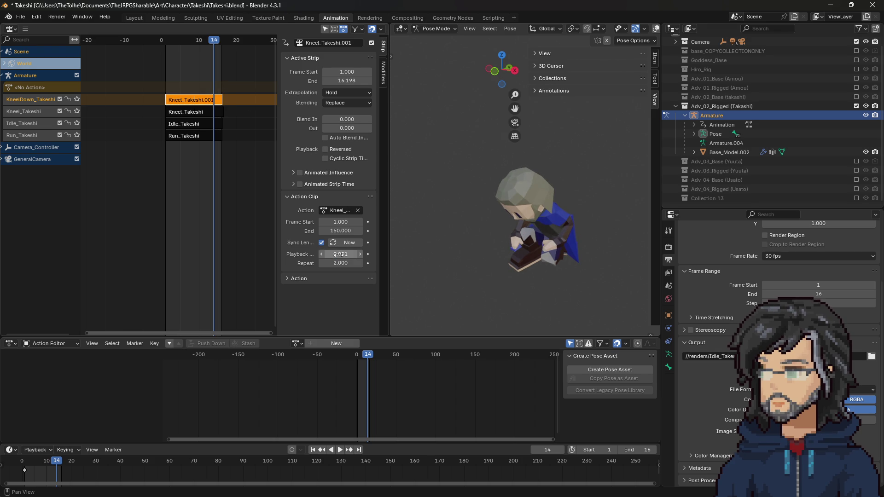
key("space")
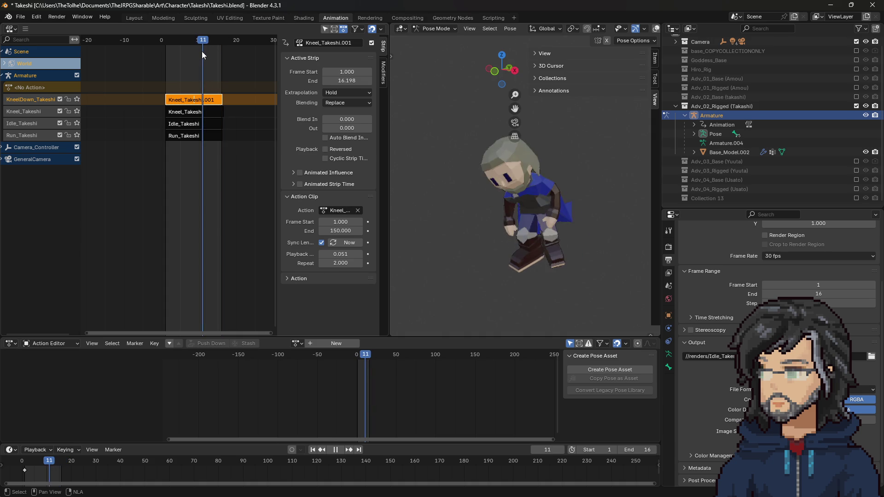
key("space")
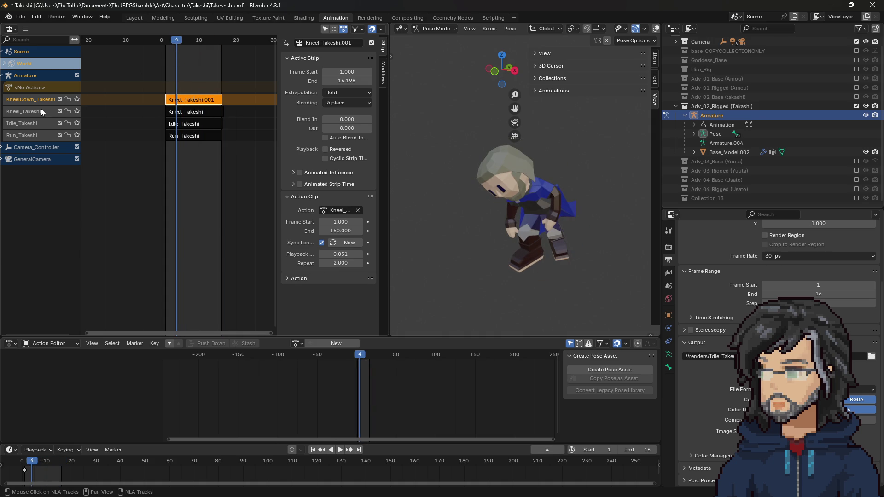
Select the original Kneel_Takeshi strip and show its properties in the sidebar
left_click(32, 111)
left_click(198, 112)
key("n")
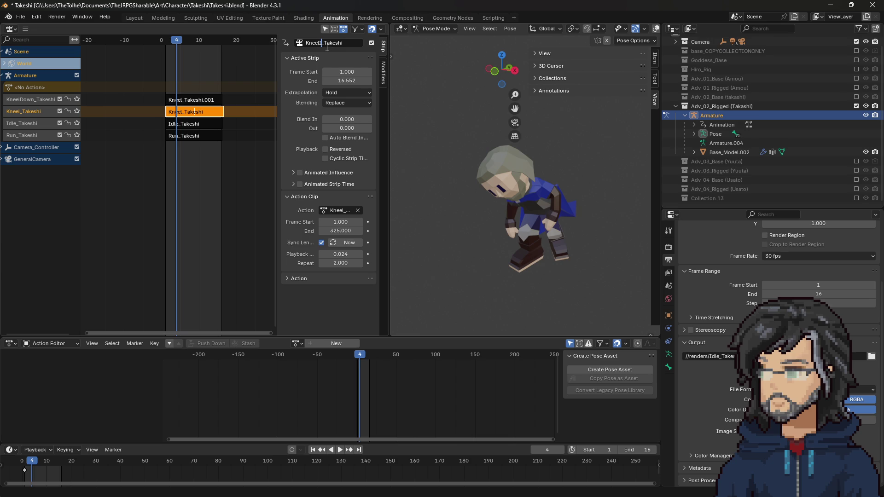
type("Idle")
Name the strip KneelIdle_Takeshi and set its clip to frames 100–200 at 0.079 playback scale
key("Return")
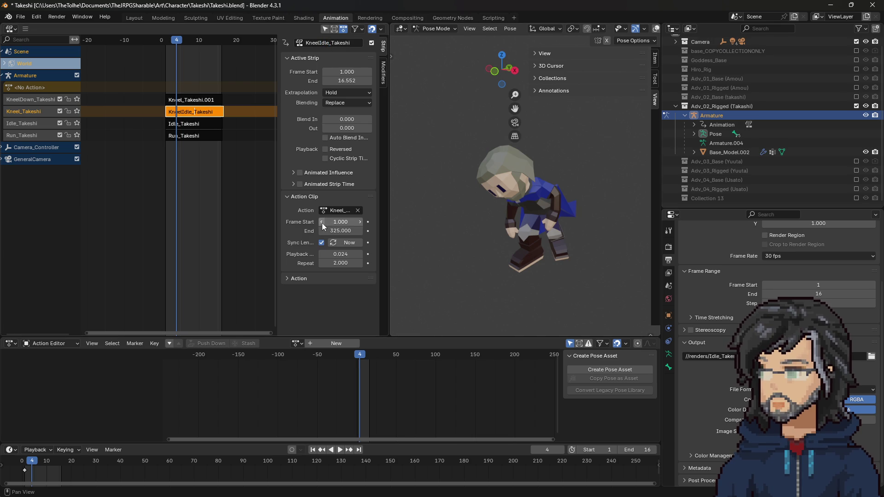
left_click(341, 222)
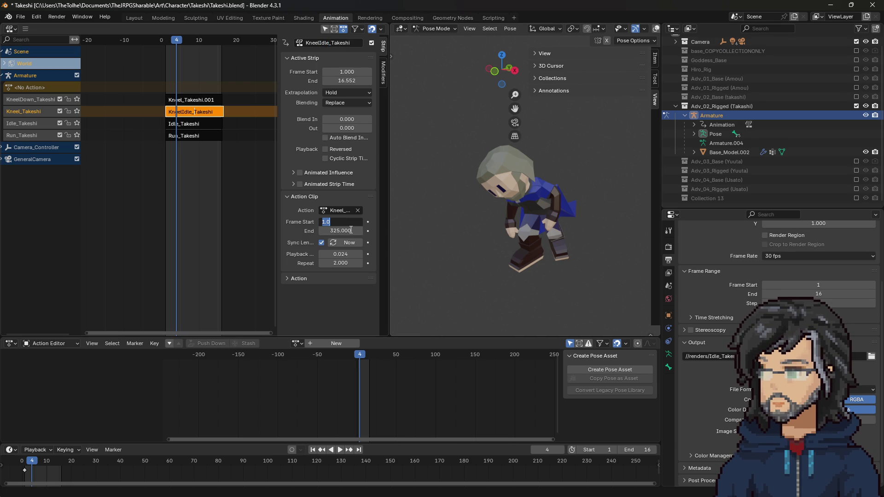
type("10")
key("Return")
left_click(341, 231)
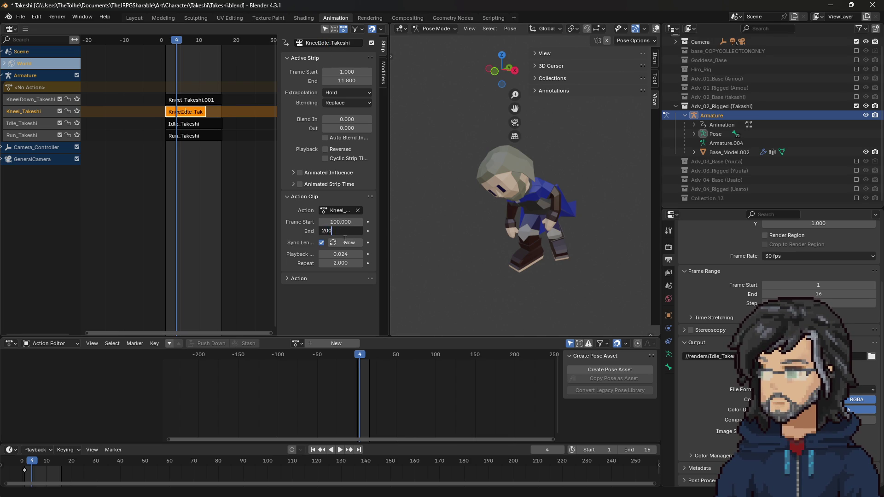
key("Return")
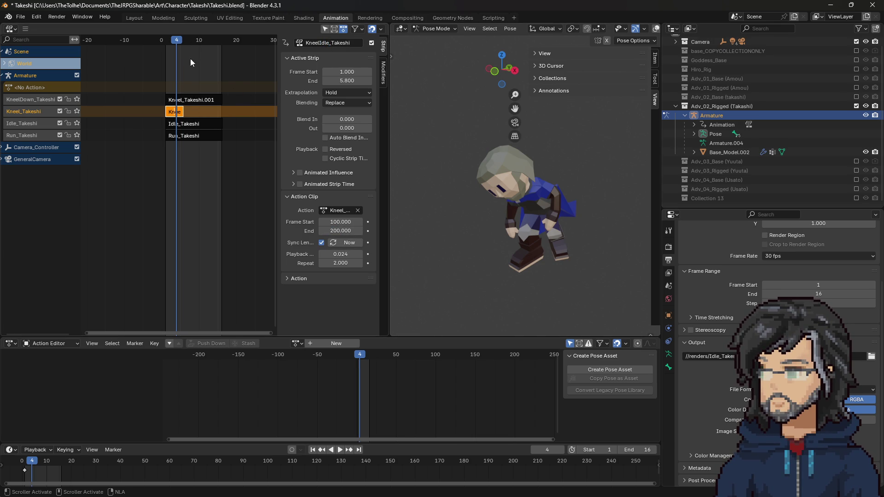
left_click(342, 255)
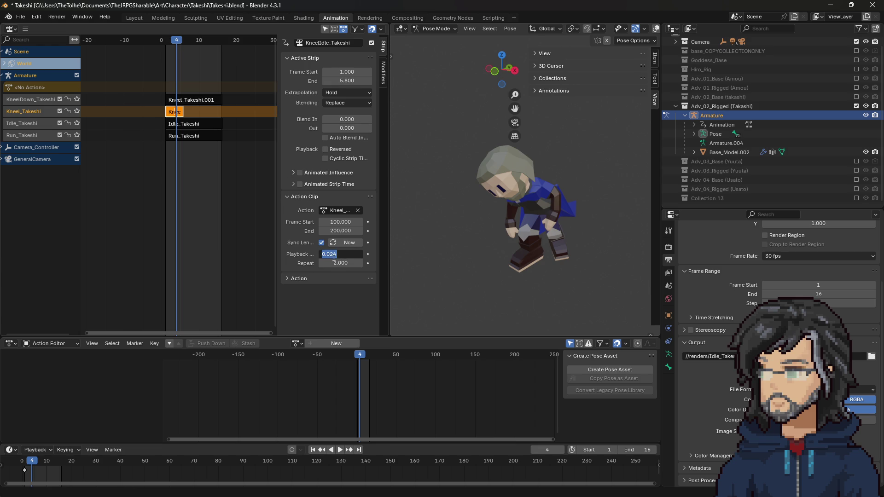
key("BackSpace")
key("BackSpace")
type("79")
key("Return")
Preview the animation, then shift the action clip to frames 150–250
scroll(183, 50, "up", 2)
key("space")
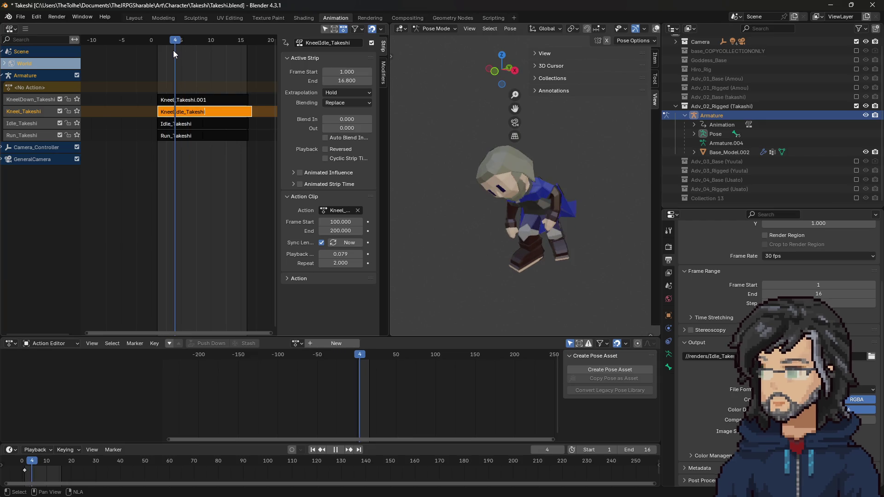
key("space")
left_click(346, 223)
type("1")
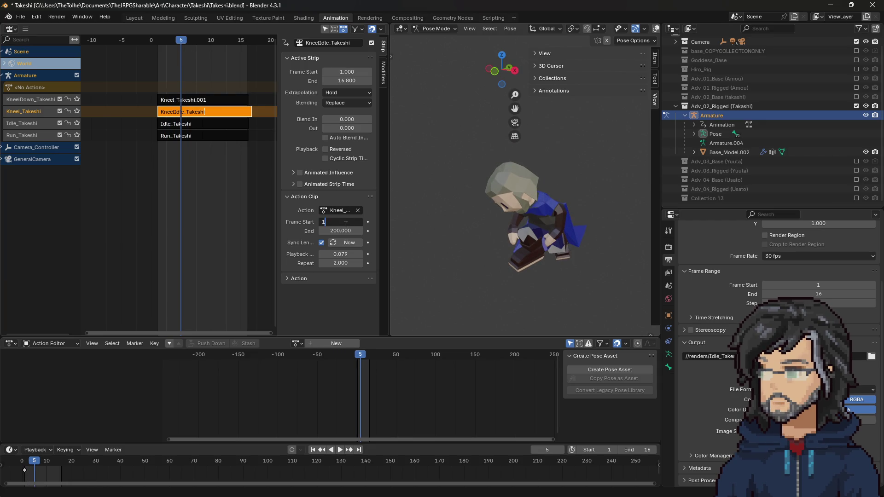
key("Return")
left_click(342, 232)
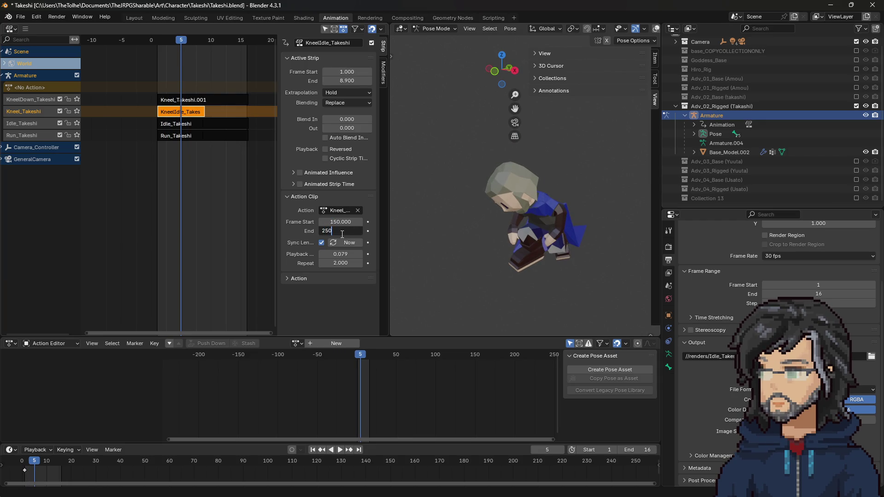
type(".000")
key("Return")
Preview again and set the action clip to frames 200–300
key("space")
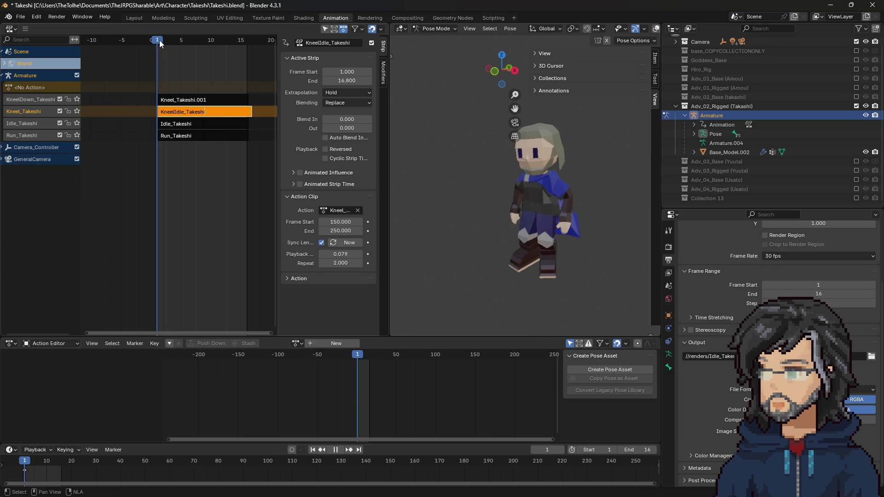
mouse_move(186, 42)
left_mouse_down()
mouse_move(200, 42)
mouse_move(161, 44)
mouse_move(189, 41)
mouse_move(175, 42)
left_mouse_up()
left_click(345, 221)
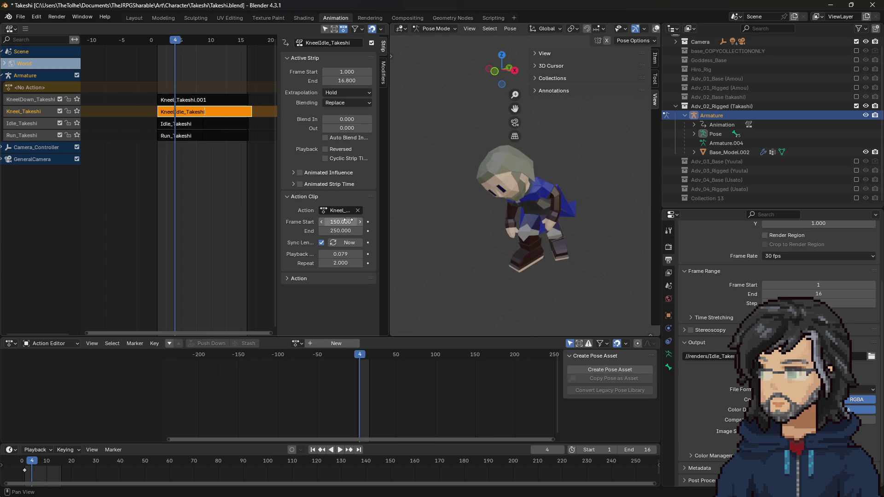
type("2")
key("Return")
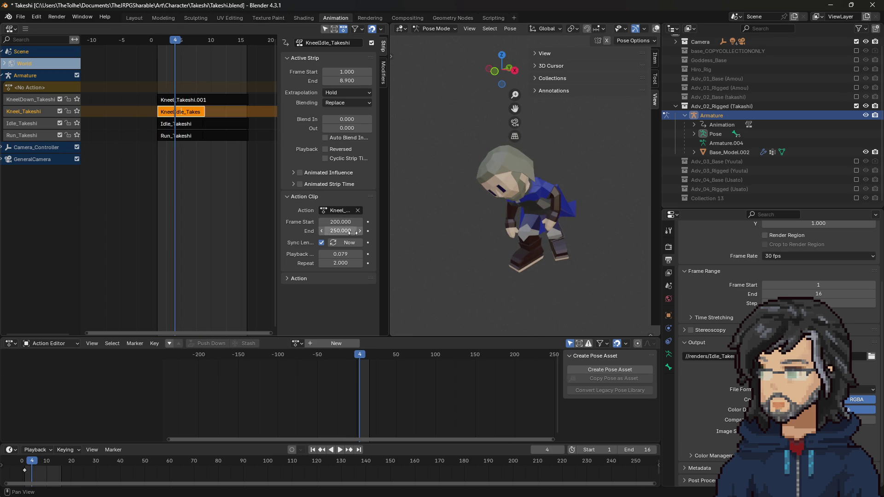
mouse_move(179, 44)
left_mouse_down()
mouse_move(156, 43)
mouse_move(181, 41)
left_mouse_up()
left_click(333, 231)
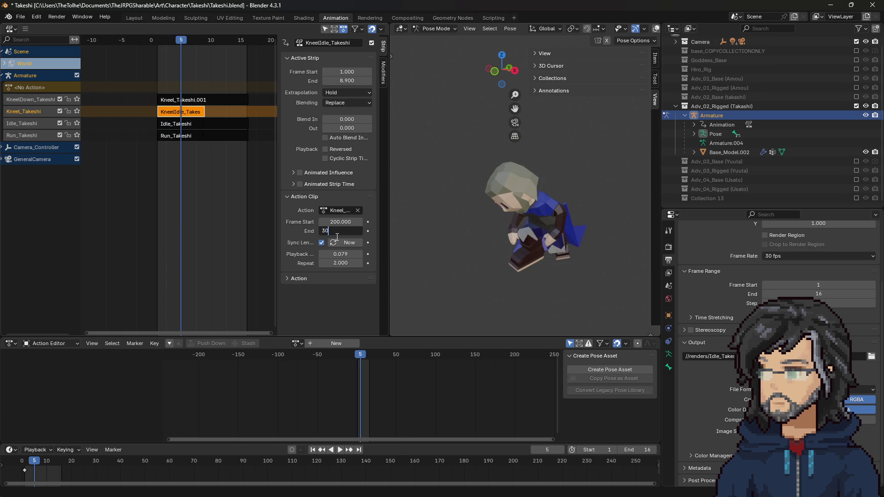
type("00")
key("Return")
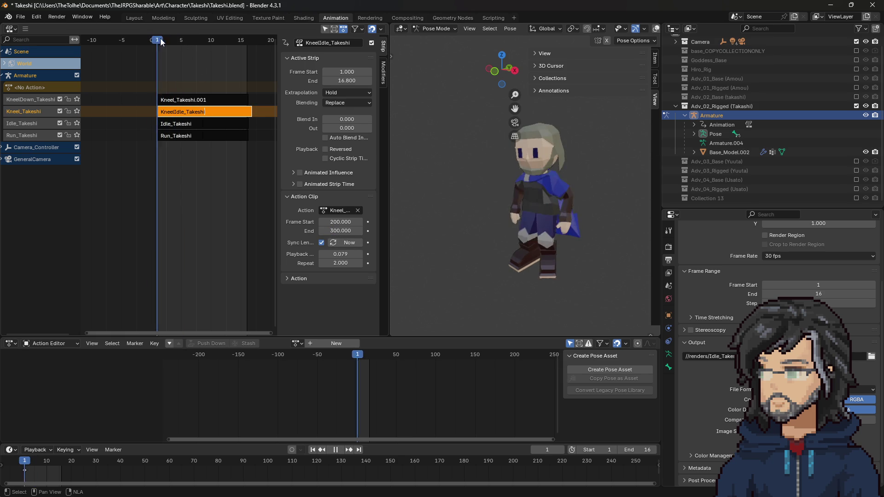
key("space")
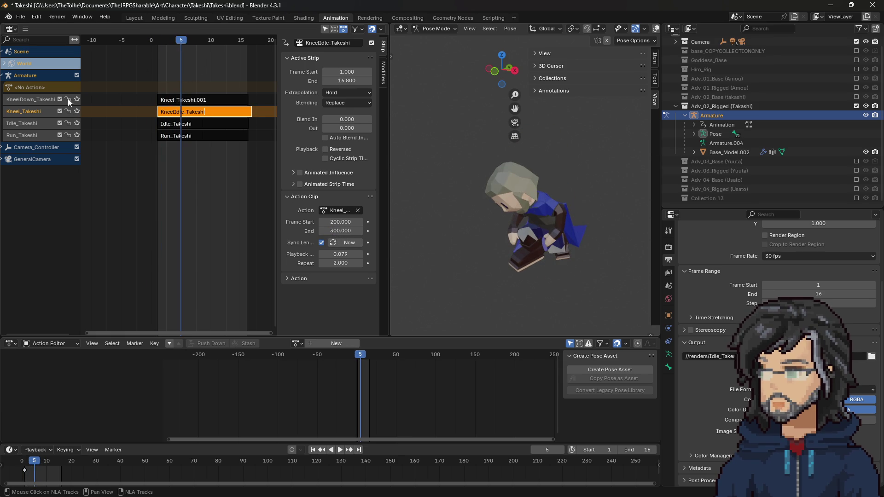
Mute KneelDown_Takeshi, solo Kneel_Takeshi, and play and scrub the early frames to check the idle
left_click(60, 99)
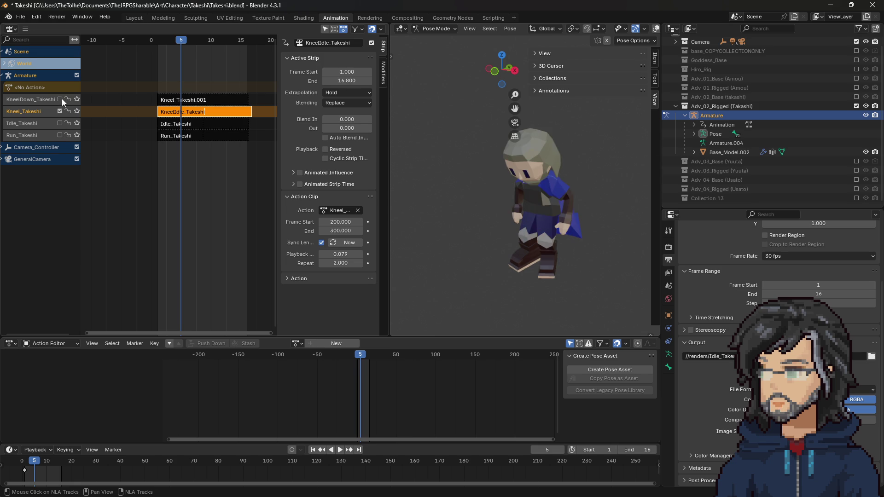
left_click(77, 112)
key("space")
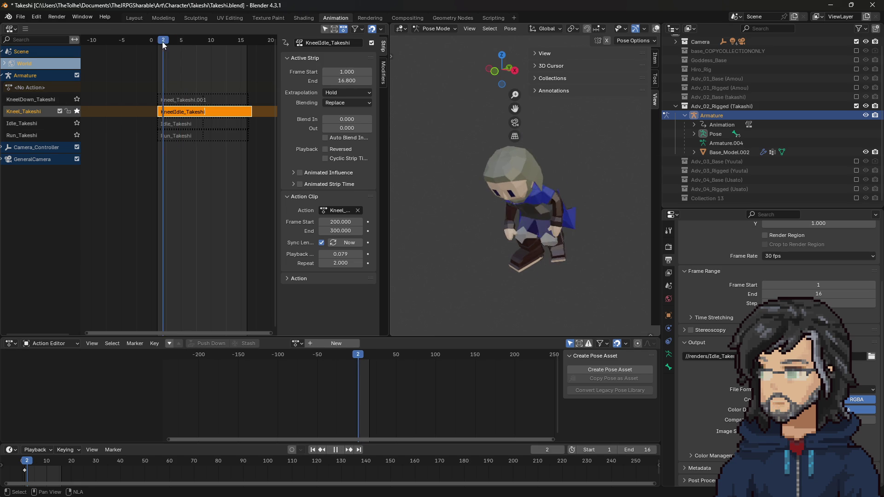
mouse_move(174, 46)
left_mouse_down()
mouse_move(161, 46)
mouse_move(190, 46)
left_mouse_up()
key("space")
mouse_move(165, 42)
left_mouse_down()
mouse_move(153, 41)
mouse_move(175, 42)
left_mouse_up()
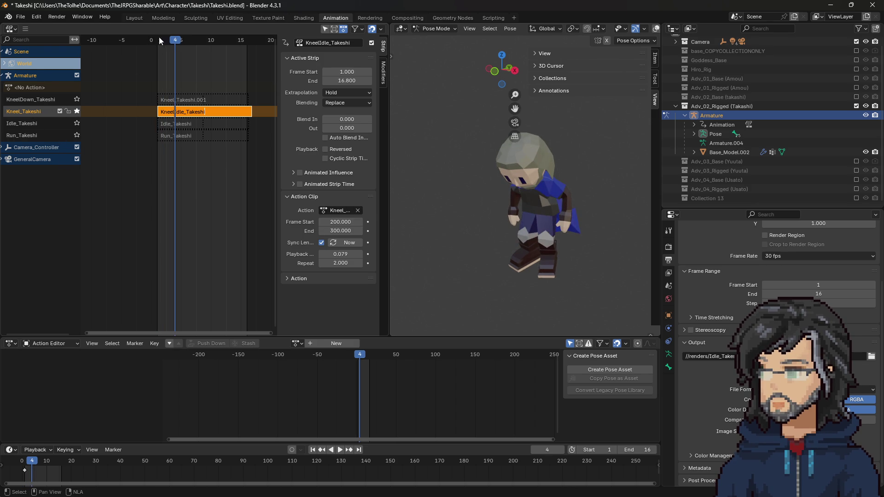
mouse_move(175, 41)
left_mouse_down()
mouse_move(156, 42)
mouse_move(205, 46)
left_mouse_up()
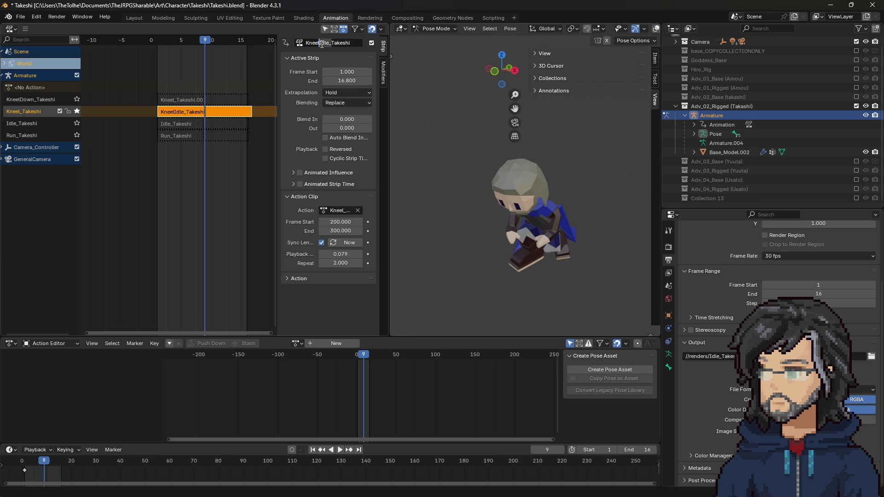
type("Up")
Name the strip KneelUpTakeshi and briefly play from frame 3
key("Return")
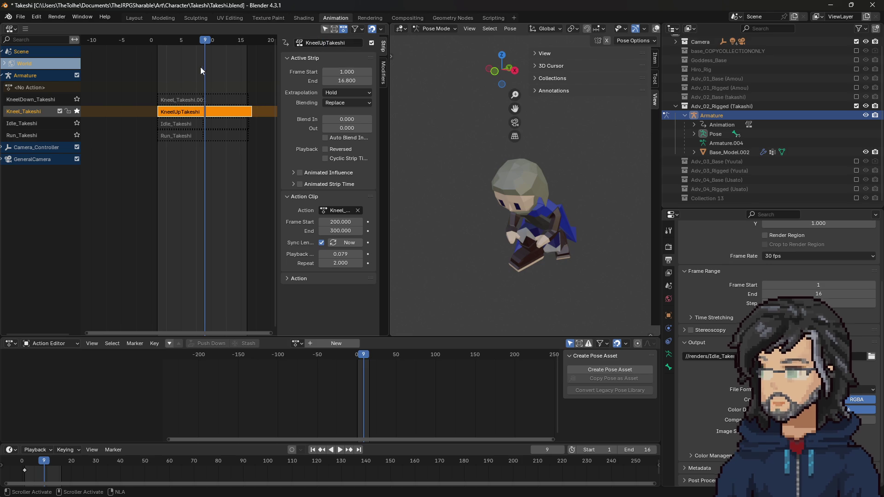
left_click(170, 44)
key("space")
key("space")
left_click(156, 45)
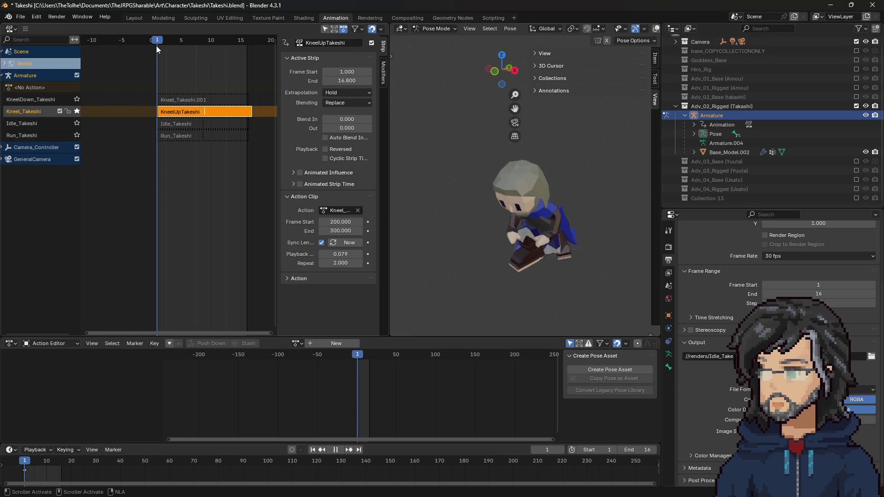
Rename the Kneel_Takeshi track to KneelUp_Takeshi
double_click(15, 111)
left_click(21, 111)
type("p")
key("Return")
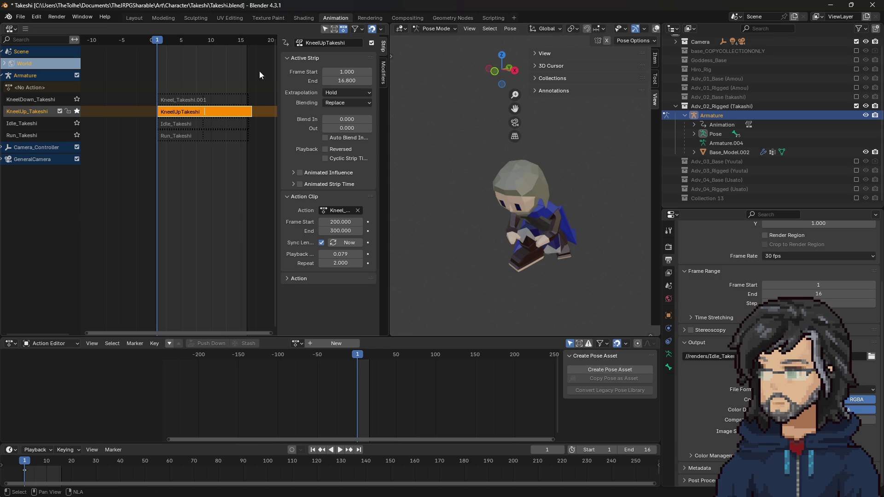
Rename the Kneel_Takeshi.001 strip to KneelDown_Takeshi, dropping the .001 suffix
left_click(184, 99)
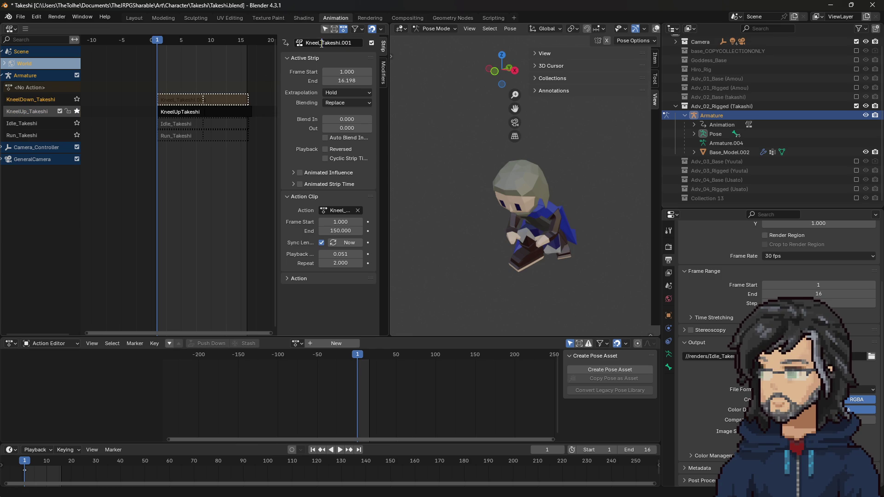
type("n")
key("Return")
left_click(326, 44)
key("End")
key("BackSpace")
key("BackSpace")
key("BackSpace")
Select the KneelUpTakeshi strip and play and scrub to check its poses
left_click(222, 112)
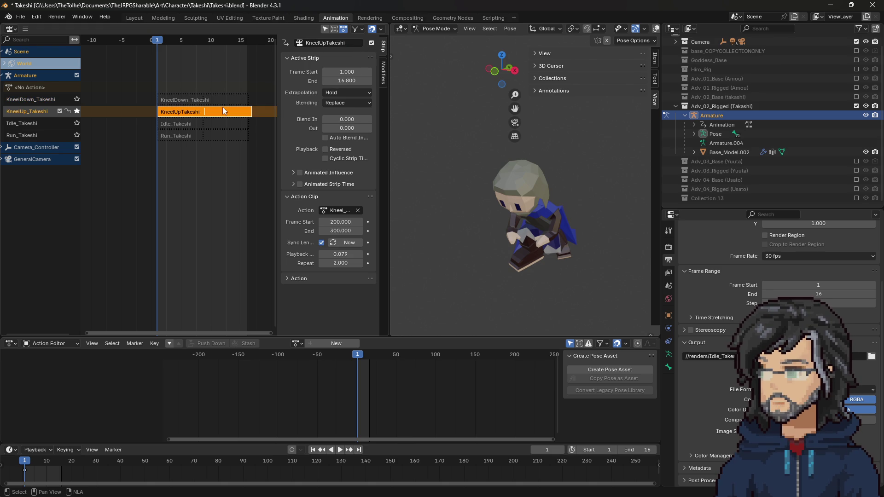
key("space")
mouse_move(205, 45)
left_mouse_down()
mouse_move(156, 45)
mouse_move(205, 49)
left_mouse_up()
left_click(341, 222)
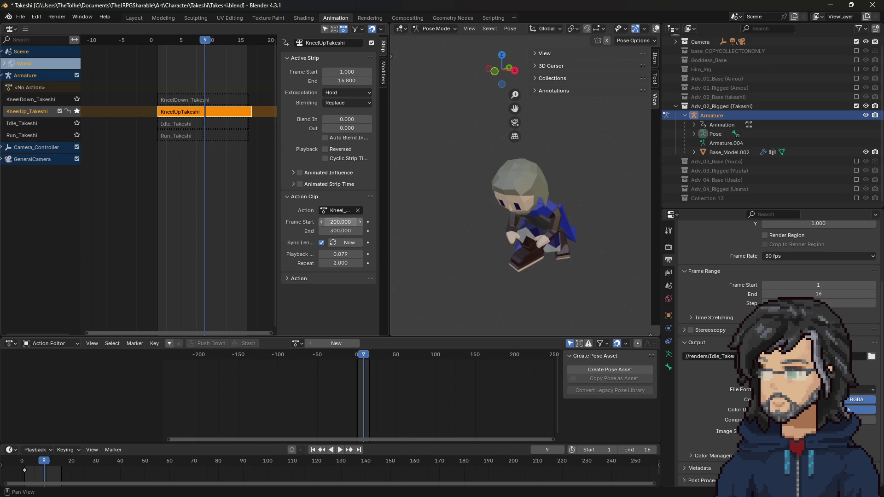
Try an action clip of frames 150–250 and preview it up to frame 8
type("150")
key("Return")
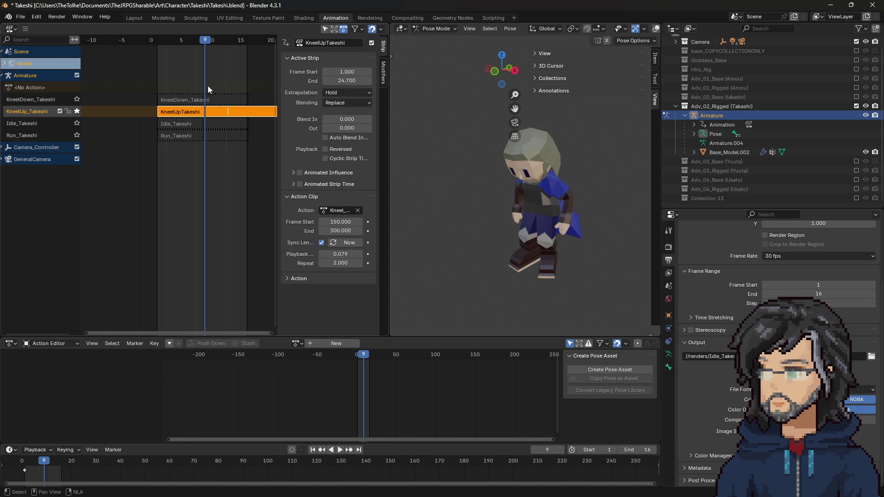
left_click(342, 230)
type("0")
key("Return")
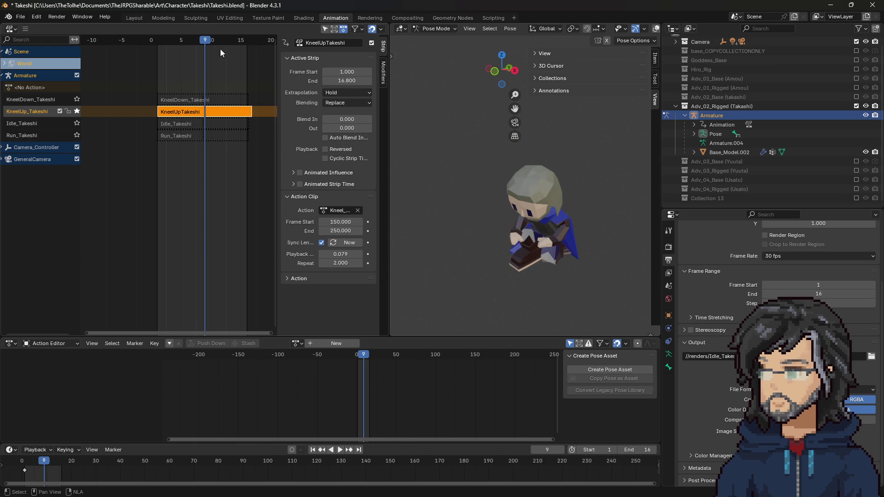
key("space")
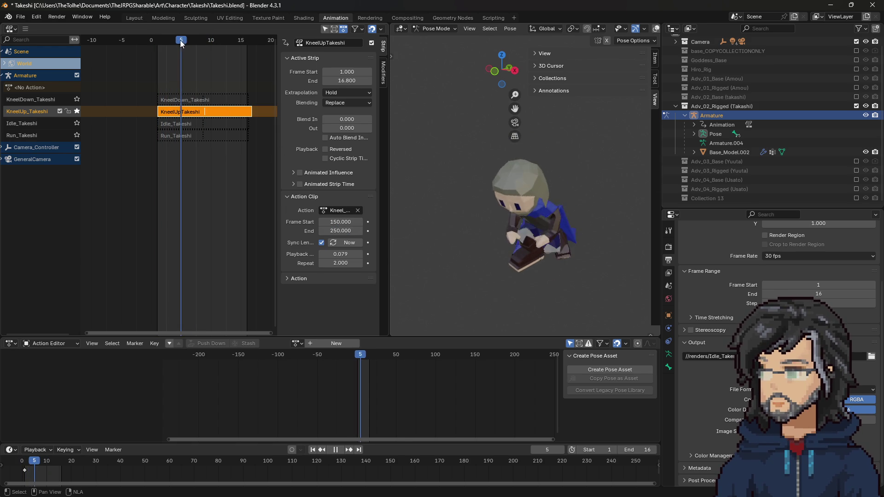
left_click_drag(189, 42, 201, 45)
key("space")
Restore the action clip to frames 200–300
double_click(341, 230)
type("300")
key("Return")
double_click(339, 222)
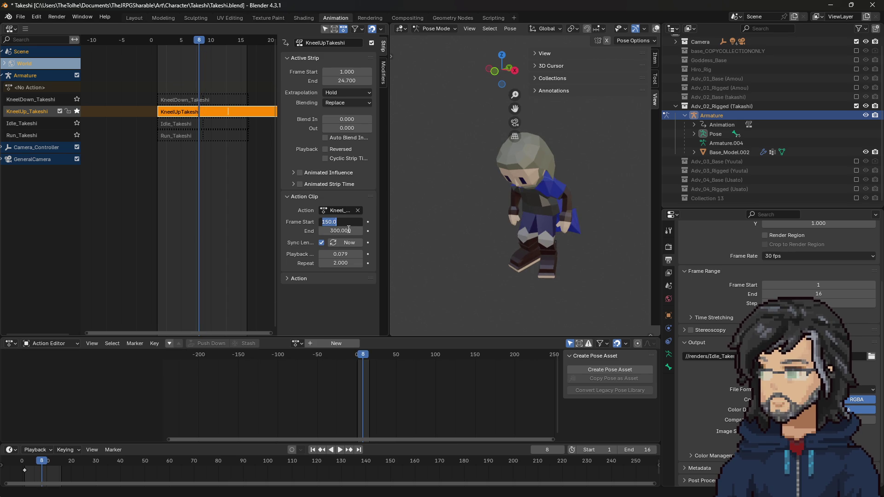
type("20")
key("Return")
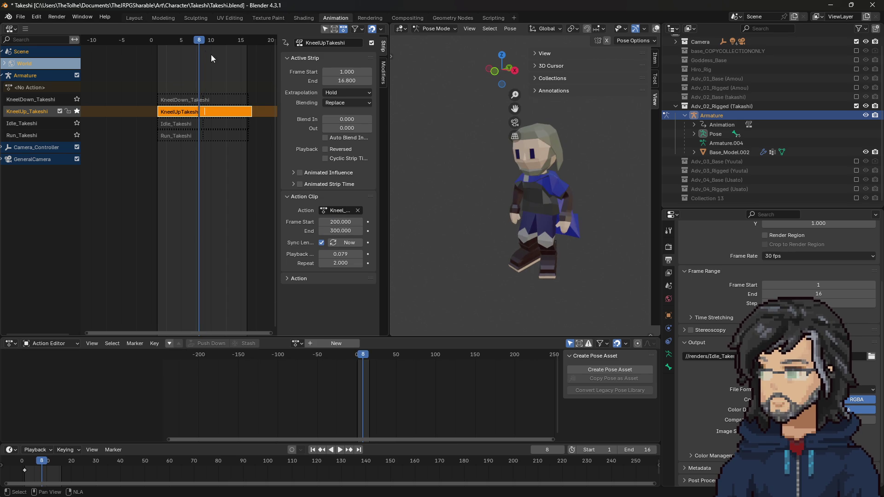
mouse_move(159, 42)
left_mouse_down()
mouse_move(205, 43)
mouse_move(187, 45)
left_mouse_up()
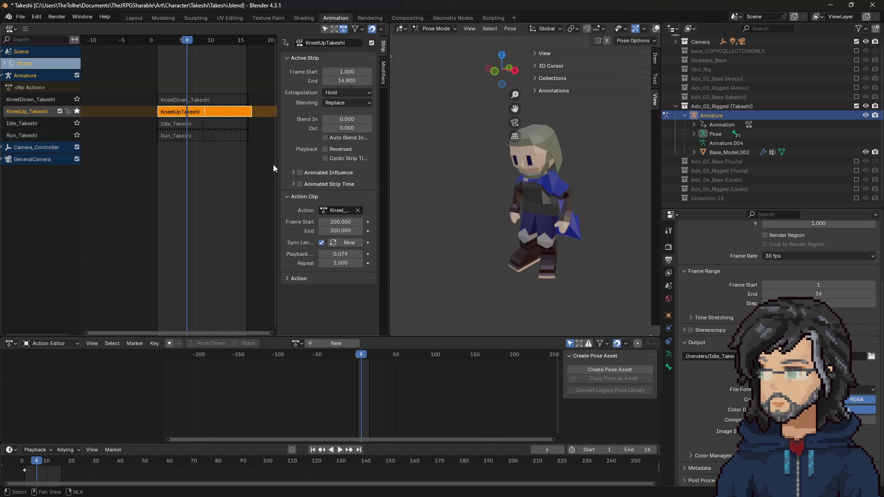
Set the strip's repeat count to 1 and preview it to frame 8
left_click(340, 263)
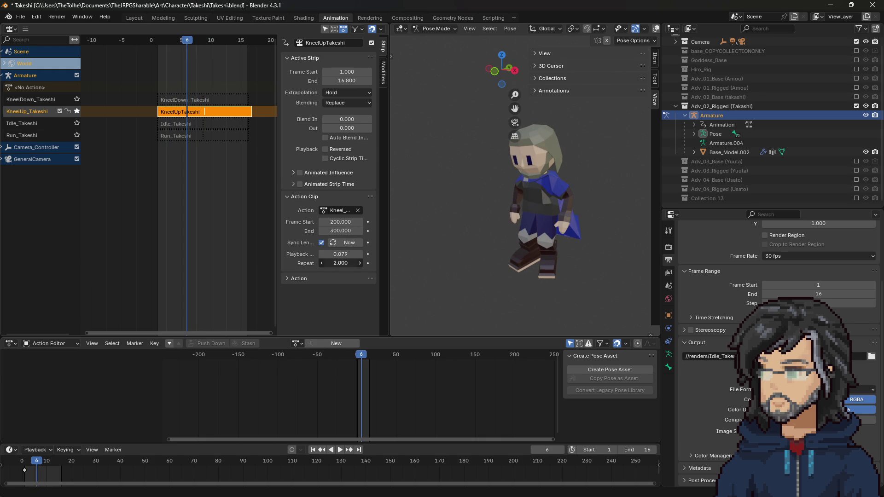
type("1")
key("Return")
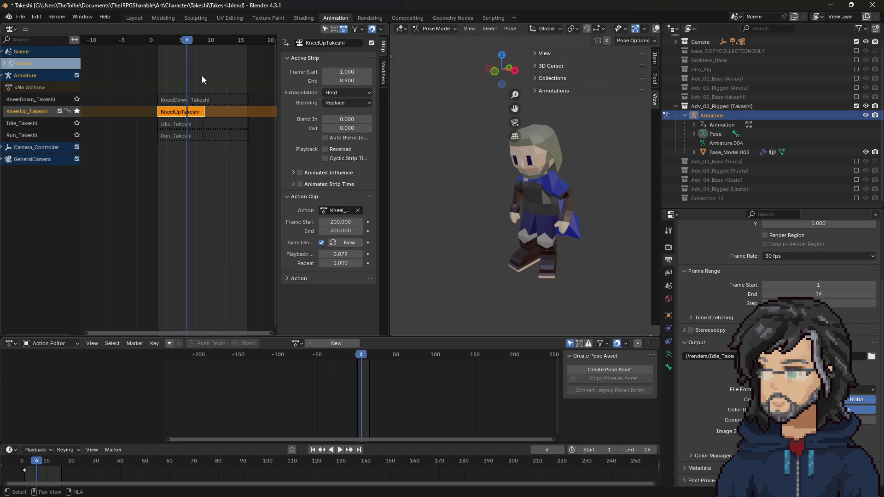
scroll(204, 71, "up", 5)
key("space")
mouse_move(225, 41)
left_mouse_down()
mouse_move(239, 41)
mouse_move(225, 40)
left_mouse_up()
key("space")
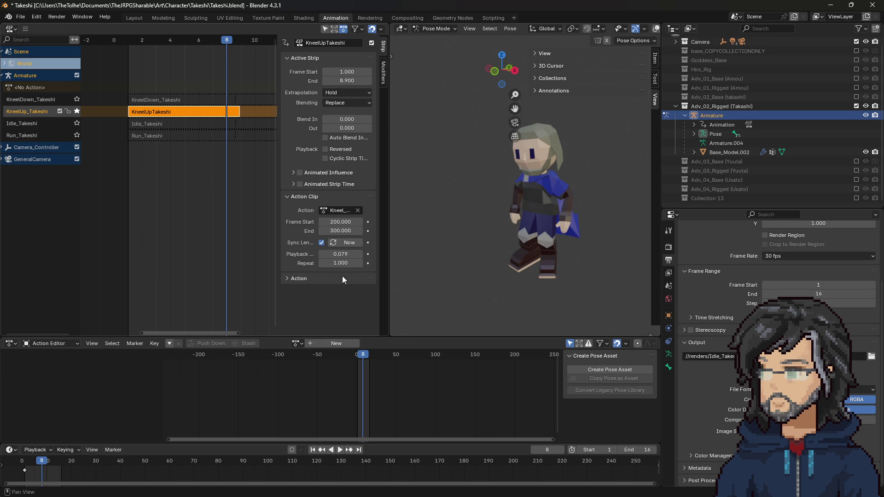
Change the strip's playback scale to 0.075
left_click(350, 255)
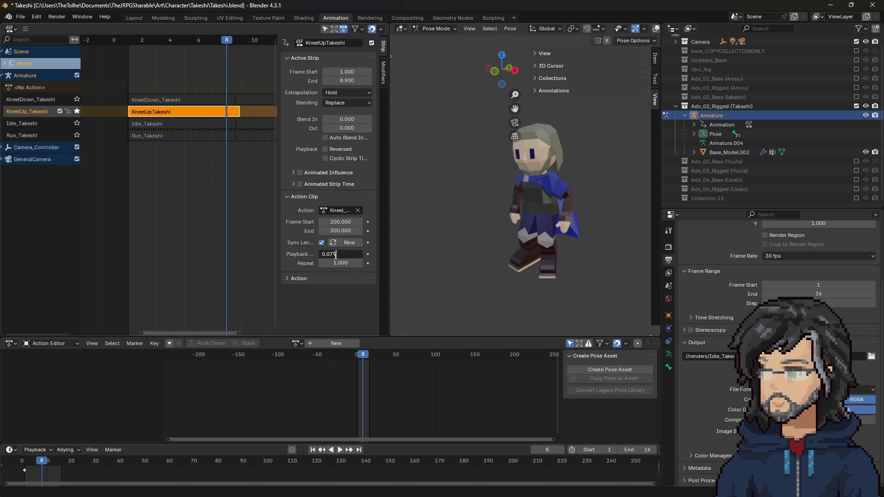
type("5")
key("Return")
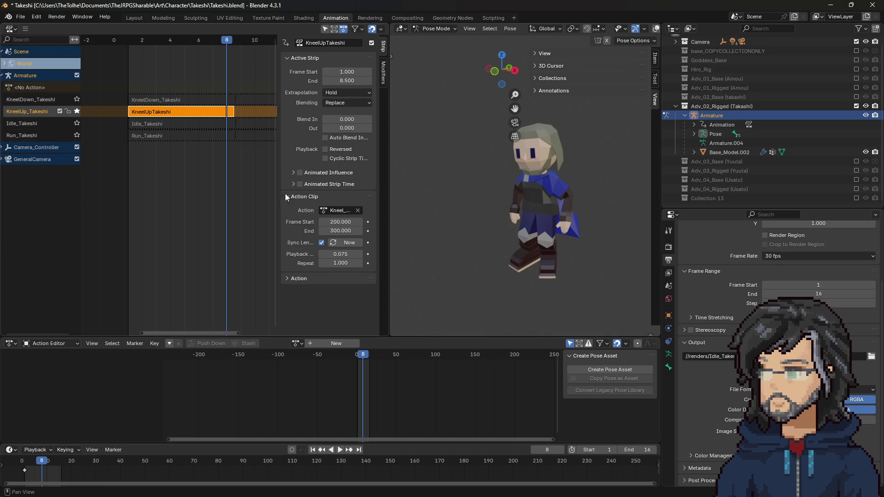
scroll(233, 102, "up", 2)
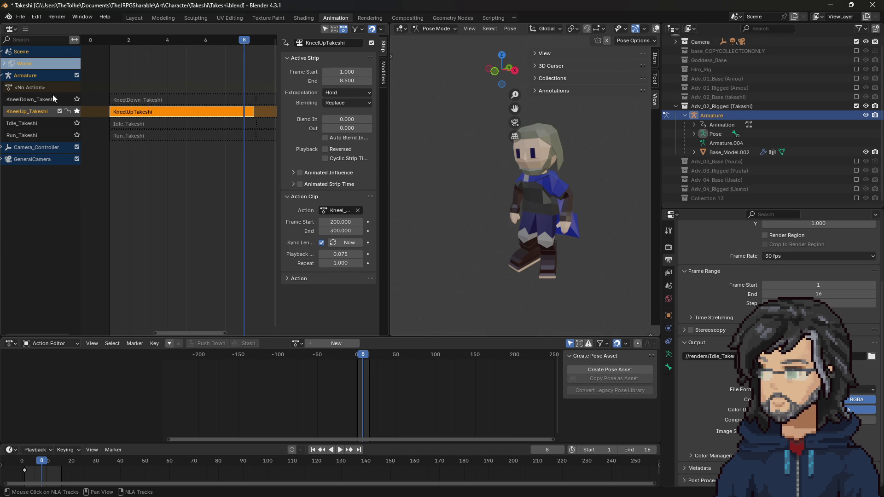
Select the KneelUp_Takeshi track and set its strip to repeat 2 times
key("n")
left_click(46, 113)
key("n")
double_click(340, 263)
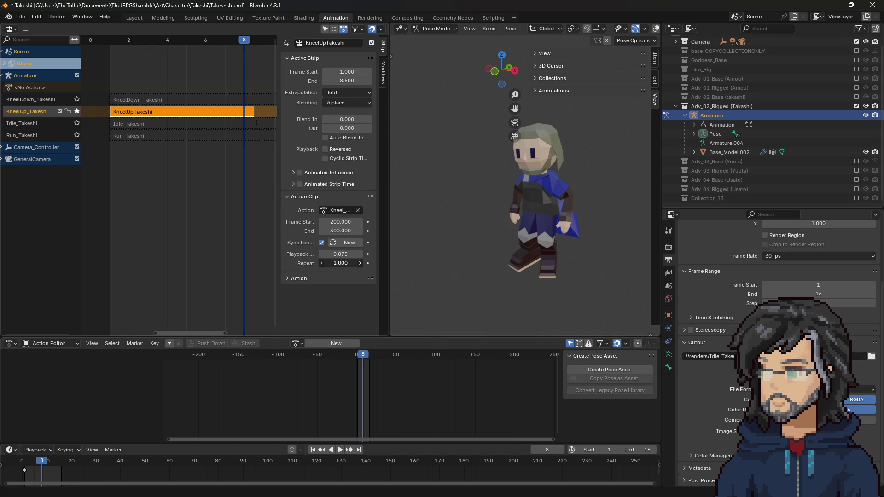
type("2")
key("Return")
scroll(206, 89, "down", 3)
scroll(207, 89, "down", 1)
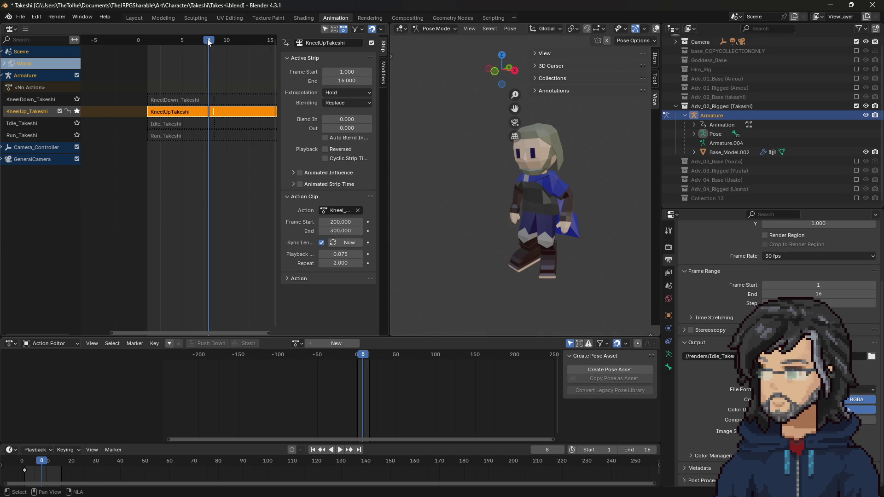
Play and scrub through frames 9–15 to check the loop
key("space")
left_click_drag(213, 47, 219, 47)
mouse_move(236, 49)
left_mouse_down()
mouse_move(270, 48)
mouse_move(171, 47)
mouse_move(207, 49)
mouse_move(155, 56)
left_mouse_up()
key("Home")
key("space")
key("space")
scroll(203, 89, "up", 2)
scroll(202, 89, "up", 2)
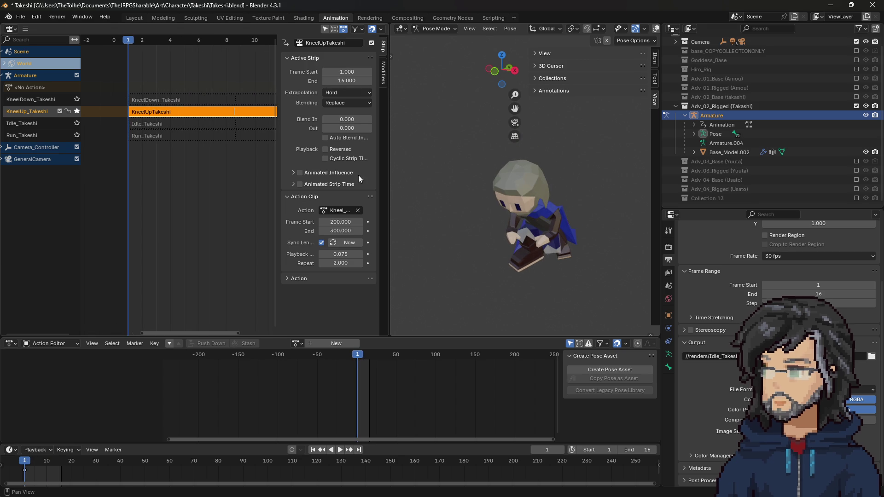
Set the strip's playback scale to 0.079 with a repeat count of 2
left_click(340, 253)
left_click(350, 264)
left_click(351, 264)
type("1")
key("Return")
left_click(345, 253)
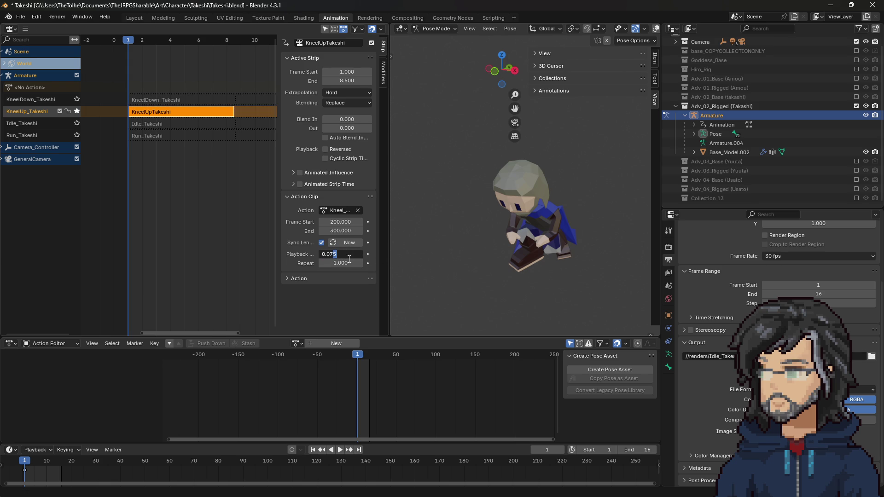
type("9")
key("Return")
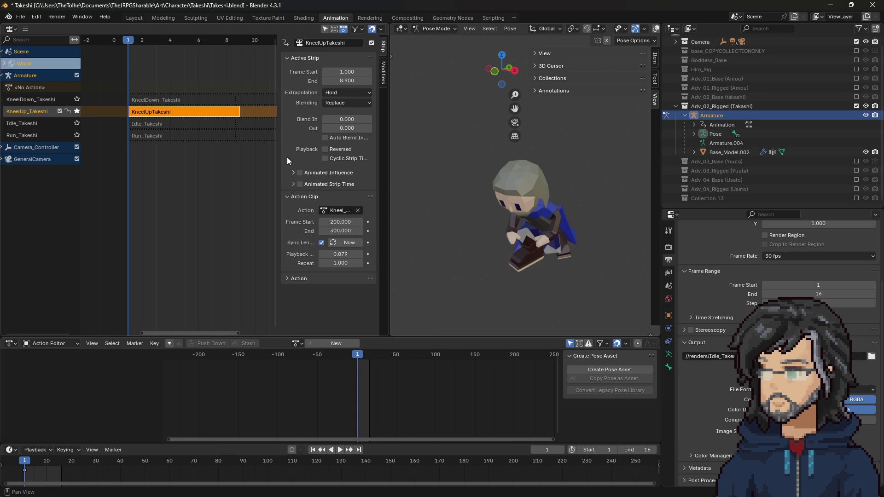
double_click(350, 264)
type("2")
key("Return")
scroll(216, 92, "down", 1)
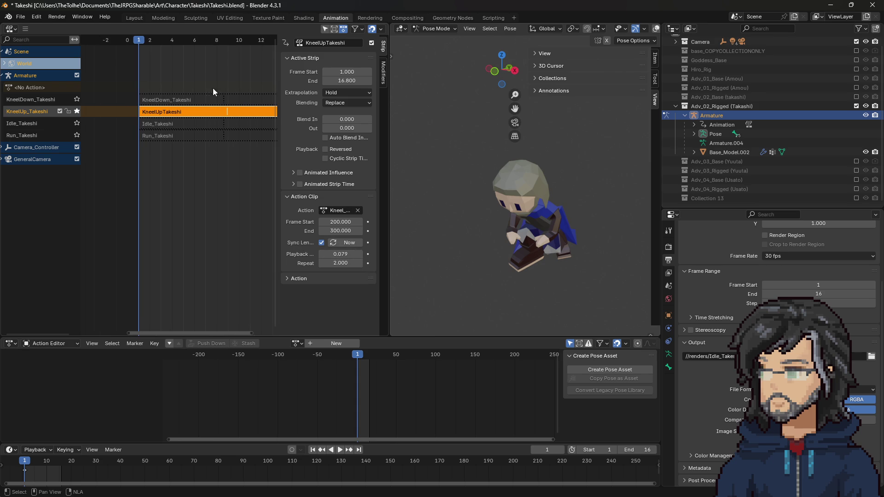
Preview the timing between frames 1 and 9, then select the Run_Takeshi track
left_click(229, 39)
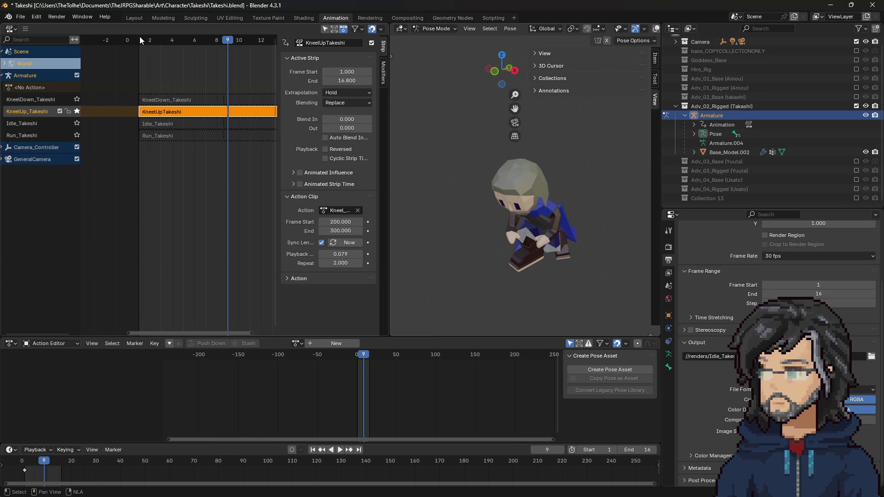
left_click(139, 38)
left_click(232, 37)
key("space")
key("space")
scroll(223, 47, "down", 3)
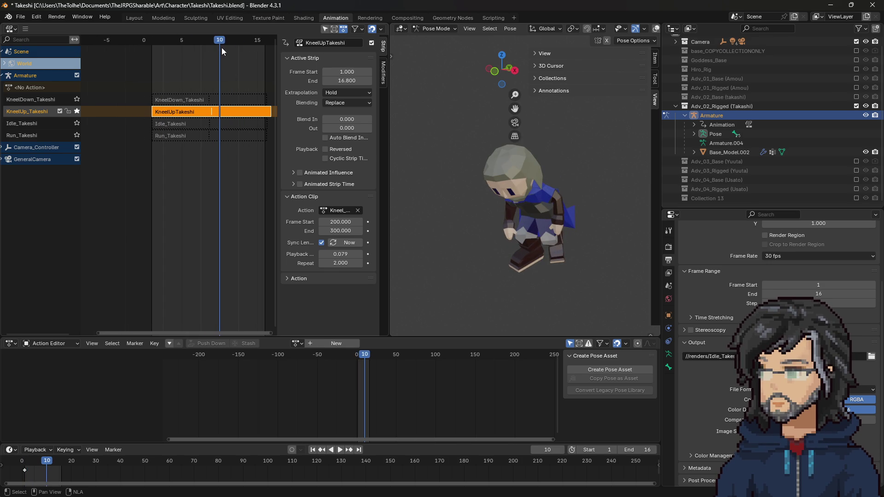
key("n")
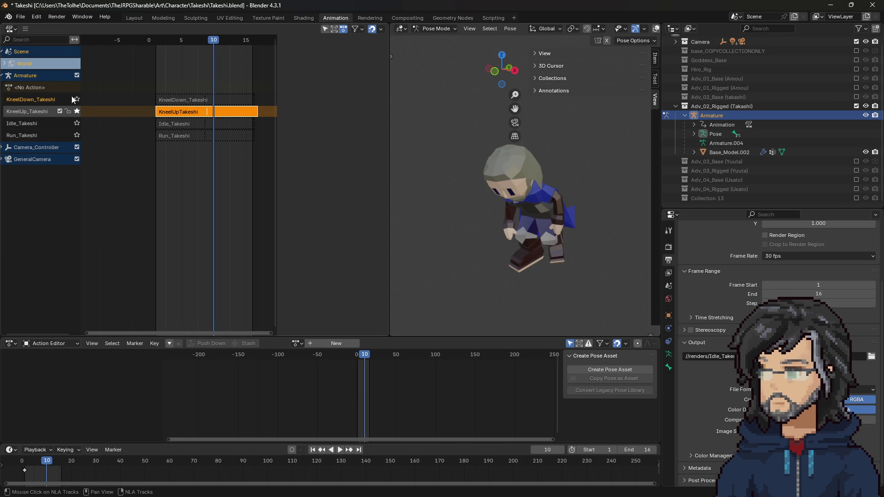
key("n")
left_click(35, 133)
Solo KneelDown_Takeshi and set its strip to 1 repeat at 0.055 playback scale
left_click(76, 99)
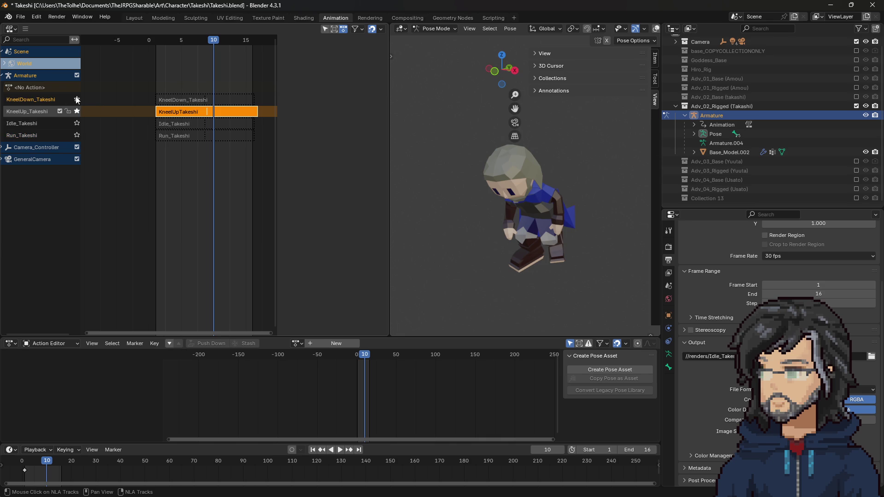
left_click(192, 101)
left_click(344, 263)
type("1")
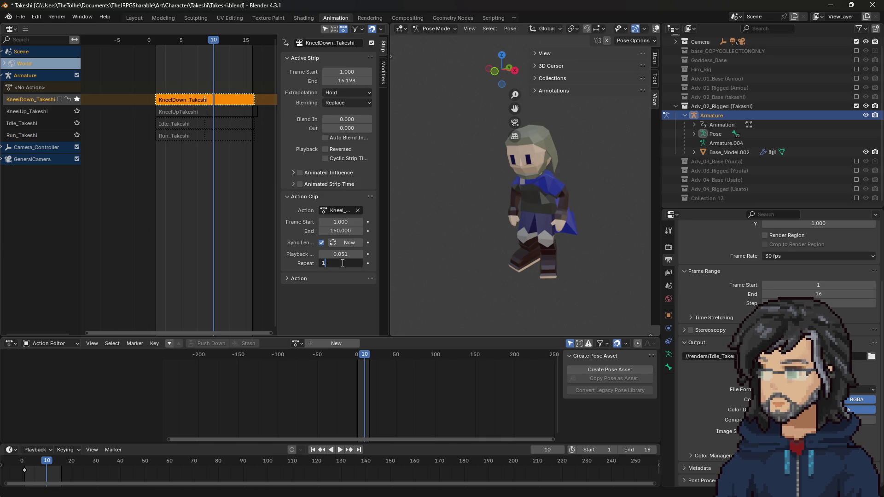
key("Return")
left_click(343, 254)
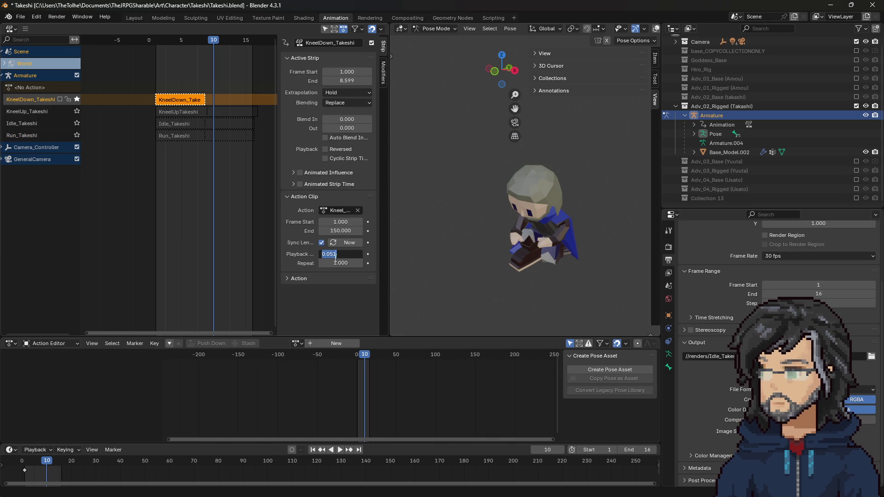
type("5")
key("Return")
Lower the playback scale to 0.053 and set the repeat count to 2
left_click_drag(336, 252, 336, 251)
left_click(338, 254)
type("0.053")
key("Return")
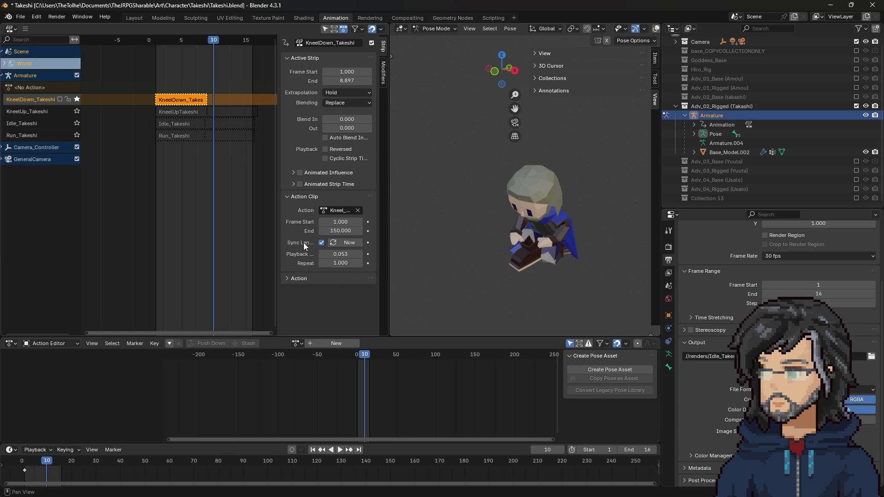
left_click(340, 263)
type("2")
key("Return")
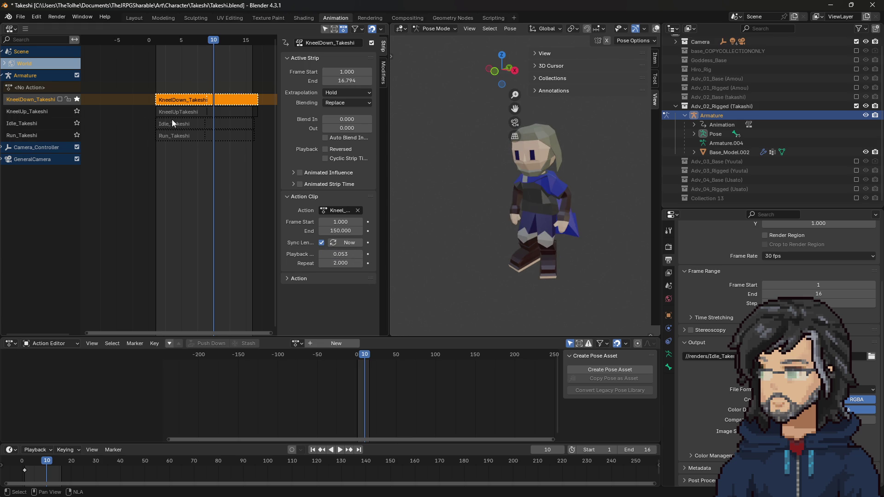
Preview the animation to frame 16, then select the Idle_Takeshi strip
key("space")
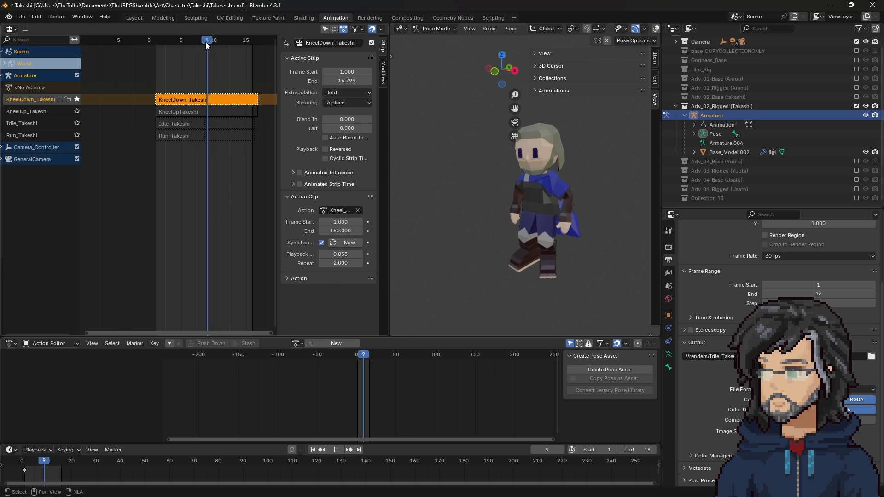
mouse_move(200, 43)
left_mouse_down()
mouse_move(252, 49)
mouse_move(200, 44)
left_mouse_up()
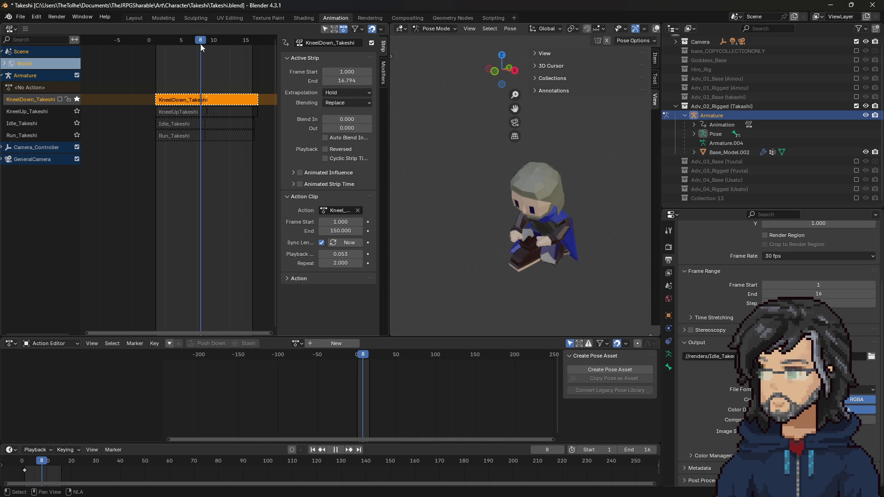
left_click(180, 122)
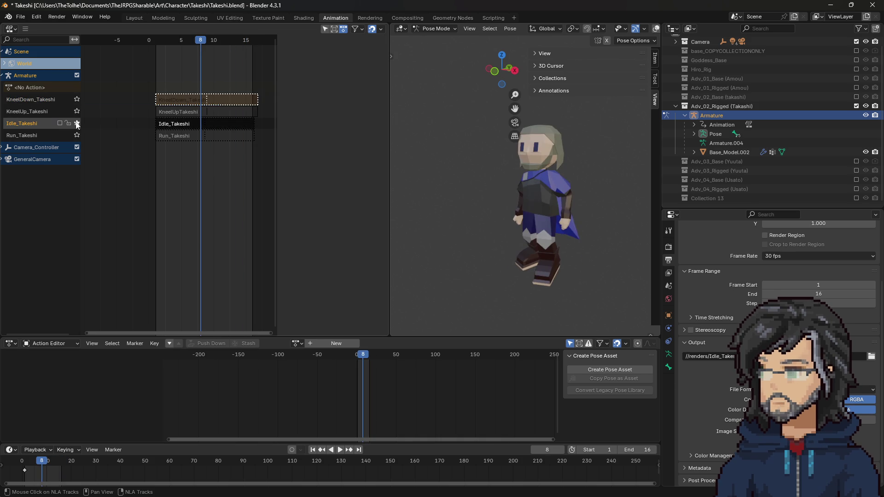
Set the Idle_Takeshi strip's repeat to 1 and its playback scale to 0.03
left_click(347, 264)
type("1")
key("Return")
left_click(345, 254)
left_click(346, 254)
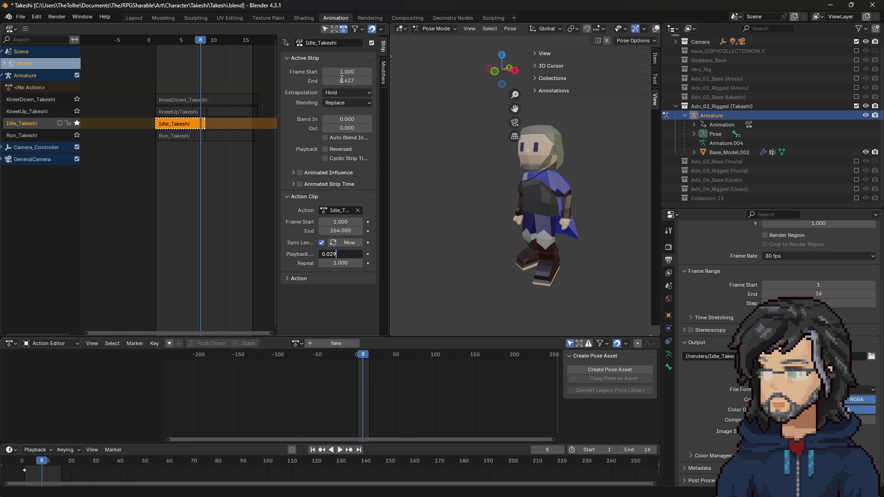
key("Return")
Fine-tune the playback scale through 0.031 and 0.0305 to 0.0301
left_click(339, 254)
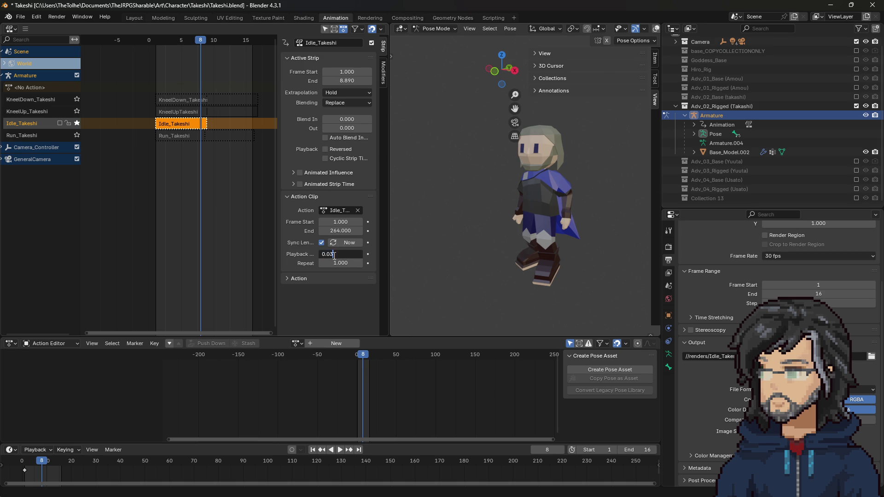
type("1")
key("Return")
left_click(340, 255)
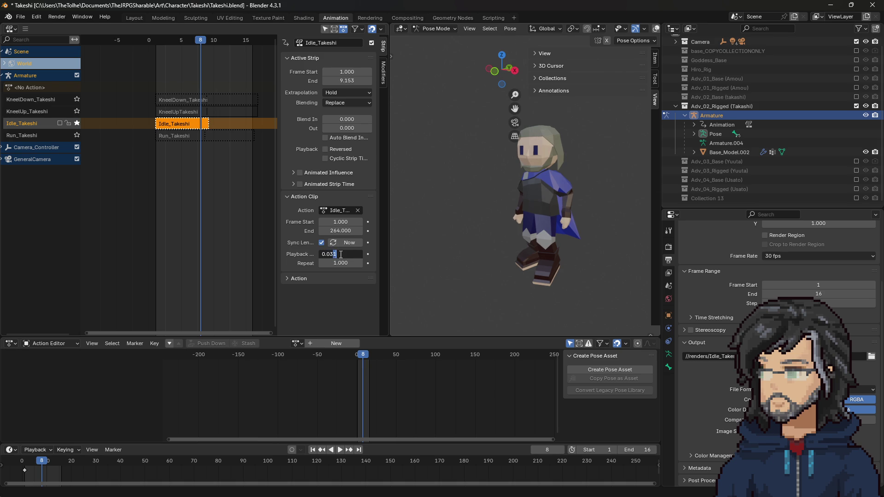
key("Return")
left_click(342, 255)
key("Return")
Repeat the strip twice, hide the sidebar, and select the Run_Takeshi track
left_click(341, 263)
type("2")
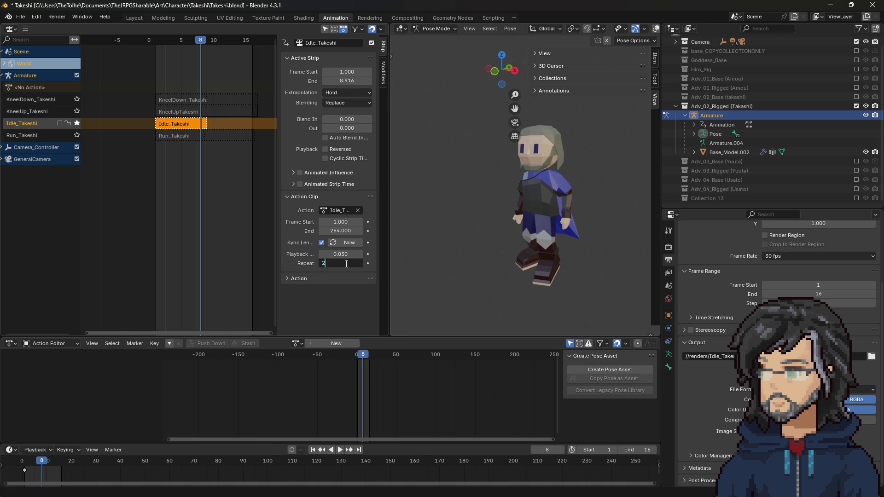
key("Return")
key("n")
left_click(50, 134)
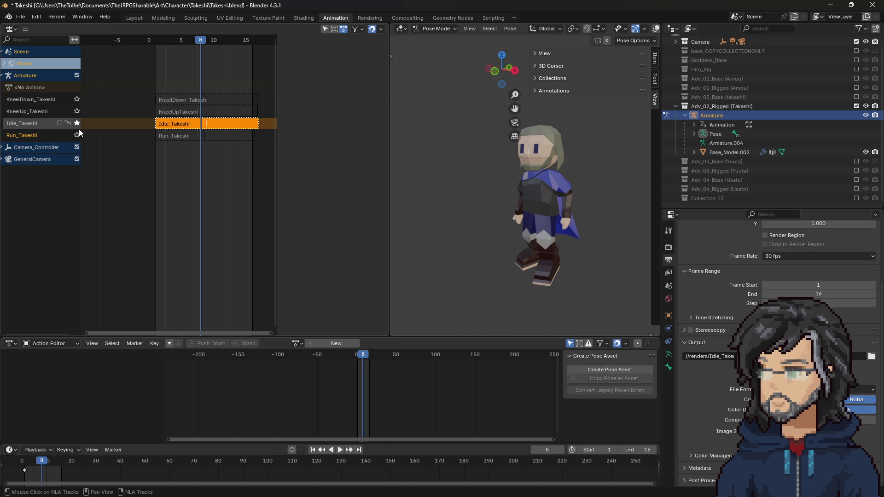
Solo the Run_Takeshi track, select its strip, and set its repeat to 1
left_click(77, 135)
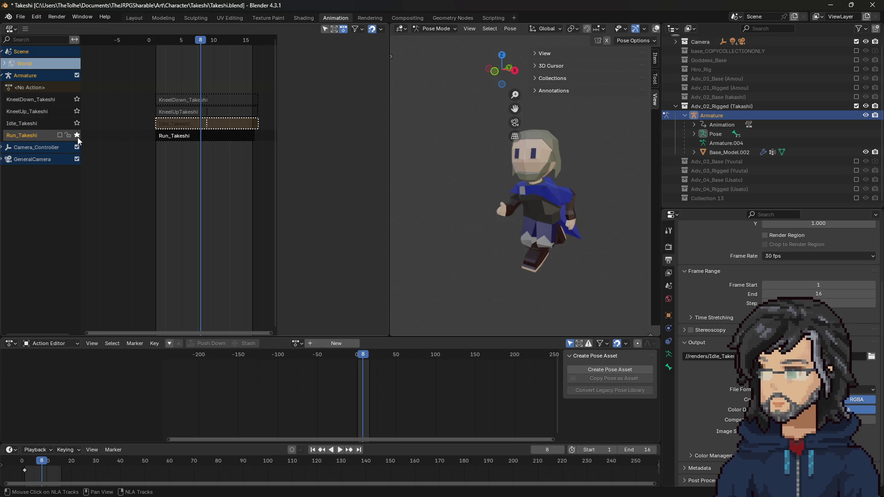
left_click(175, 135)
key("n")
left_click(348, 264)
key("Return")
Set the Run_Takeshi playback scale to 0.420 and repeat the strip twice
left_click(344, 255)
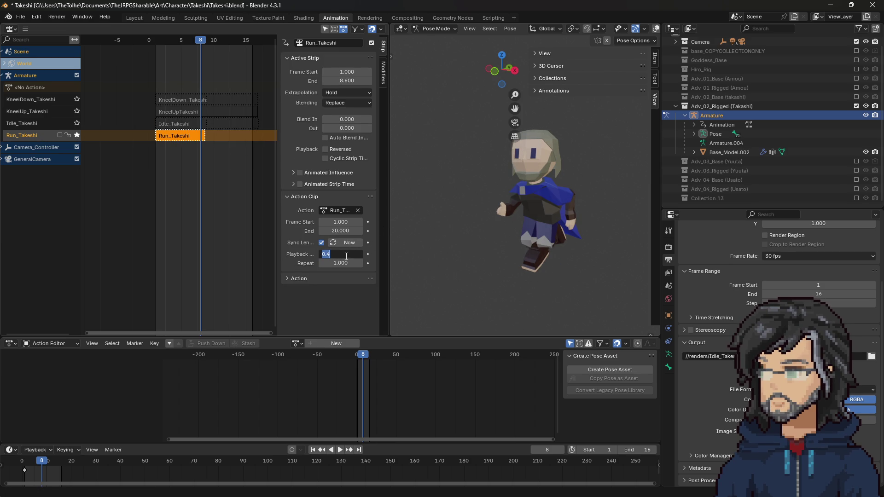
type("4")
key("Return")
left_click(340, 255)
key("Return")
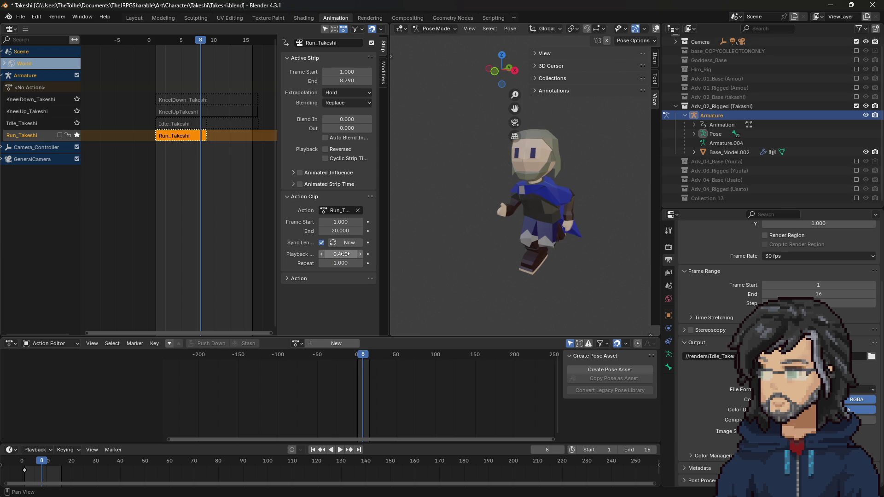
left_click(341, 263)
type("2")
key("Return")
Preview the run, then unsolo Run_Takeshi and select the KneelUp_Takeshi track
key("space")
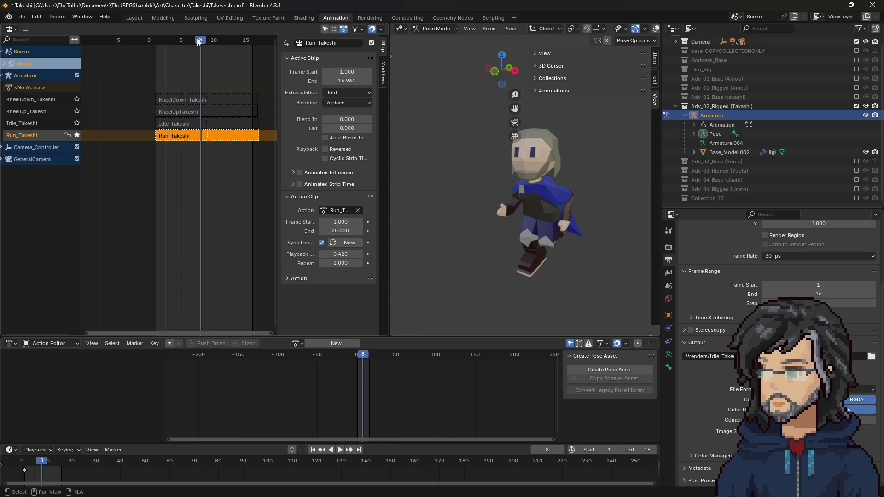
key("space")
left_click(77, 135)
left_click(40, 112)
Load the Kneel_Takeshi action from the KneelDown_Takeshi track's action list
left_click(39, 101)
left_click(296, 343)
type("t")
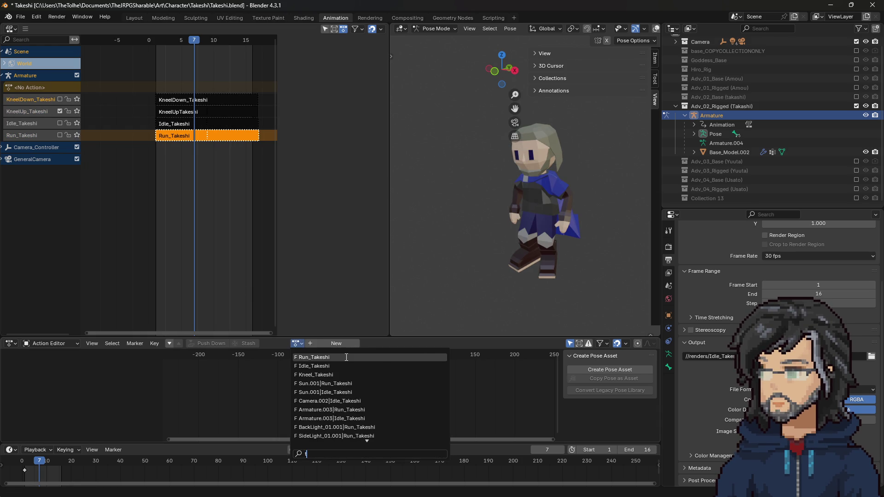
left_click(313, 375)
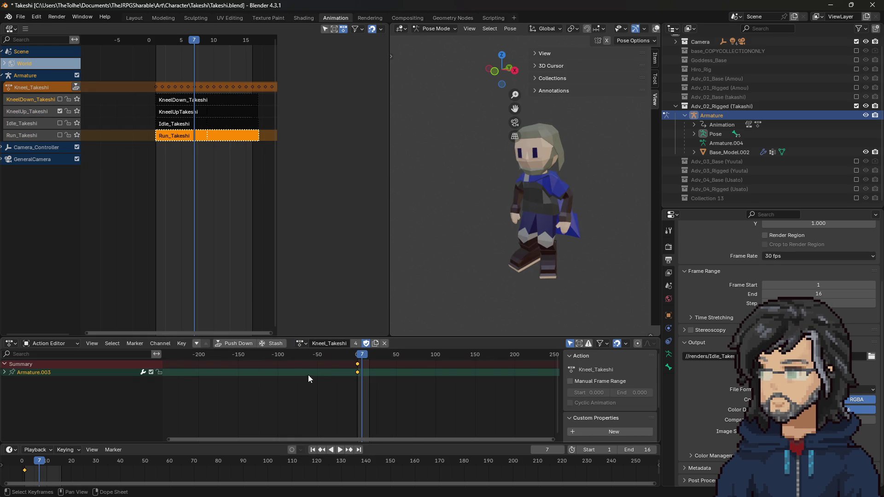
Push Kneel_Takeshi down to a new NLA track named KneelIdle_Takeshi
left_click(76, 87)
key("n")
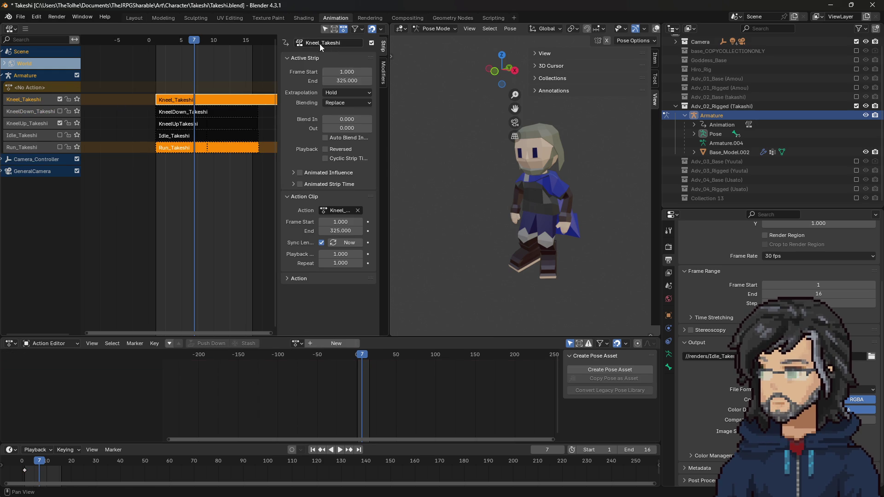
double_click(26, 104)
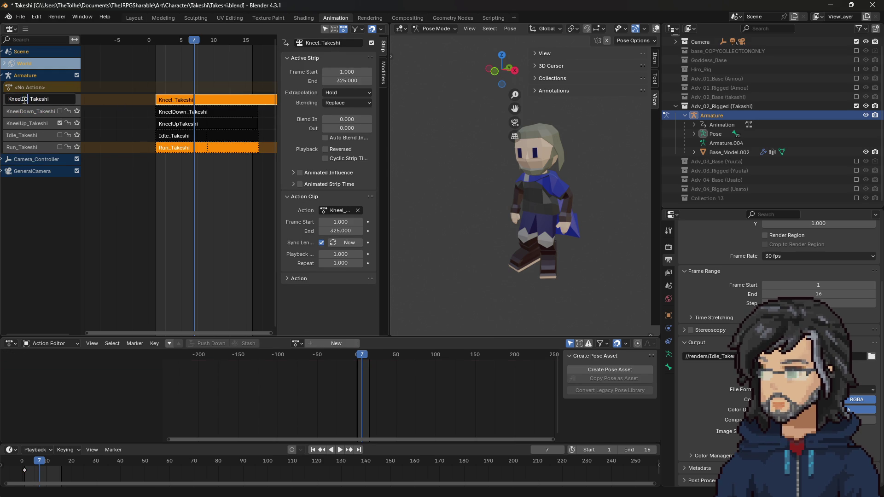
type("Idle")
key("Return")
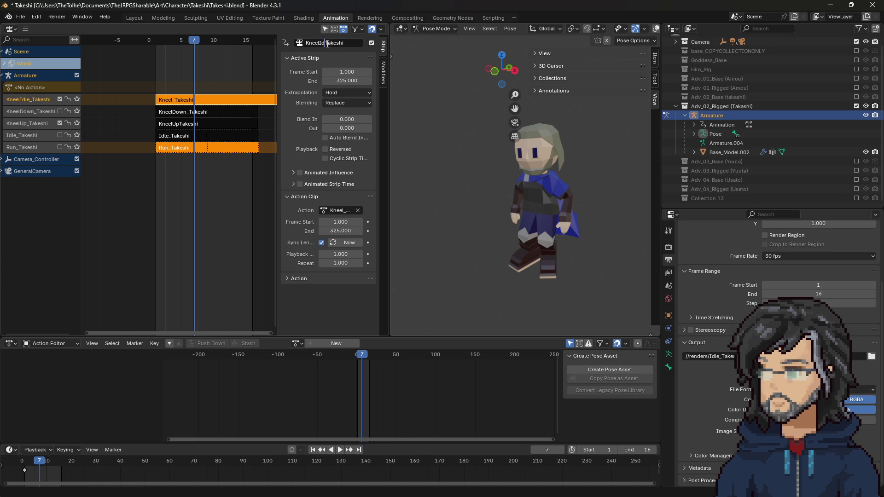
Solo KneelIdle_Takeshi and set its action clip to frames 100–200
left_click(77, 100)
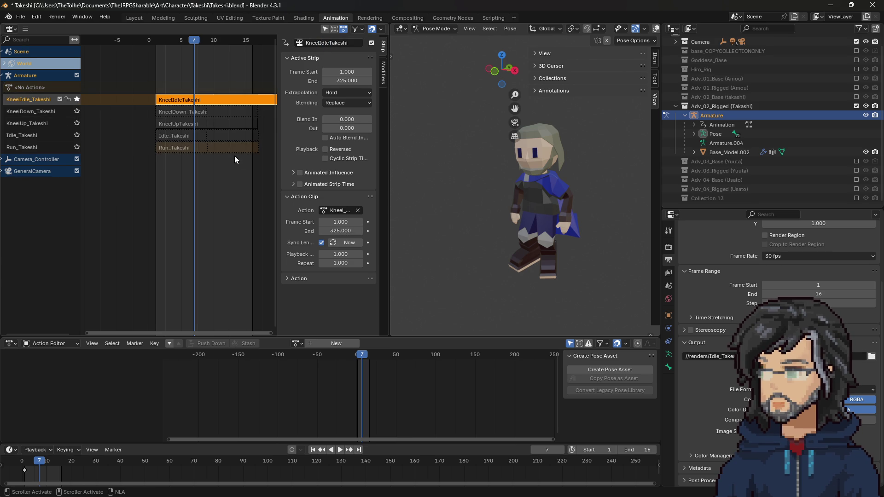
left_click(350, 222)
type("1")
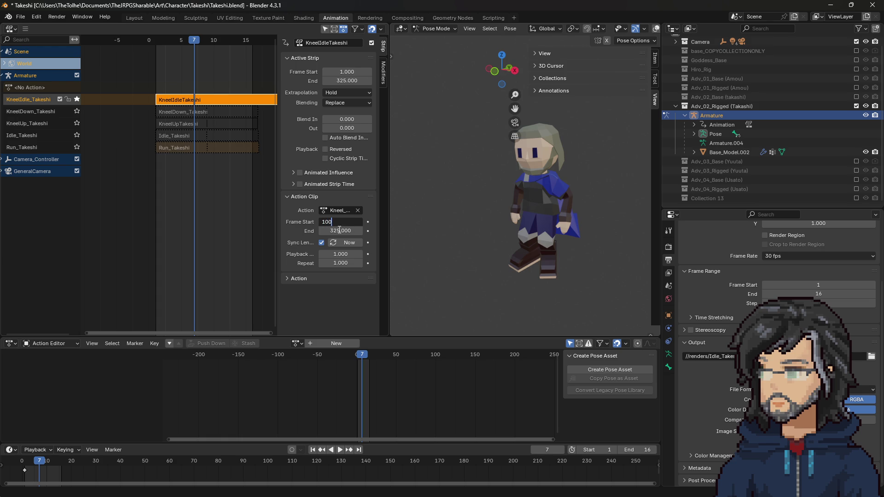
left_click(340, 231)
type("200")
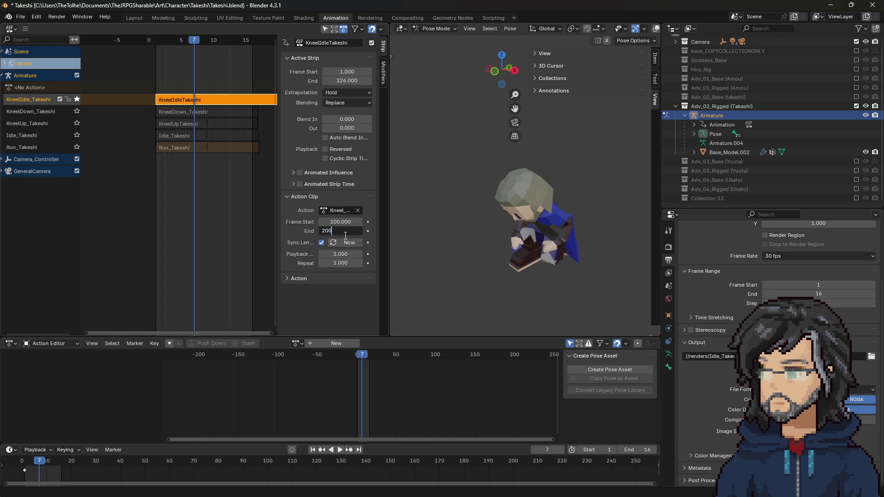
Lower the strip's playback scale from 0.5 through 0.05 to 0.07
left_click(357, 255)
type("5")
key("Return")
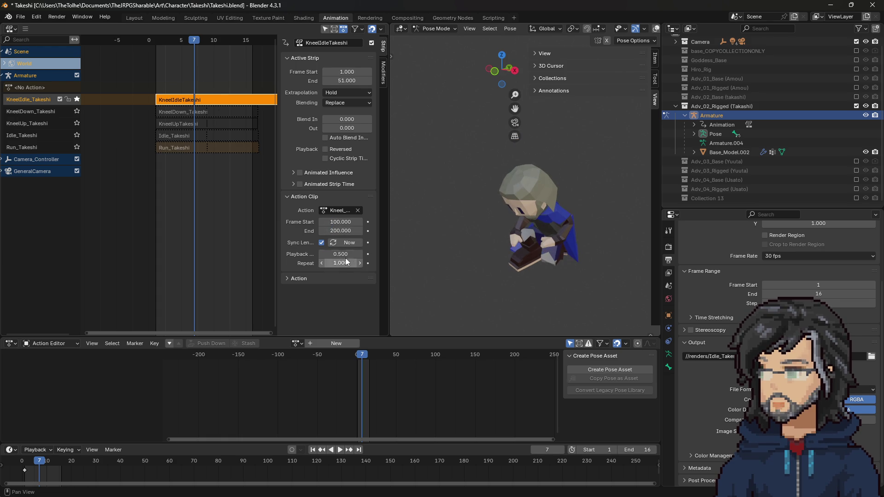
left_click(338, 254)
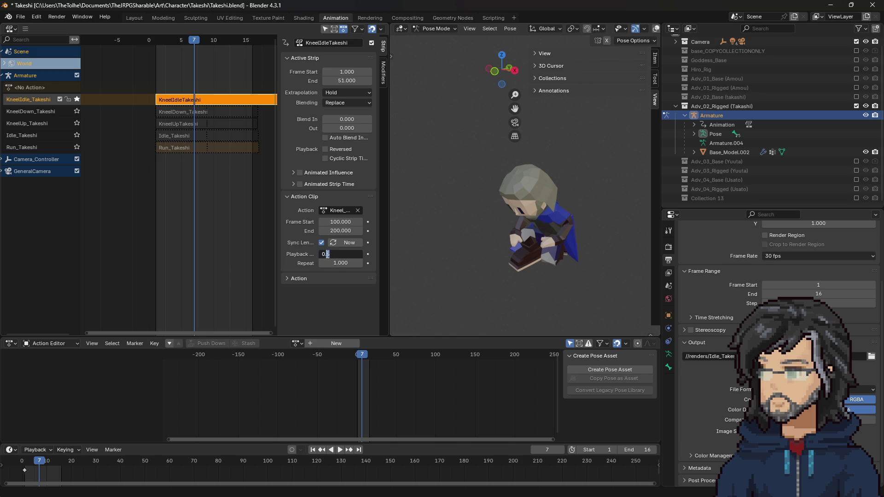
type("0.05")
key("Return")
left_click(328, 254)
left_click(335, 254)
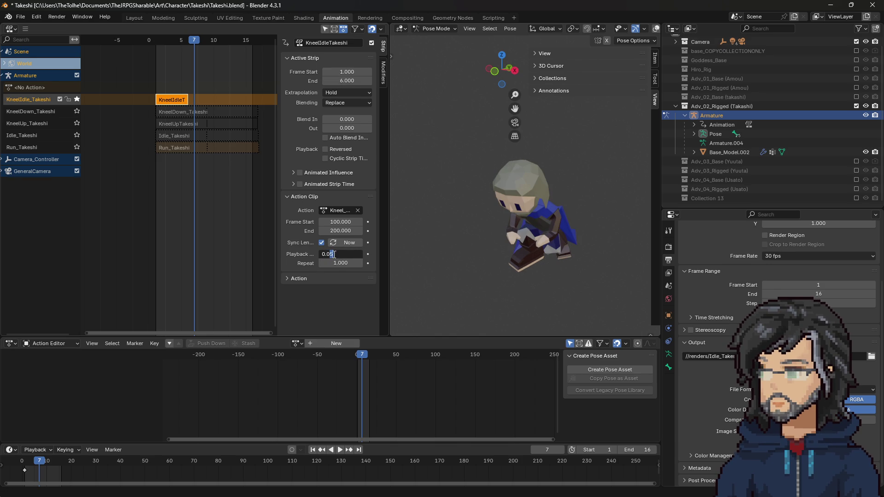
key("BackSpace")
type("7")
key("Return")
Refine the playback scale via 0.08 to 0.079
left_click(337, 254)
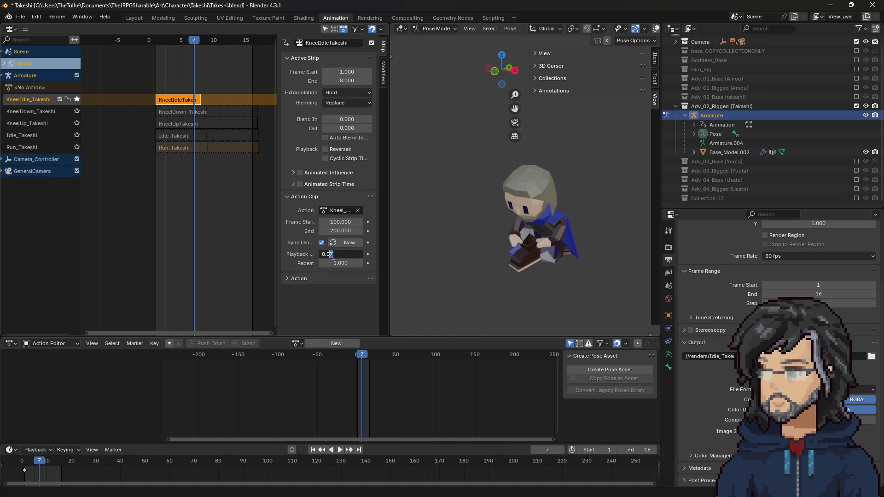
type("8")
key("Return")
left_click(333, 254)
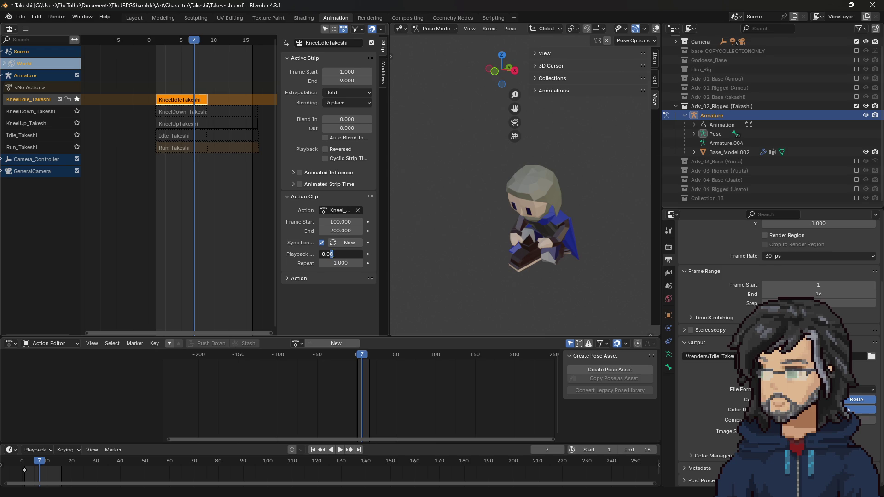
key("Return")
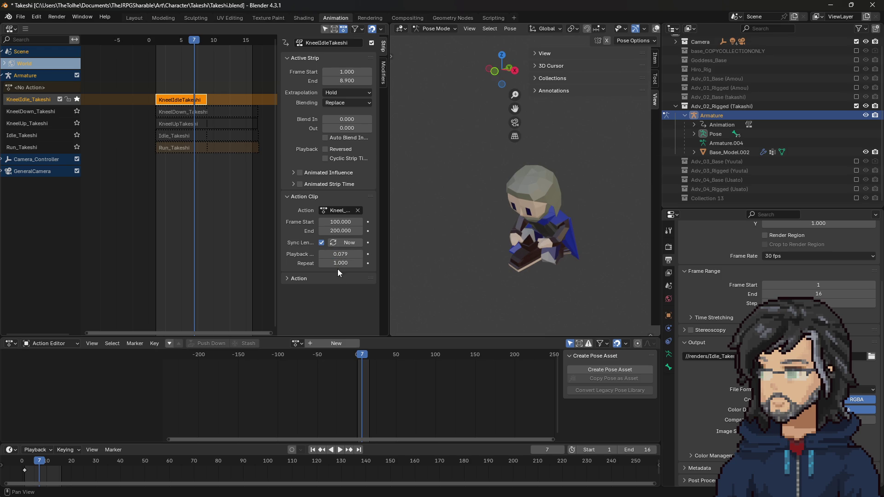
type("2")
Repeat the strip twice and preview it by playing and scrubbing the frames
left_click(360, 263)
key("space")
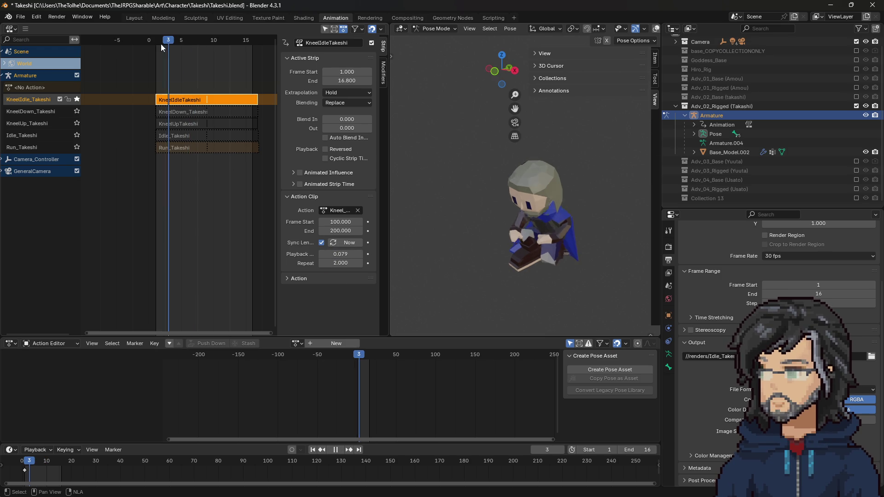
mouse_move(185, 49)
left_mouse_down()
mouse_move(209, 46)
mouse_move(157, 49)
mouse_move(272, 55)
mouse_move(222, 51)
mouse_move(251, 51)
left_mouse_up()
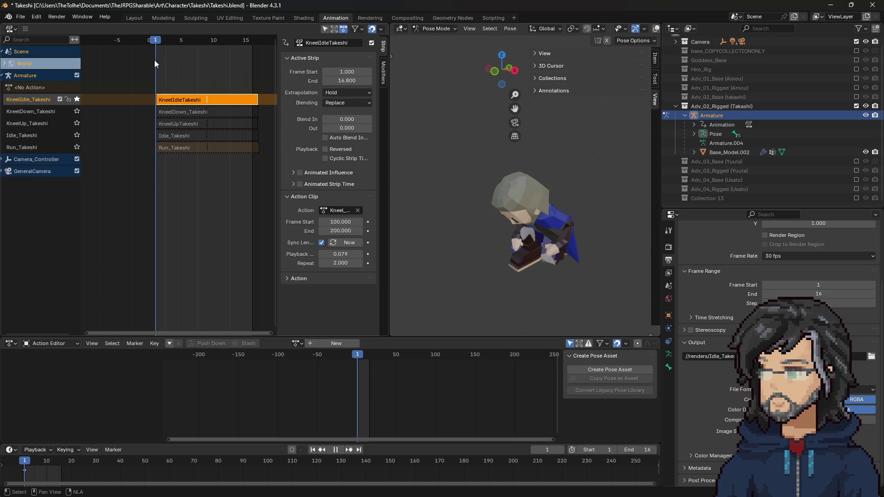
left_click(339, 231)
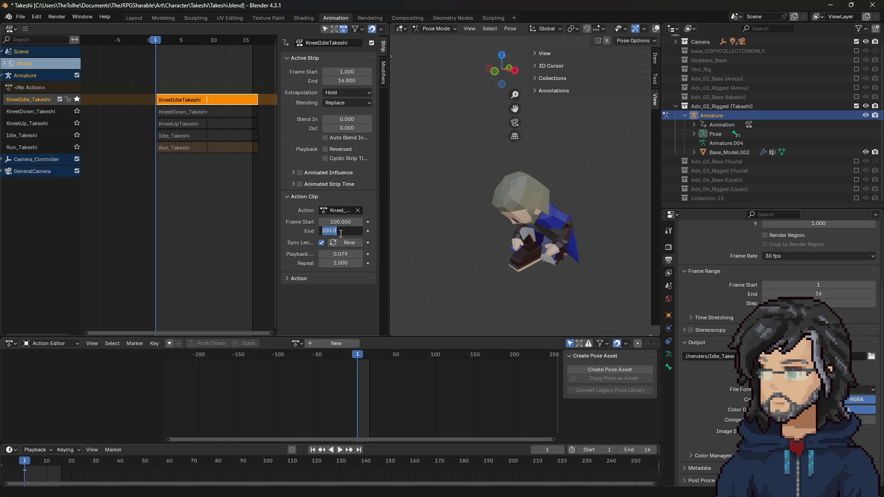
type("190")
Set the action clip end frame to 190 and try a start frame of 90
key("Return")
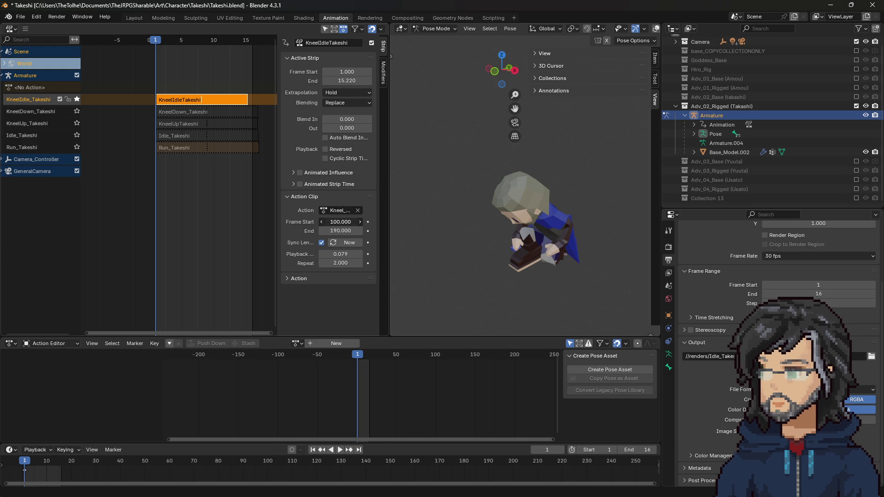
type("90")
left_click_drag(340, 221, 340, 221)
left_click(340, 221)
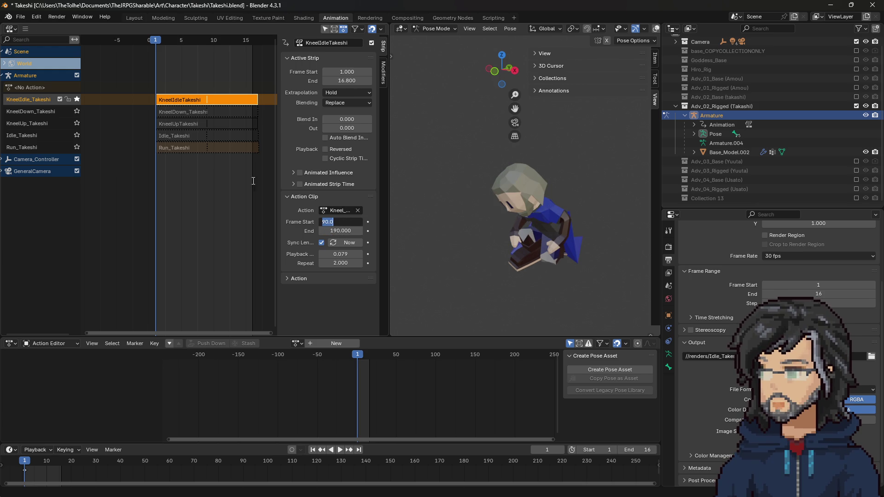
key("Return")
Preview the strip, then restore the action start frame to 100
key("space")
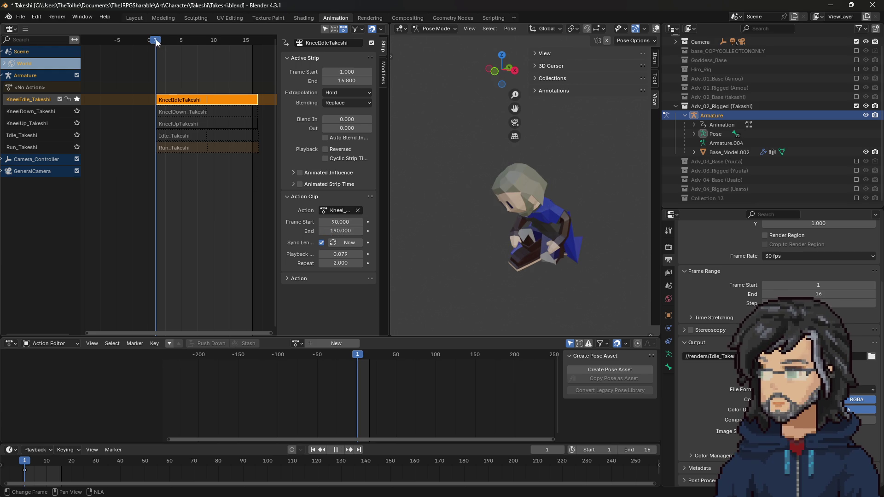
mouse_move(168, 43)
left_mouse_down()
mouse_move(157, 41)
mouse_move(213, 51)
mouse_move(162, 51)
left_mouse_up()
key("space")
left_click(341, 222)
type("100")
key("Return")
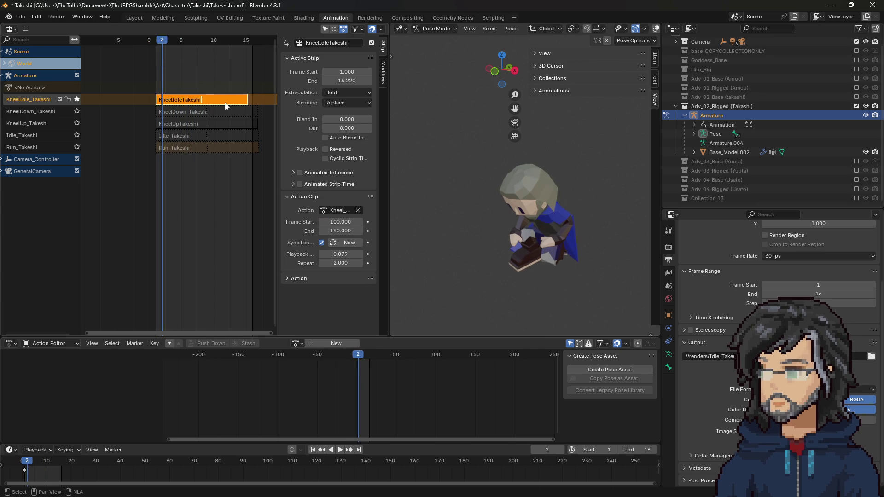
Reset repeat to 1 and try playback scales 0.081 and 0.085
left_click(345, 254)
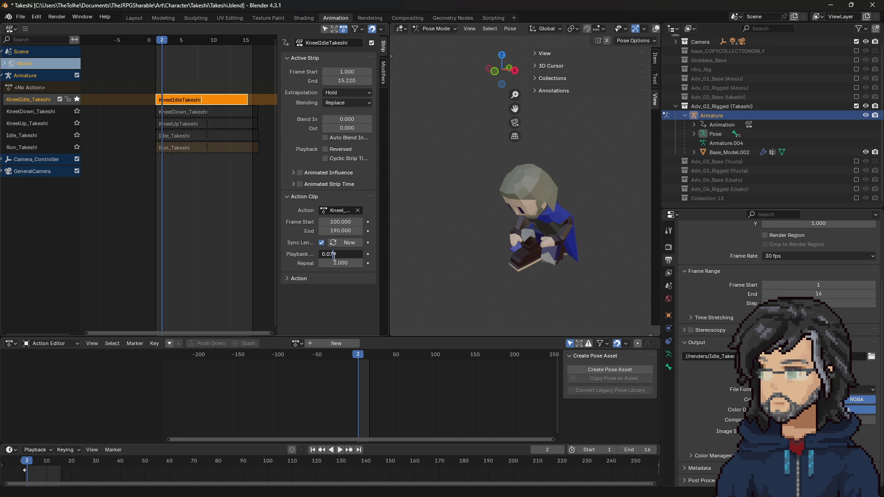
left_click(349, 269)
type("1")
key("Return")
left_click(344, 254)
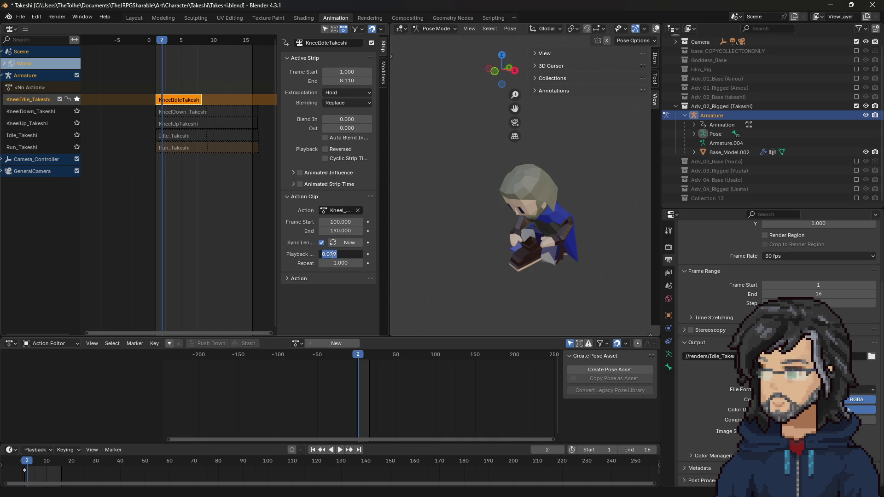
key("Return")
left_click(342, 255)
type("5")
key("Return")
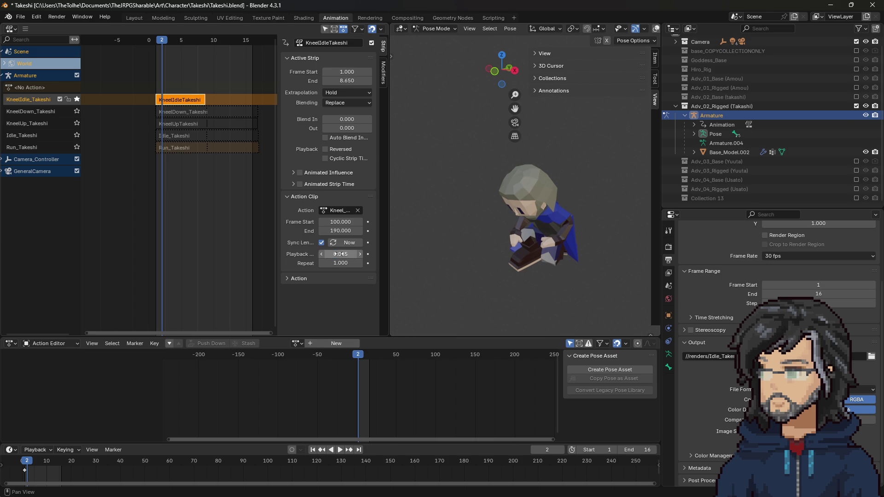
Try playback scales 0.087 and 0.089 on the KneelIdle strip
left_click(340, 254)
type("7")
key("Return")
left_click(336, 255)
type("9")
key("Return")
Settle on 0.088 playback scale, repeat twice, and scrub to check the loop
key("Tab")
type("2")
key("Return")
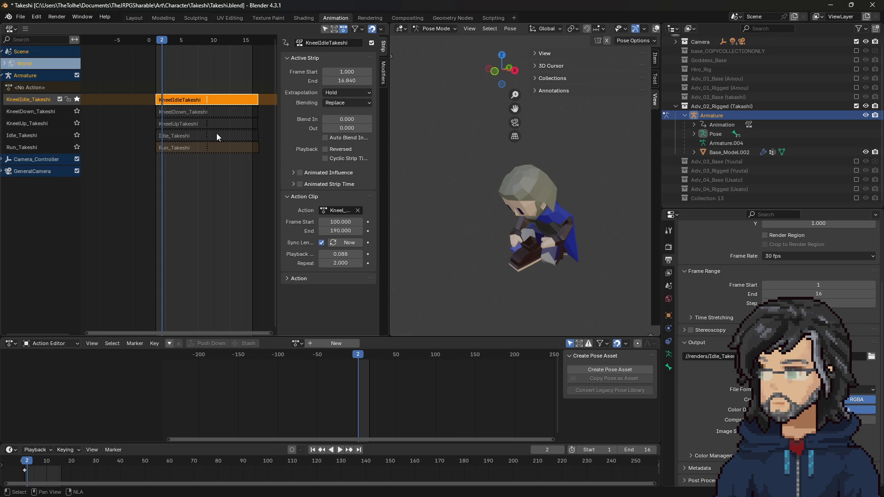
mouse_move(162, 42)
left_mouse_down()
mouse_move(148, 42)
mouse_move(258, 54)
mouse_move(159, 58)
left_mouse_up()
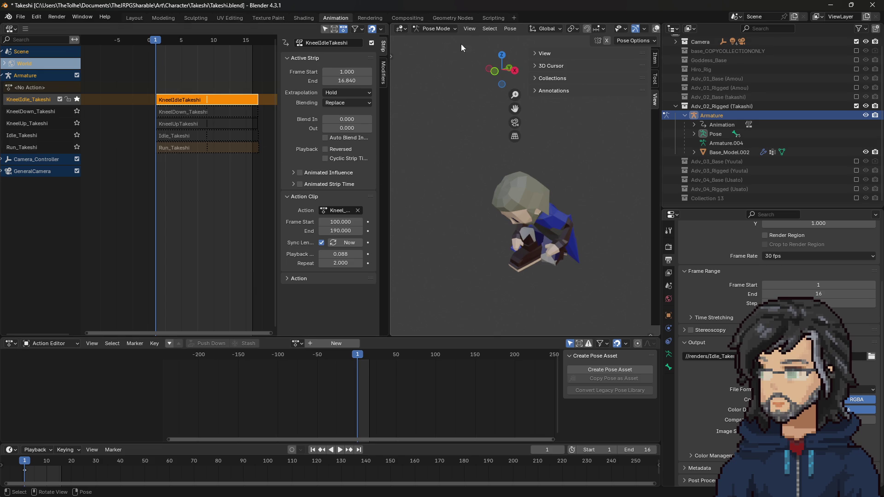
left_click(493, 18)
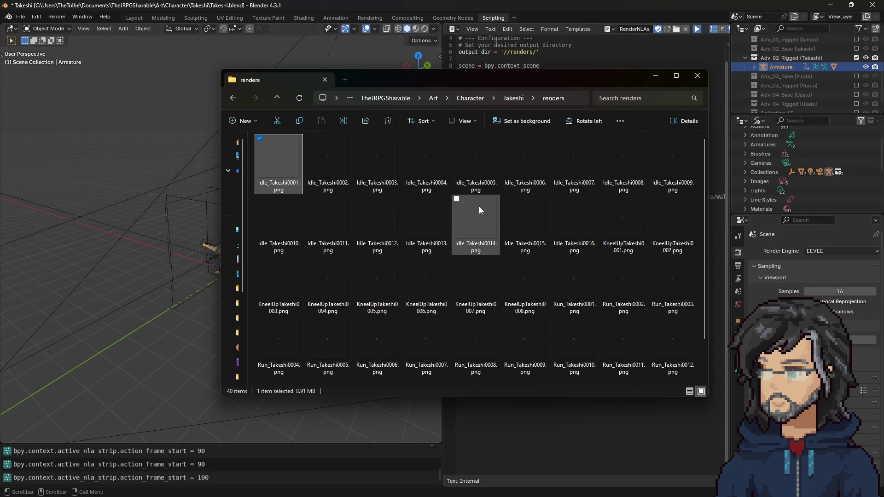
Scroll through the renders folder's PNG frames, minimize Explorer, and return to Blender's Animation workspace
scroll(459, 322, "down", 3)
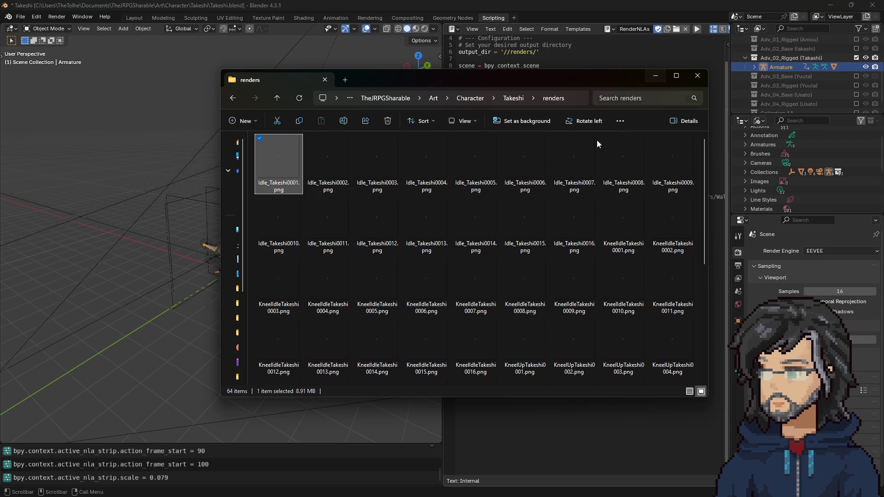
scroll(535, 215, "down", 4)
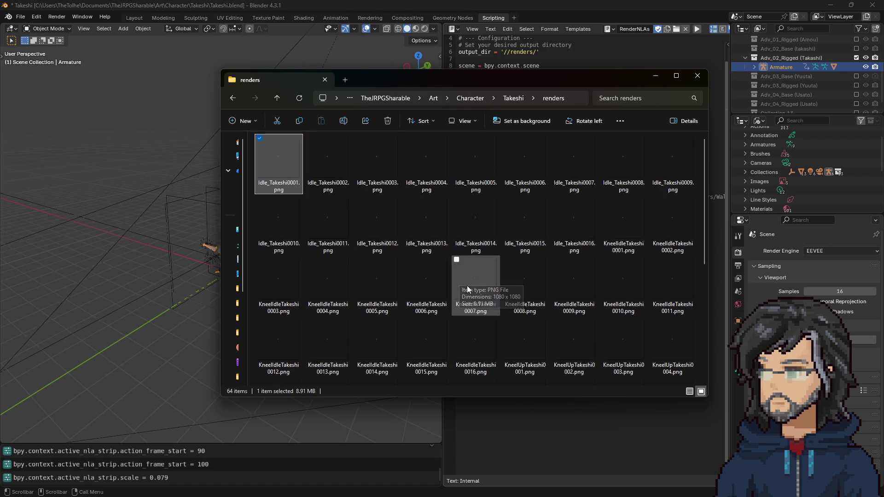
scroll(381, 273, "down", 4)
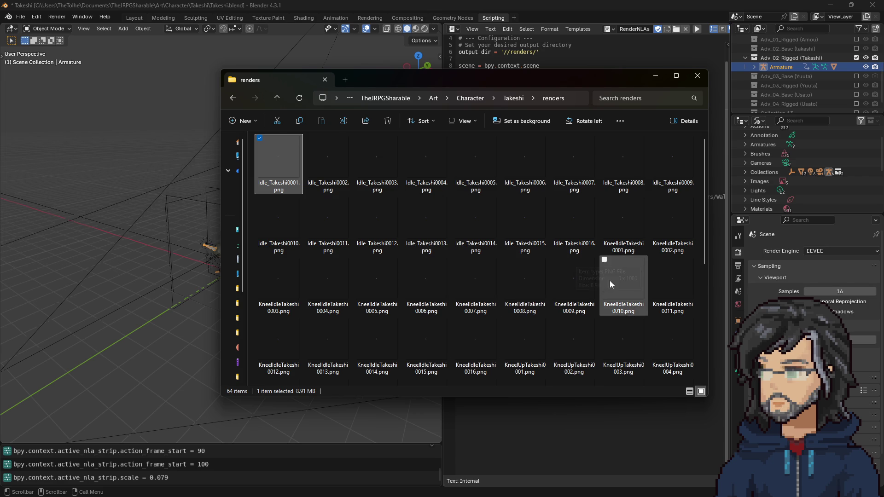
scroll(594, 290, "down", 5)
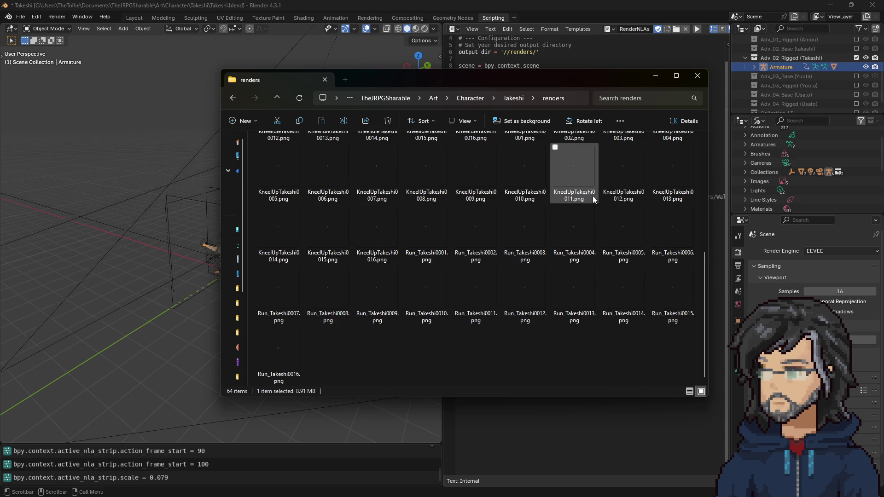
left_click(655, 76)
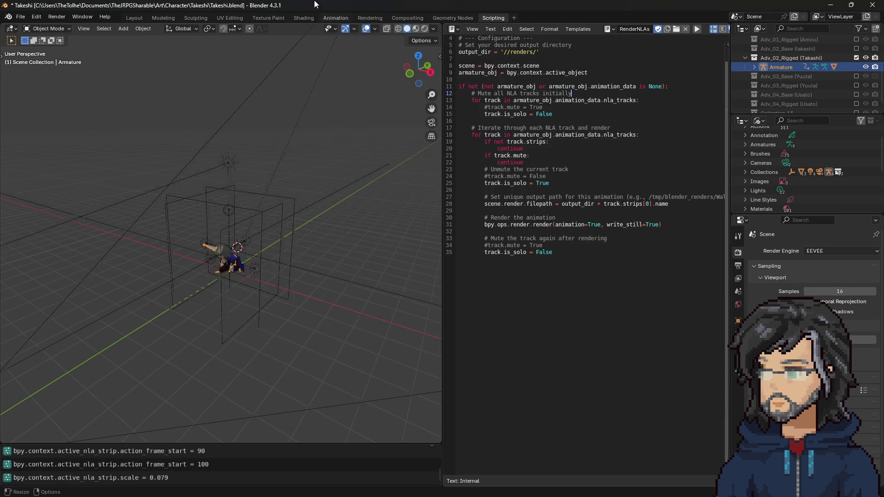
left_click(335, 19)
Disable the KneelIdle_Takeshi track and enable KneelDown_Takeshi in the NLA editor
left_click(60, 111)
left_click(60, 99)
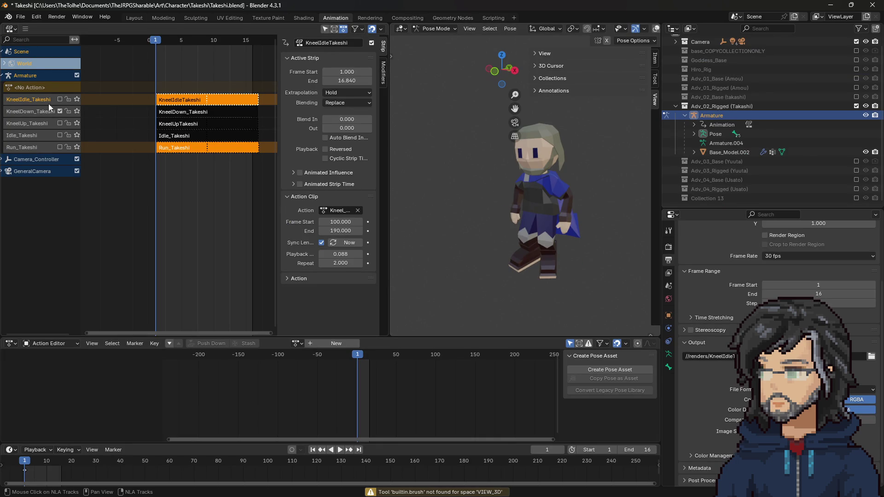
left_click(492, 18)
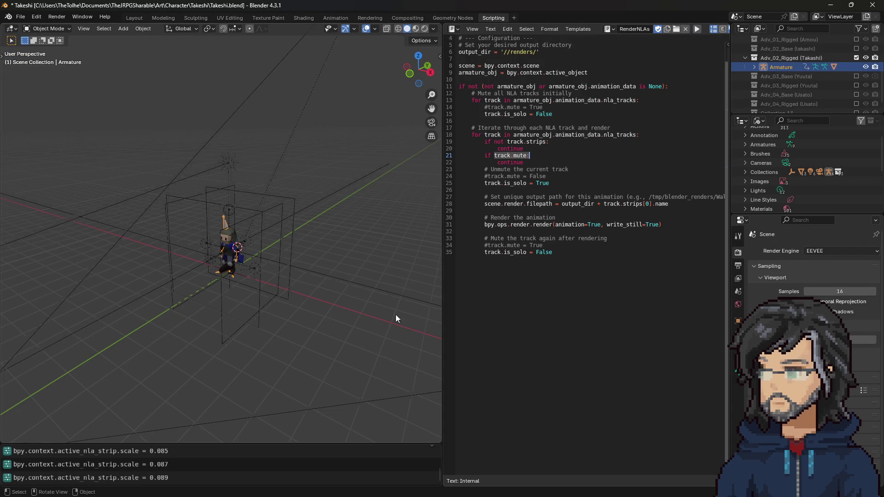
Browse the renders folder in File Explorer to check the rendered PNG frames
key("alt+Tab")
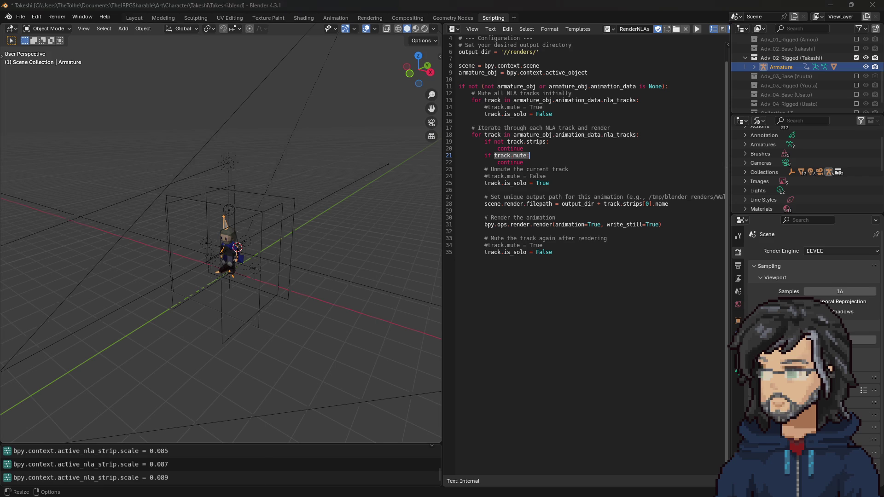
scroll(456, 297, "down", 5)
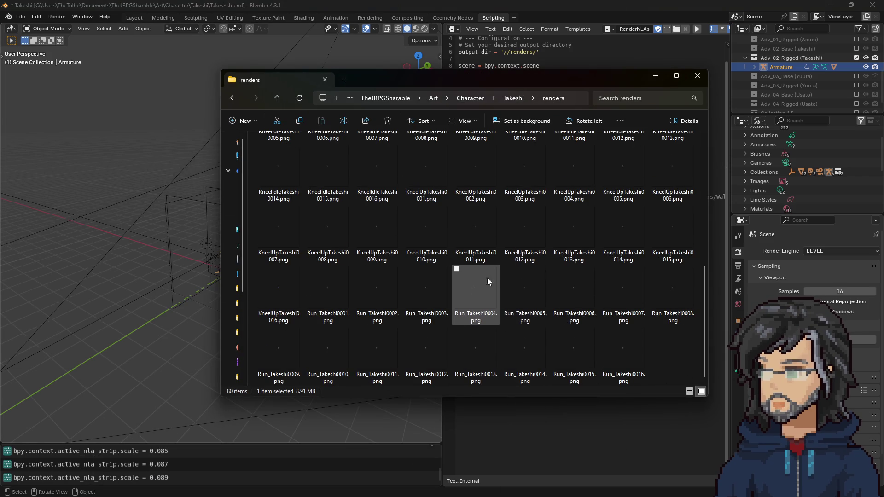
key("Home")
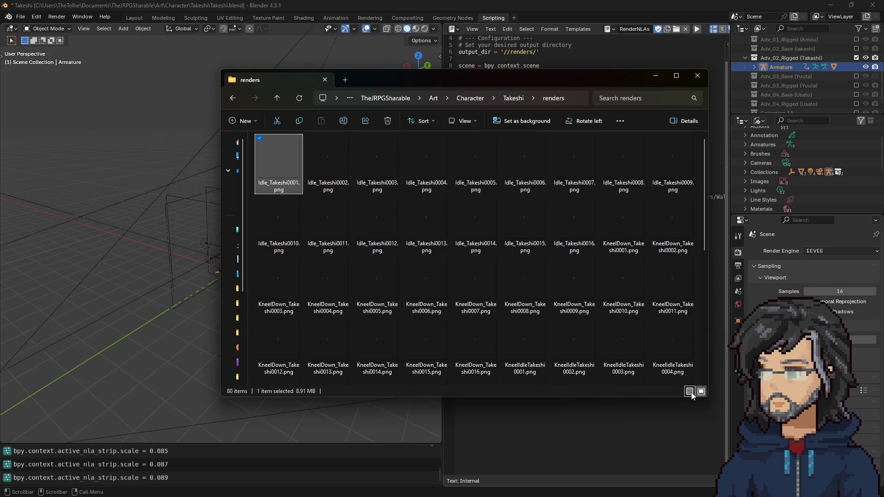
scroll(524, 295, "down", 4)
scroll(471, 300, "up", 5)
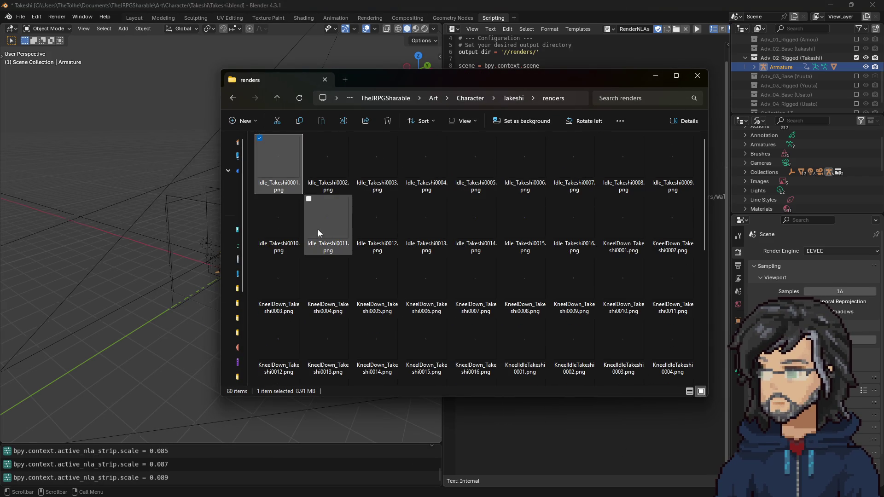
Open KneelDown_Takeshi0001.png in Aseprite as an animation and play it back
left_click(619, 225)
left_click_drag(614, 228, 615, 229)
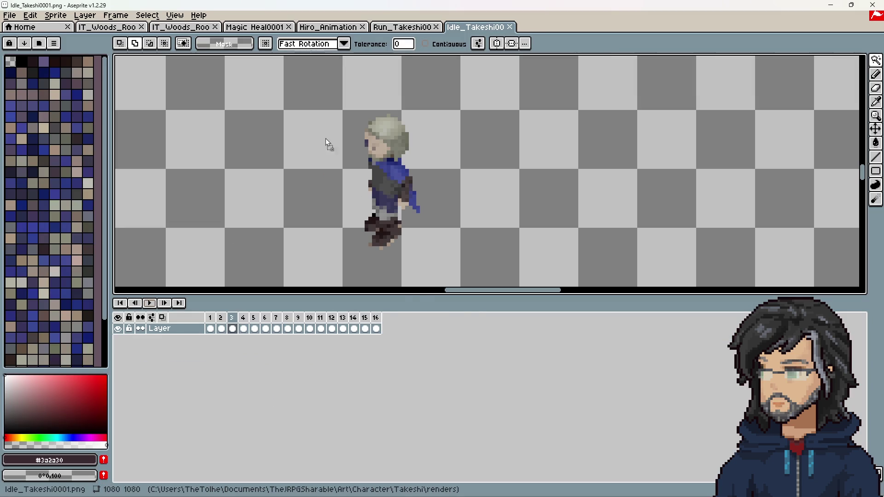
left_click(415, 315)
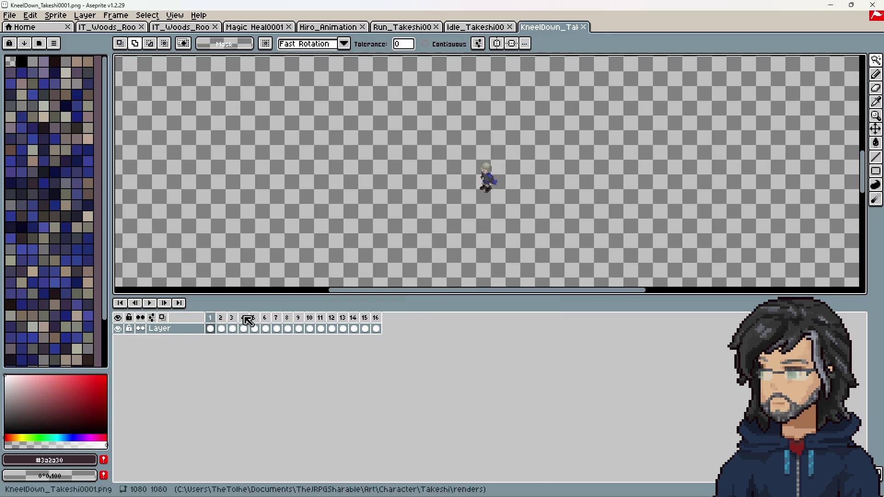
left_click(151, 304)
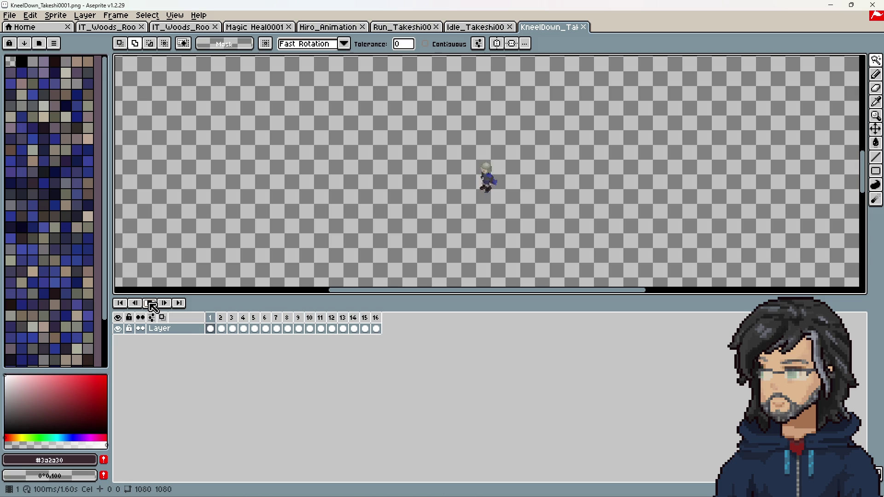
left_click(152, 303)
Select frames 11–15 and zoom the view to inspect them
left_click_drag(317, 328, 366, 328)
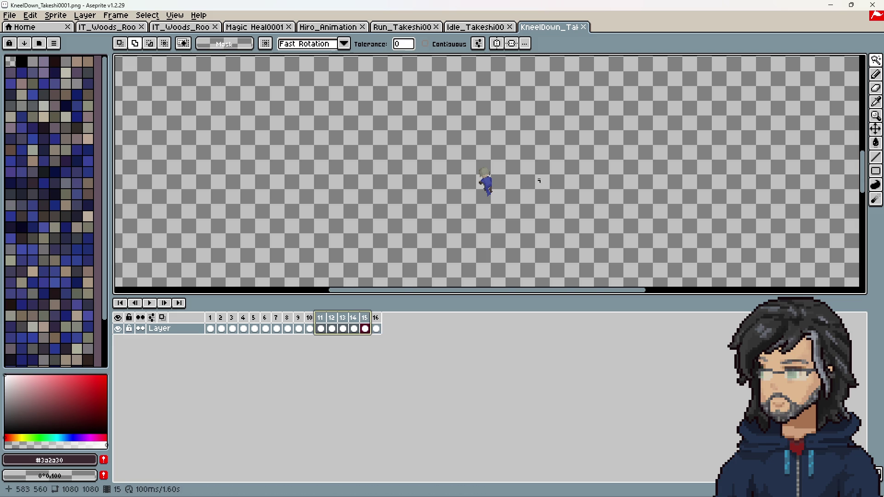
scroll(489, 184, "up", 5)
scroll(440, 212, "down", 3)
scroll(373, 203, "up", 2)
scroll(374, 222, "up", 1)
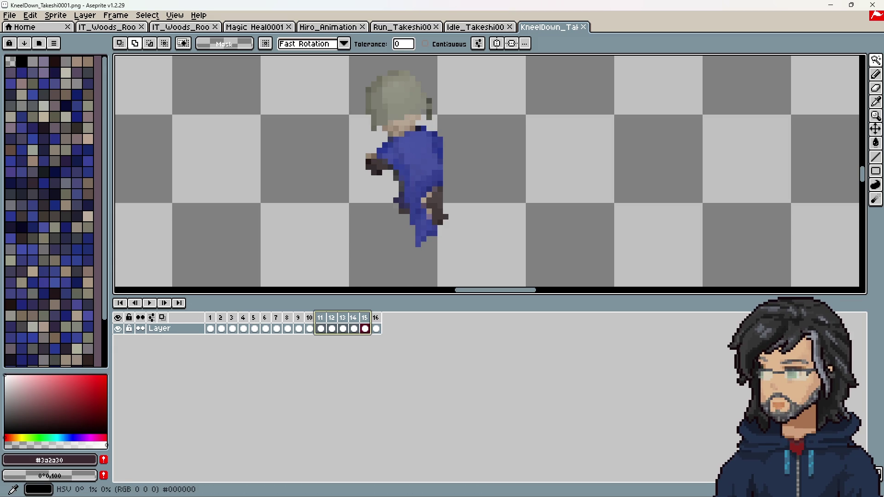
scroll(579, 215, "down", 5)
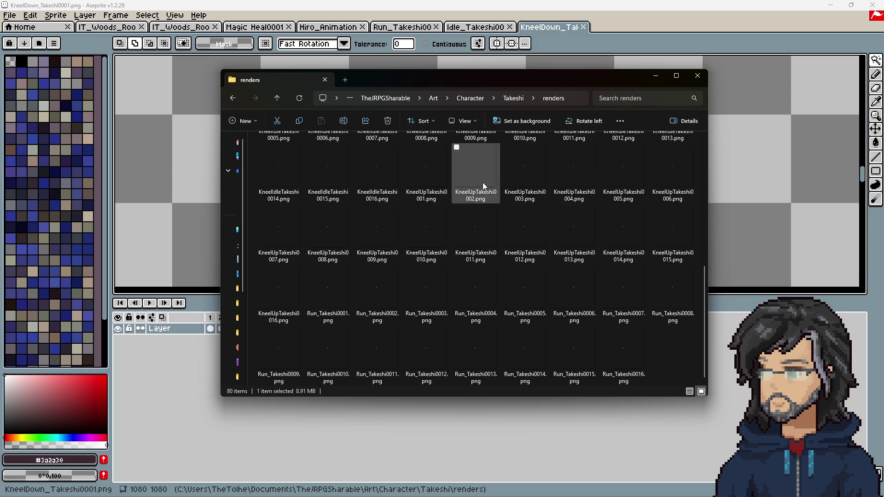
Load the KneelUpTakeshi frame sequence into Aseprite as one 16-frame animation
left_click_drag(805, 150, 806, 149)
mouse_move(486, 71)
left_mouse_down()
mouse_move(364, 147)
mouse_move(385, 325)
mouse_move(417, 323)
left_mouse_up()
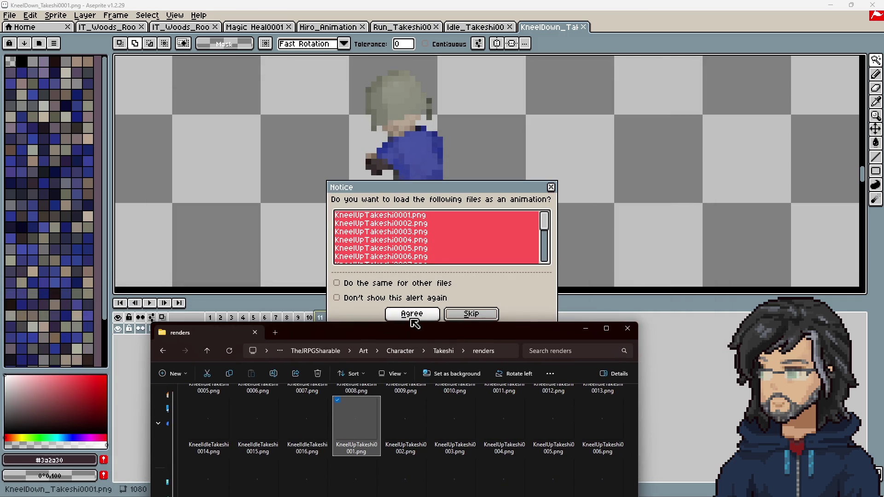
left_click(413, 318)
left_click_drag(214, 329, 367, 336)
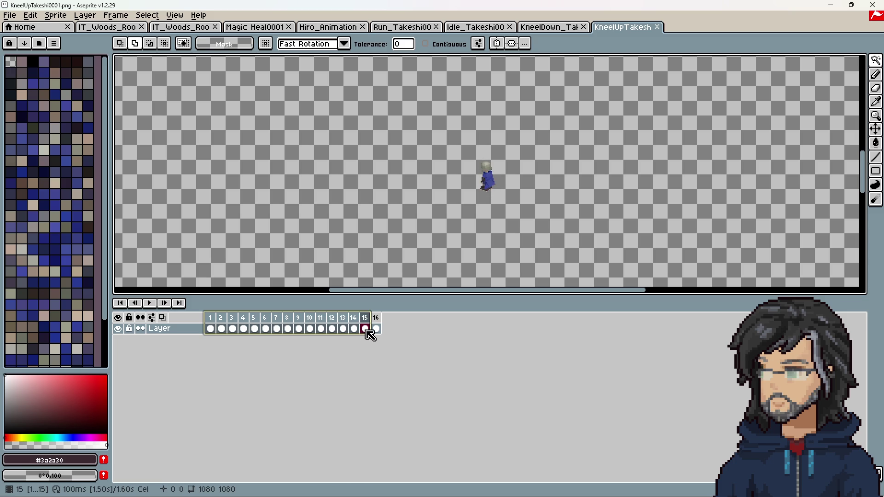
Load the Idle_Takeshi frames into Aseprite and close the duplicate Idle_Takeshi tabs
key("alt+Tab")
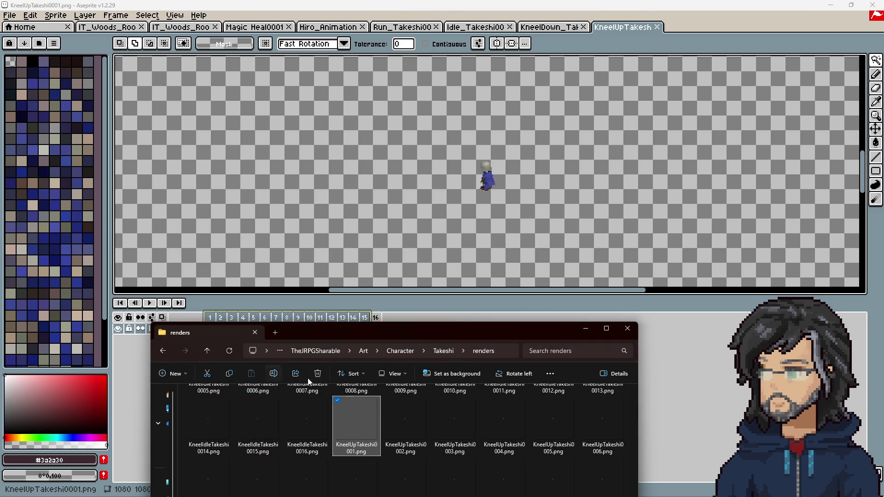
mouse_move(361, 421)
left_mouse_down()
mouse_move(226, 415)
mouse_move(391, 183)
mouse_move(395, 195)
left_mouse_up()
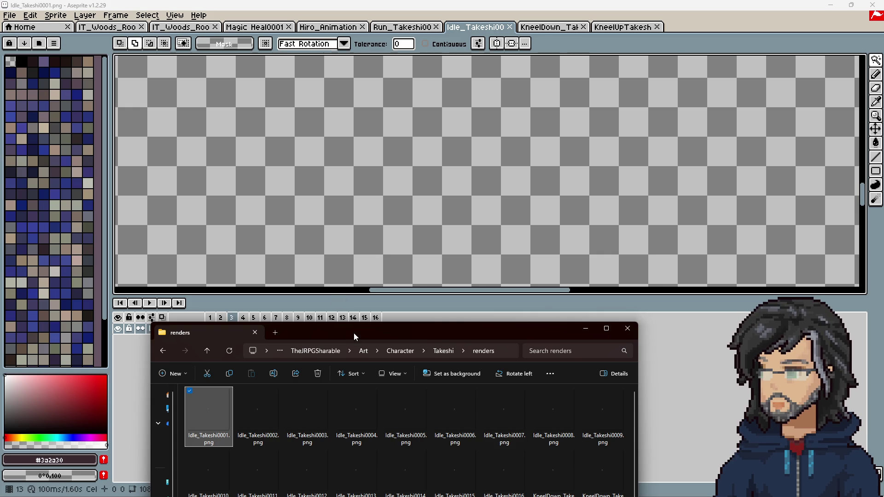
left_click_drag(354, 333, 372, 405)
scroll(389, 138, "down", 5)
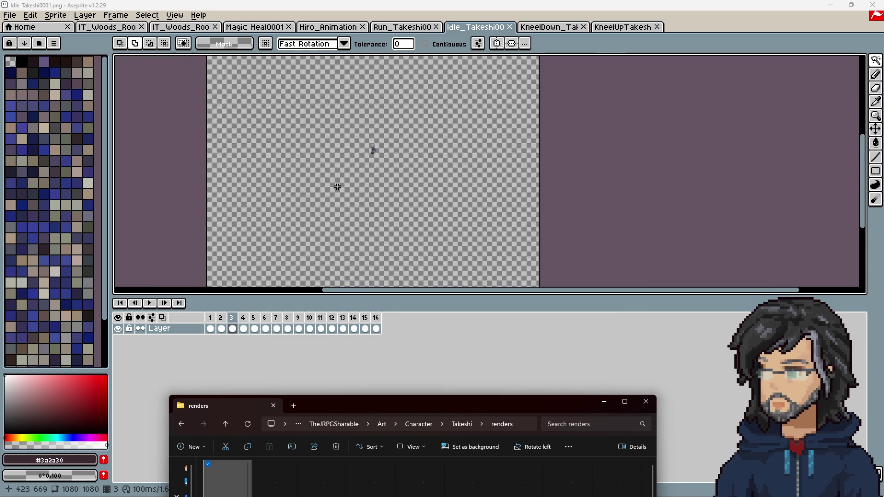
left_click(369, 230)
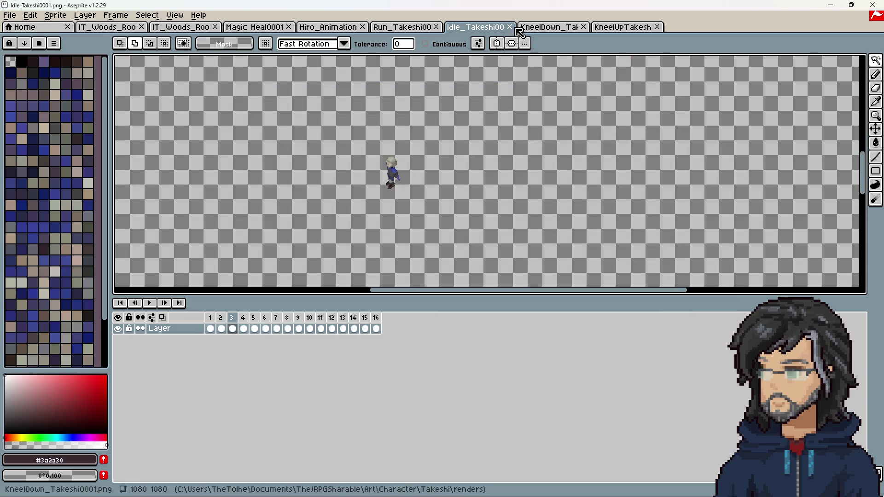
left_click(510, 28)
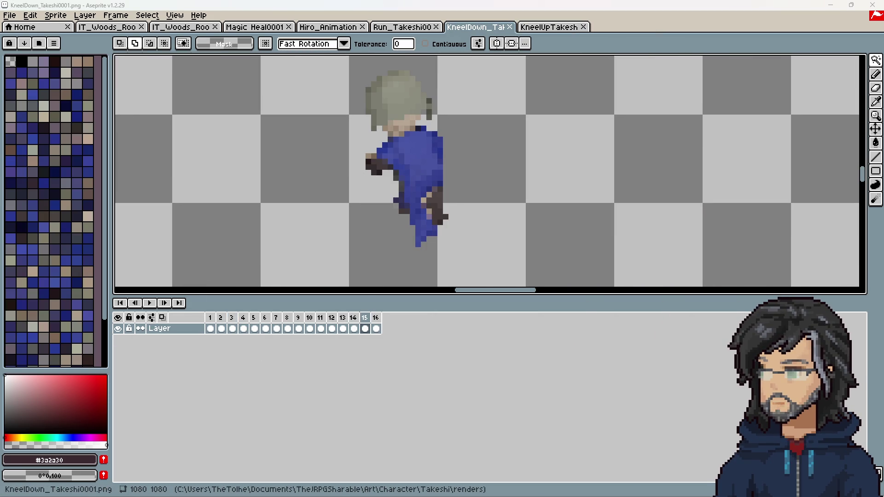
key("alt+Tab")
mouse_move(290, 413)
left_mouse_down()
mouse_move(312, 242)
mouse_move(328, 205)
left_mouse_up()
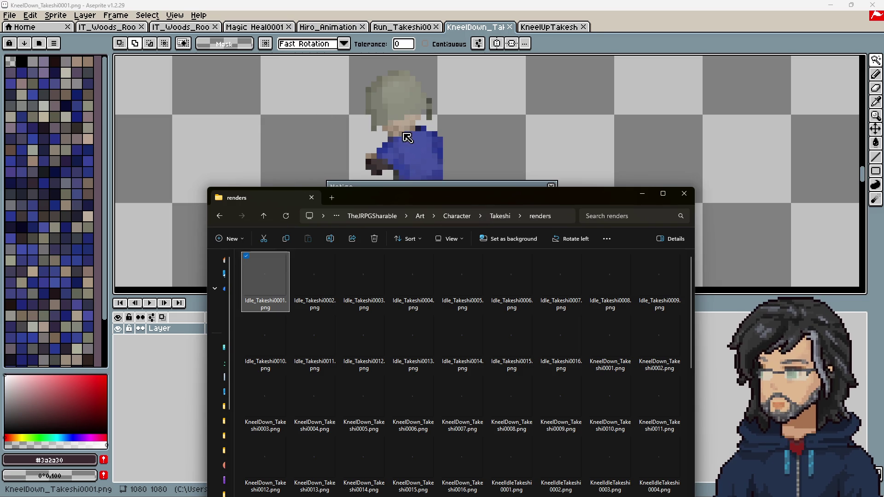
left_click_drag(398, 191, 398, 343)
left_click(413, 312)
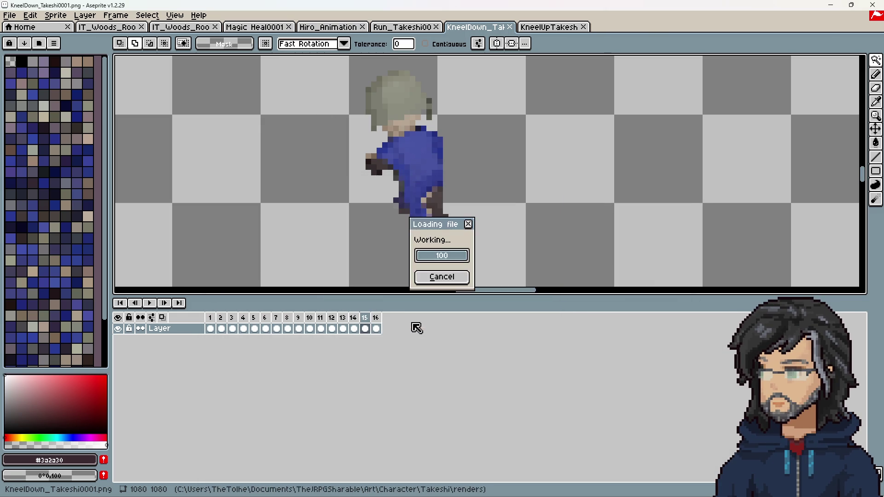
scroll(398, 229, "up", 2)
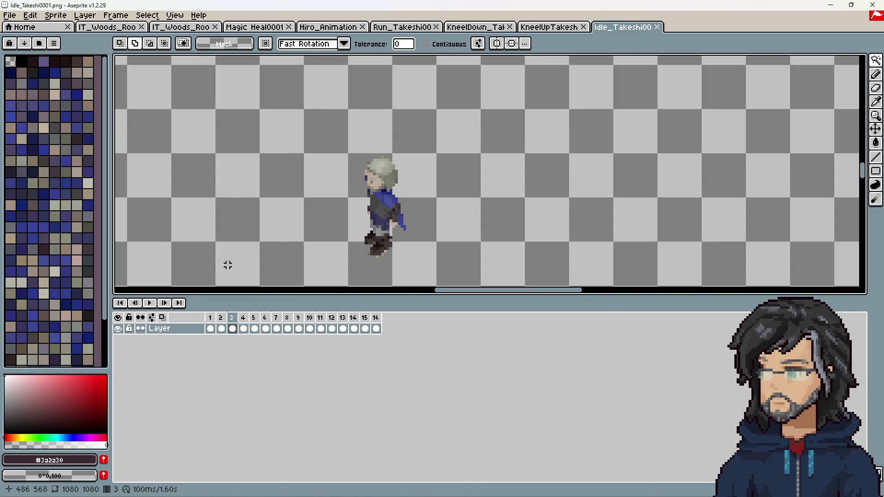
left_click(657, 27)
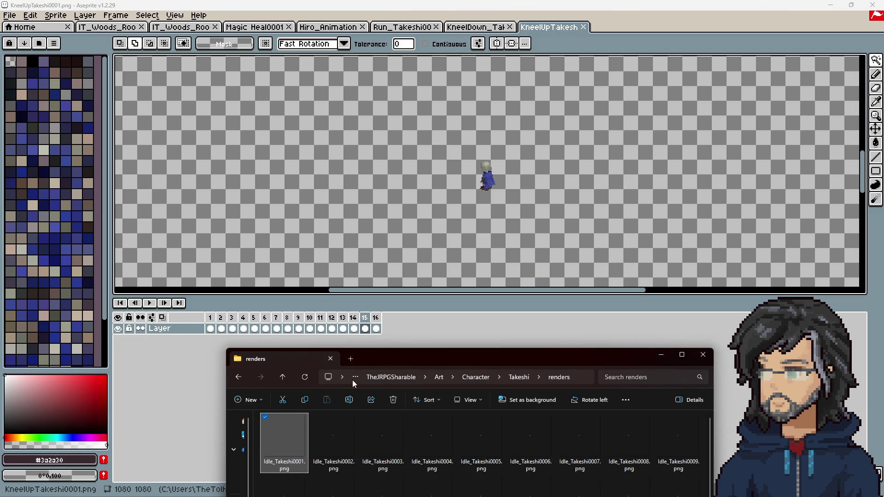
Load KneelIdleTakeshi0001 as a 16-frame animation, then minimize Aseprite
left_click_drag(374, 358, 378, 107)
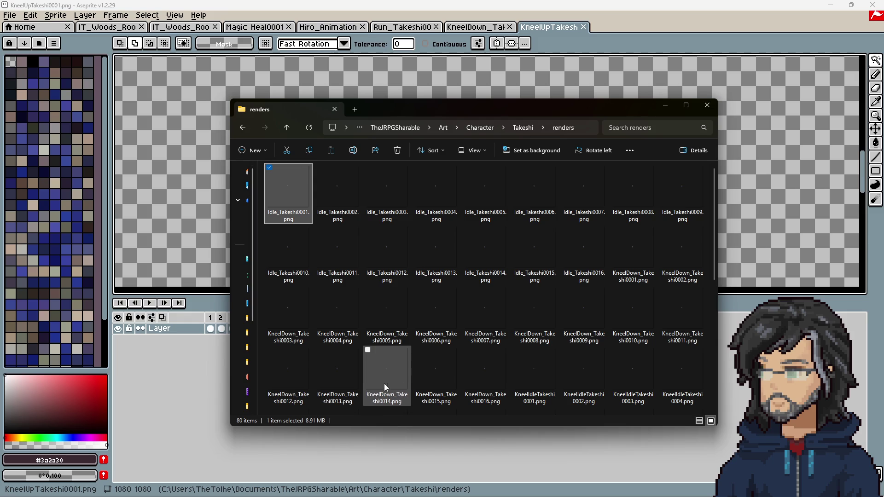
left_click_drag(534, 373, 198, 191)
left_click_drag(467, 106, 440, 376)
left_click(425, 314)
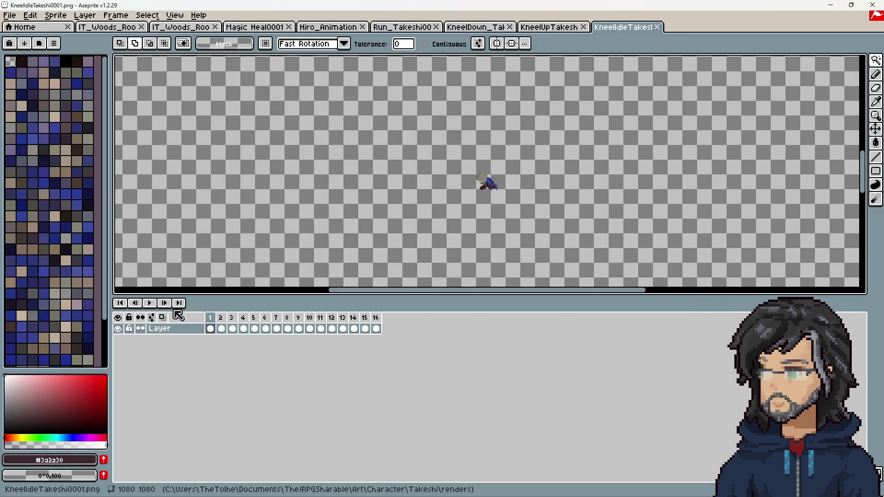
left_click_drag(210, 319, 388, 322)
left_click(388, 322)
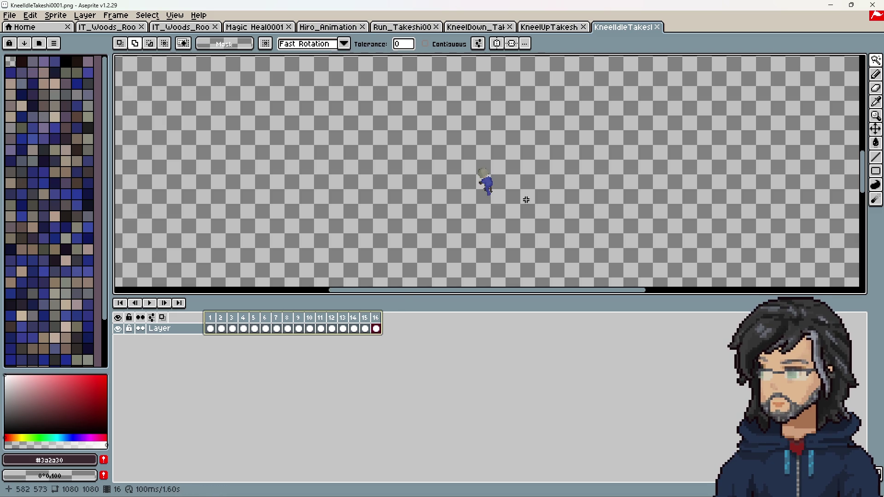
left_click(837, 6)
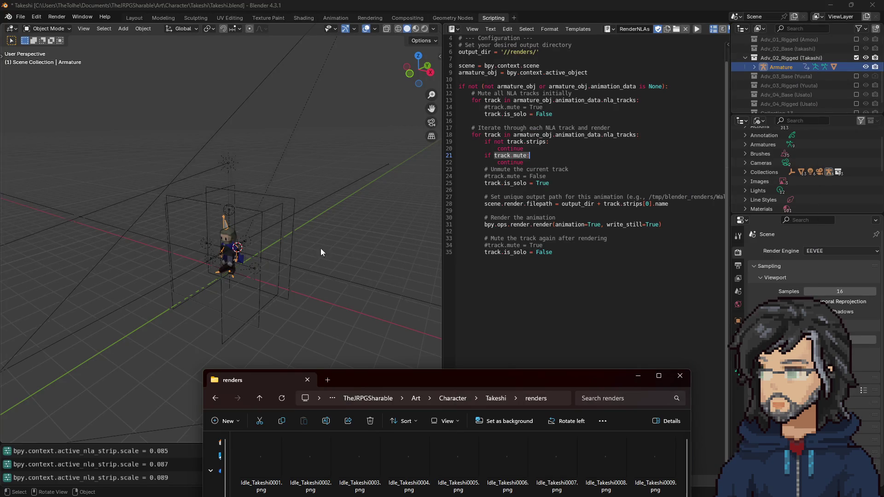
Return to Blender's Animation workspace and play to frame 16 to inspect Takeshi kneeling
key("super+Down")
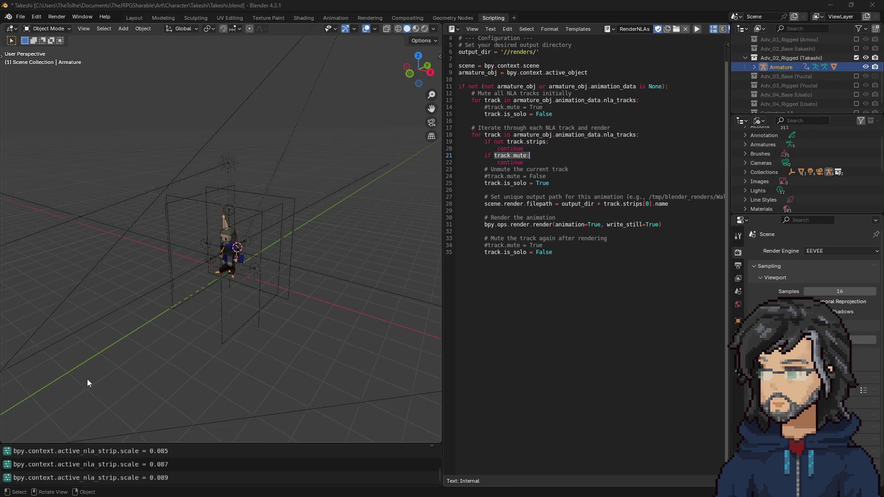
mouse_move(386, 277)
middle_mouse_down()
mouse_move(225, 297)
mouse_move(192, 262)
middle_mouse_up()
scroll(192, 262, "up", 5)
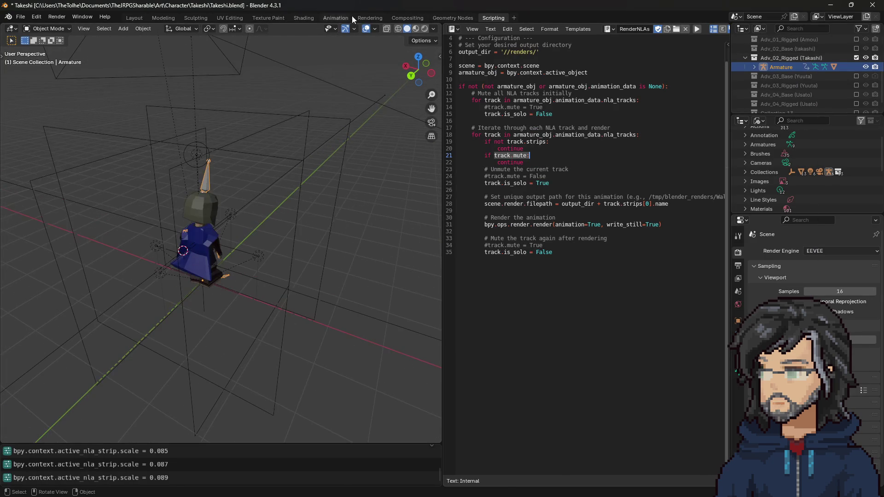
left_click(337, 19)
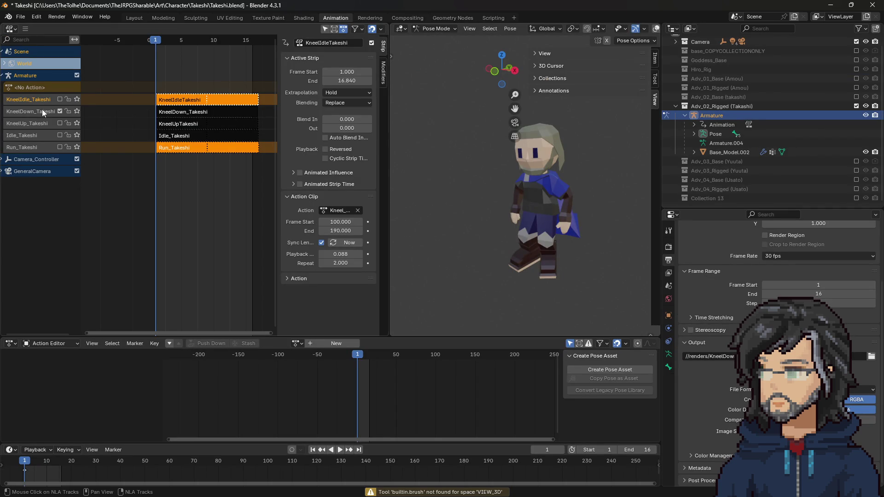
key("space")
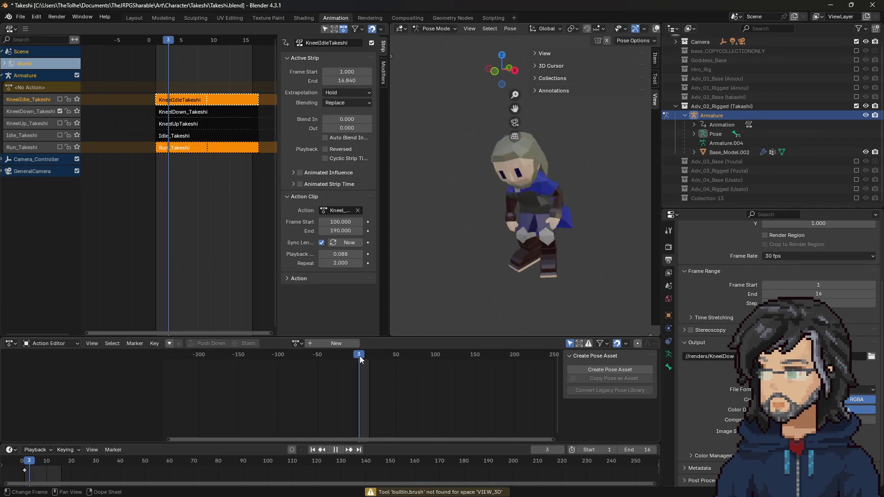
key("space")
mouse_move(498, 295)
middle_mouse_down()
mouse_move(479, 275)
mouse_move(417, 252)
mouse_move(421, 216)
mouse_move(458, 200)
mouse_move(503, 252)
mouse_move(534, 252)
mouse_move(399, 233)
mouse_move(646, 230)
mouse_move(449, 245)
mouse_move(537, 258)
mouse_move(523, 252)
middle_mouse_up()
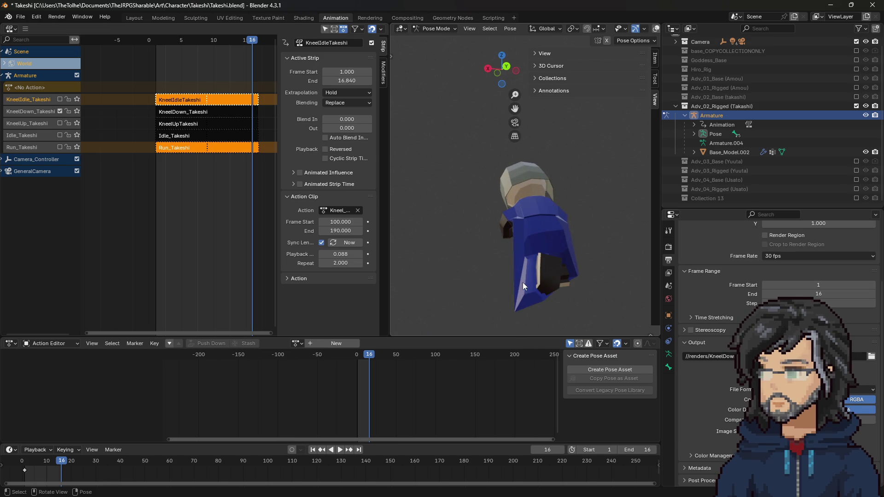
middle_click_drag(520, 283, 518, 273)
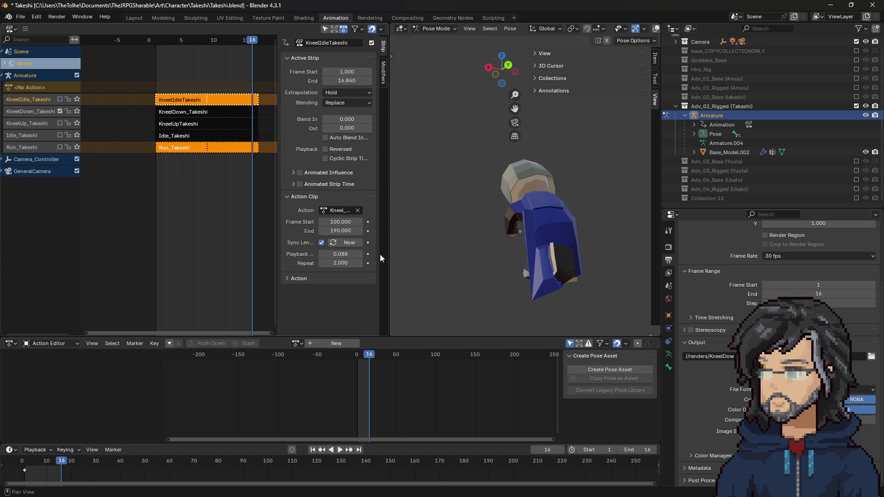
scroll(575, 261, "down", 3)
middle_click_drag(574, 261, 593, 239)
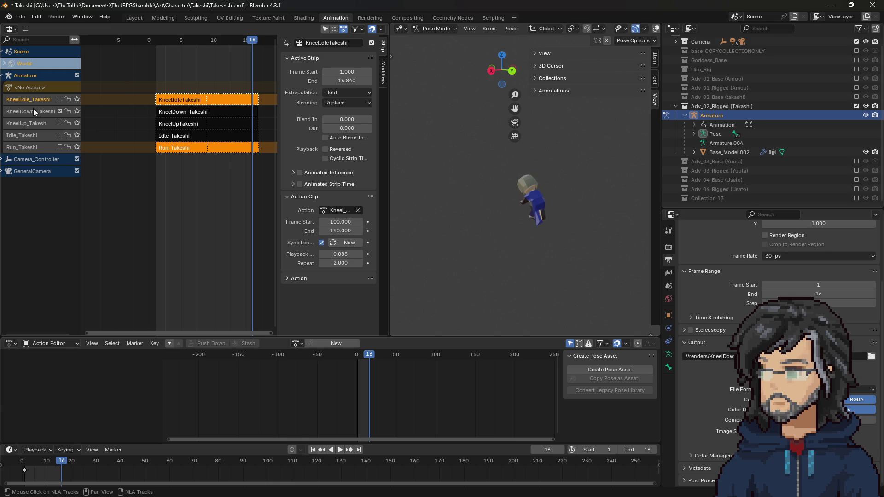
scroll(529, 198, "up", 3)
Toggle collection exclusions to show Collection 13, go to frame 1, and solo Idle_Takeshi
middle_click_drag(530, 198, 532, 219)
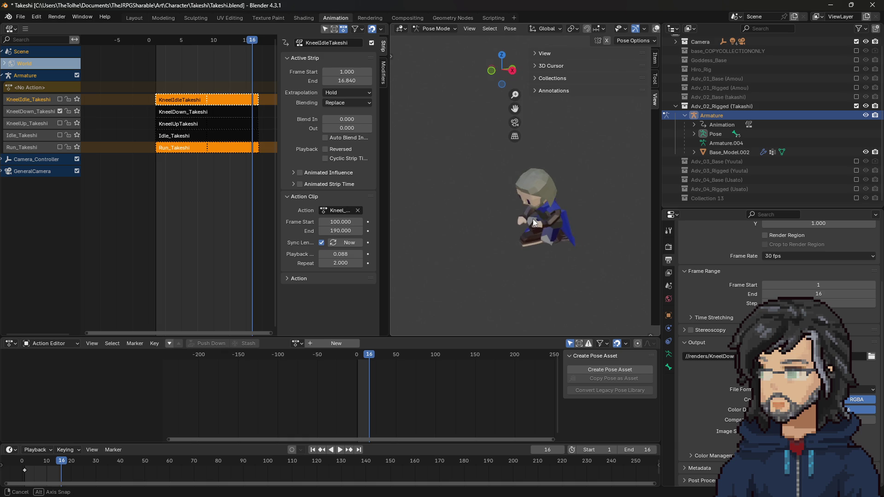
left_click(20, 16)
mouse_move(47, 150)
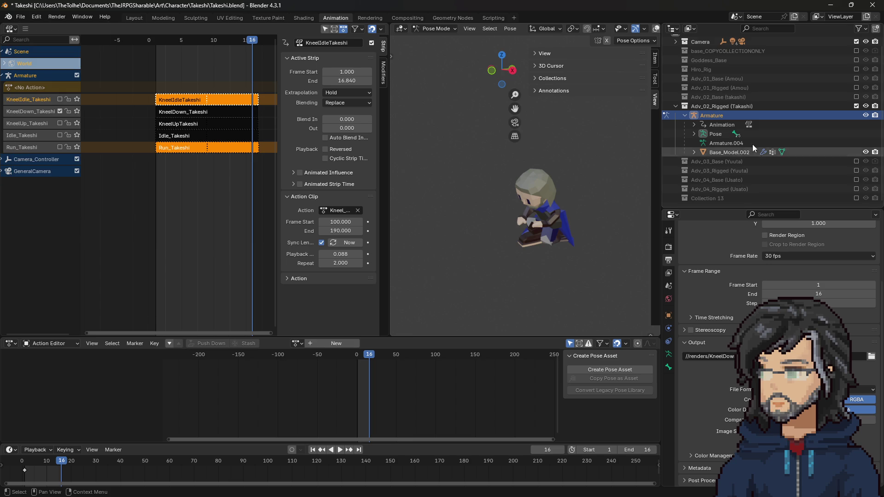
left_click(720, 198)
left_click(855, 107)
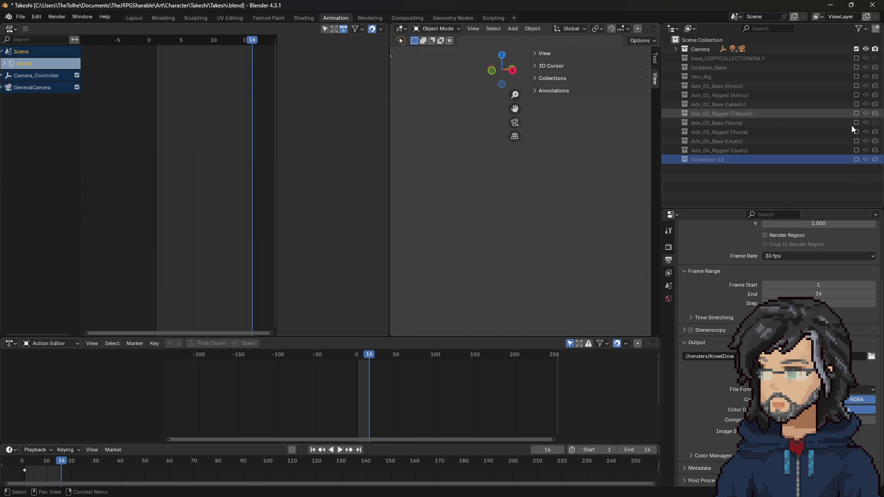
left_click(855, 159)
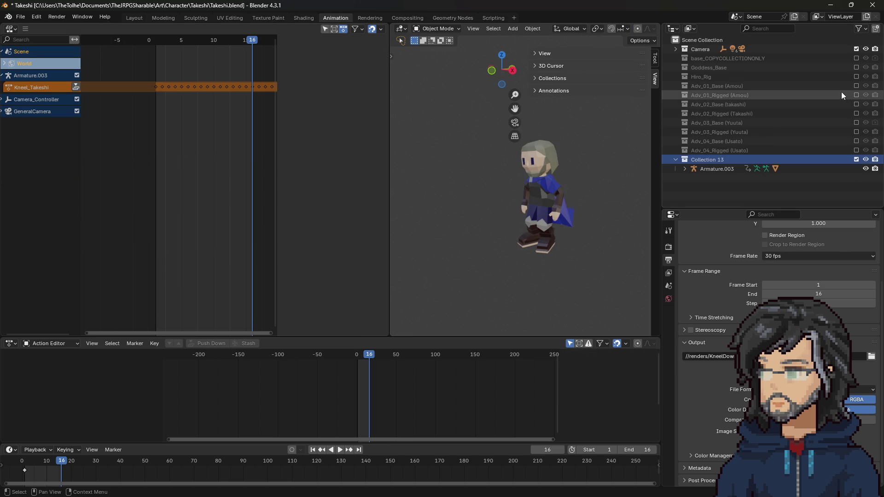
left_click(857, 113)
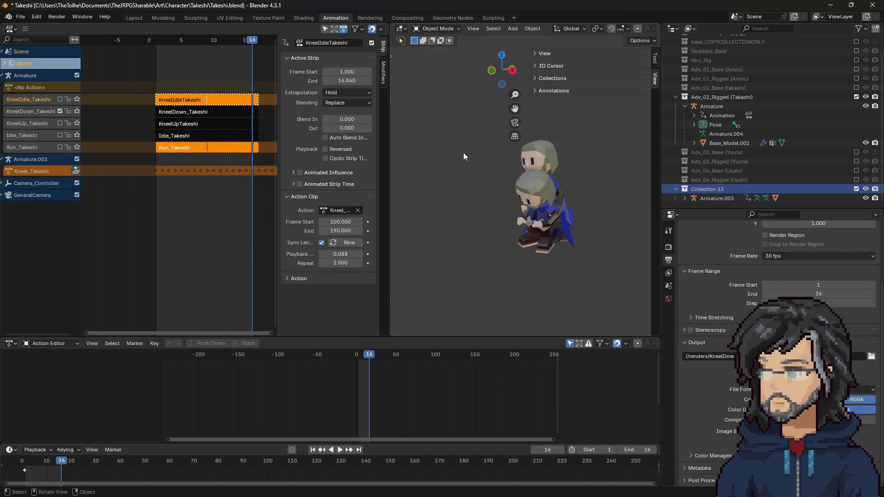
mouse_move(233, 51)
left_mouse_down()
mouse_move(212, 44)
mouse_move(153, 52)
left_mouse_up()
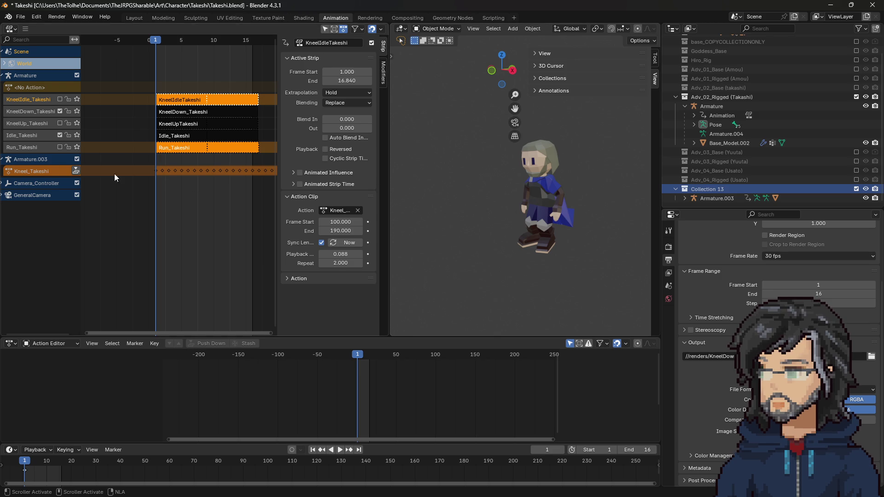
left_click(77, 135)
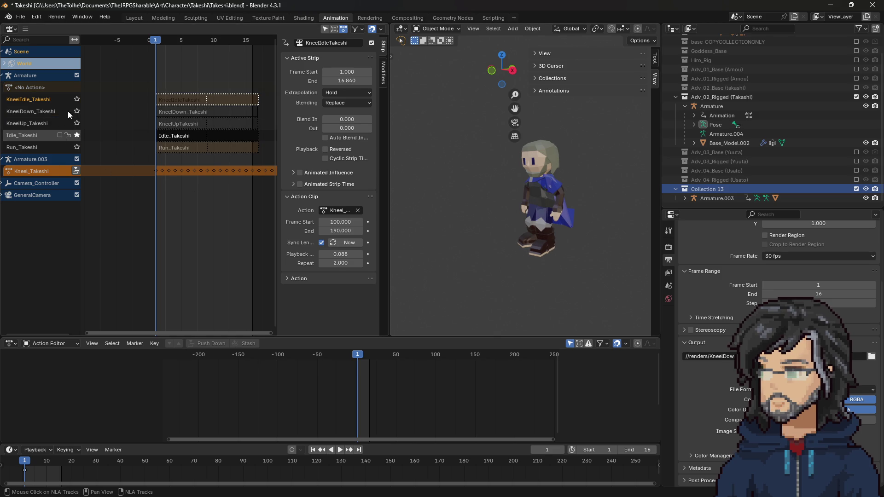
Delete Armature.003 and its hierarchy from Collection 13
left_click(696, 200)
right_click(698, 198)
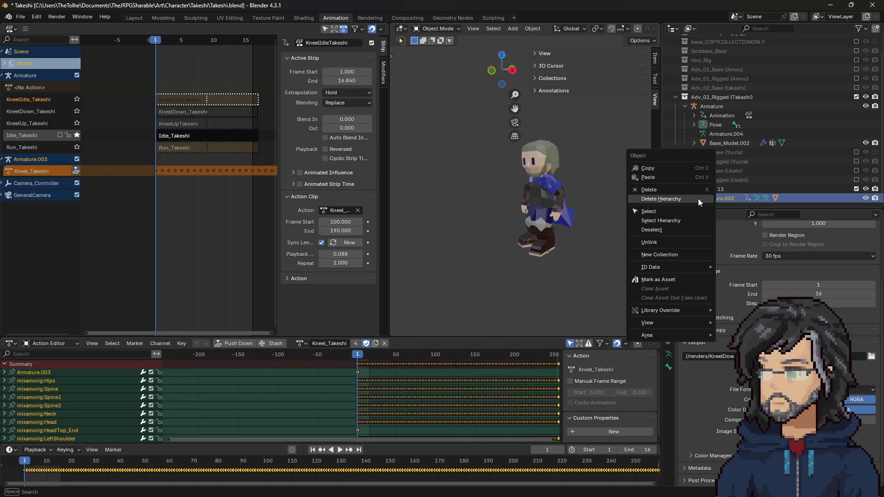
left_click(658, 199)
left_click(709, 196)
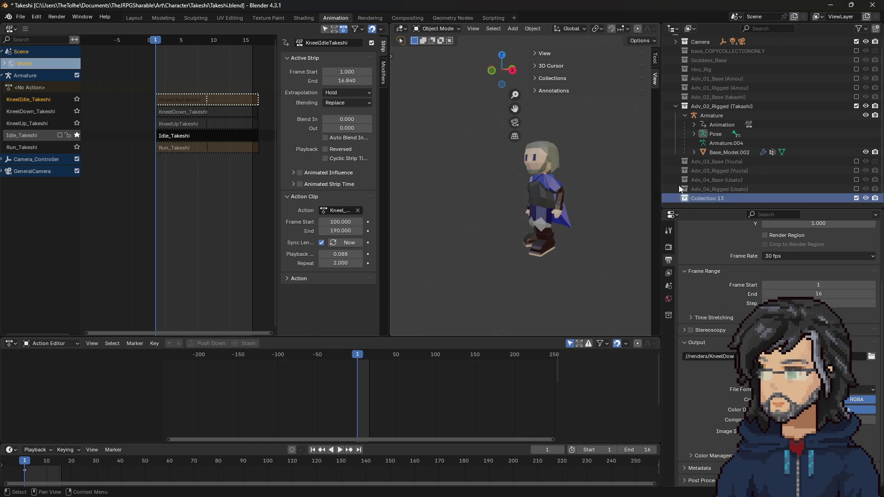
left_click(22, 17)
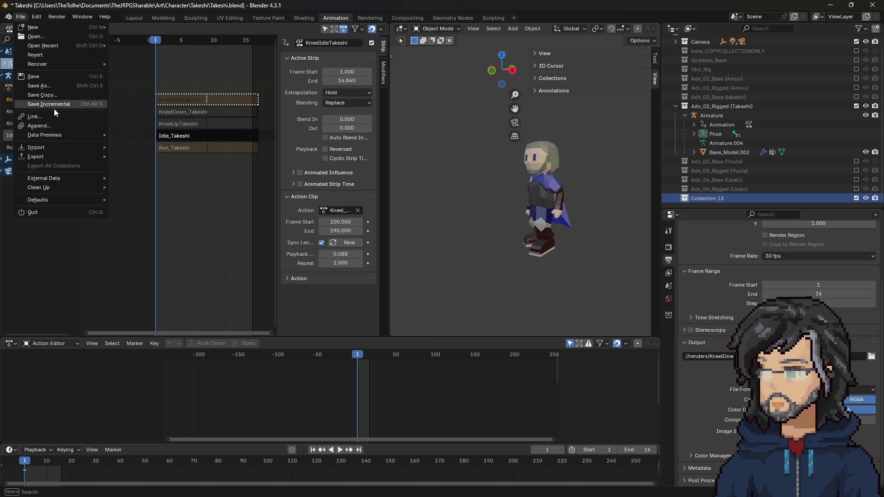
Save an incremental copy, then save the project as Takeshi3.blend
left_click(46, 105)
left_click(22, 17)
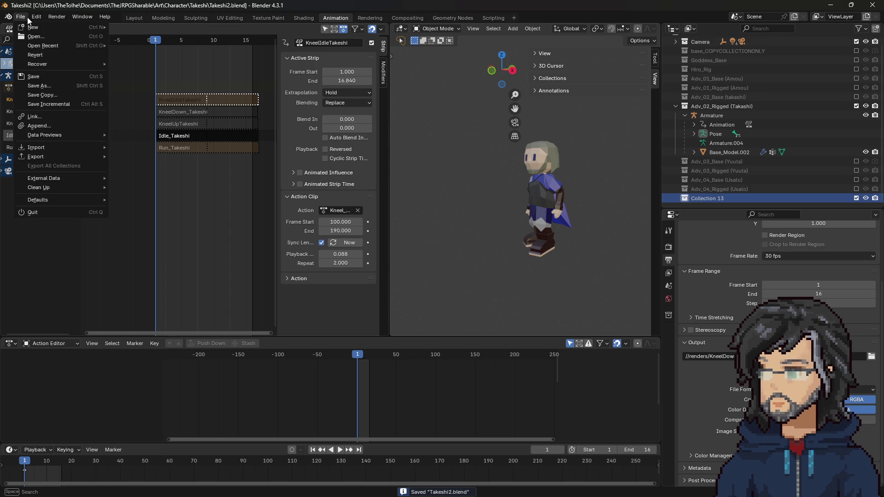
left_click(37, 86)
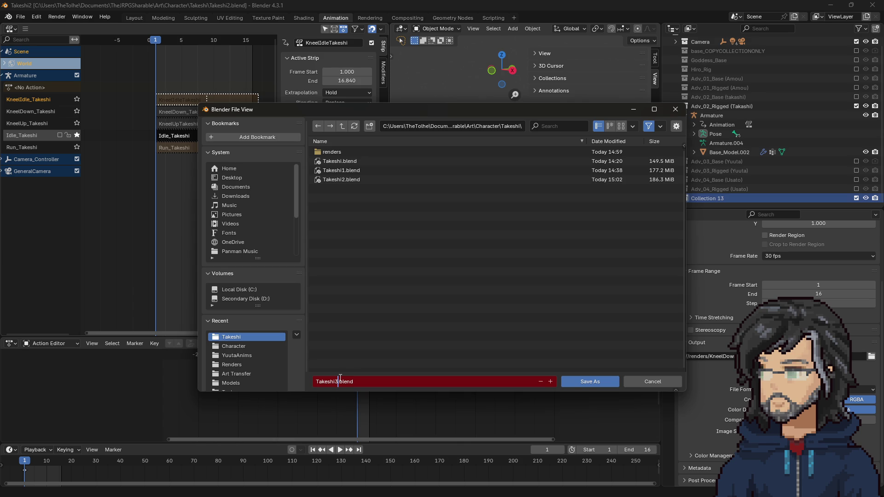
left_click(607, 382)
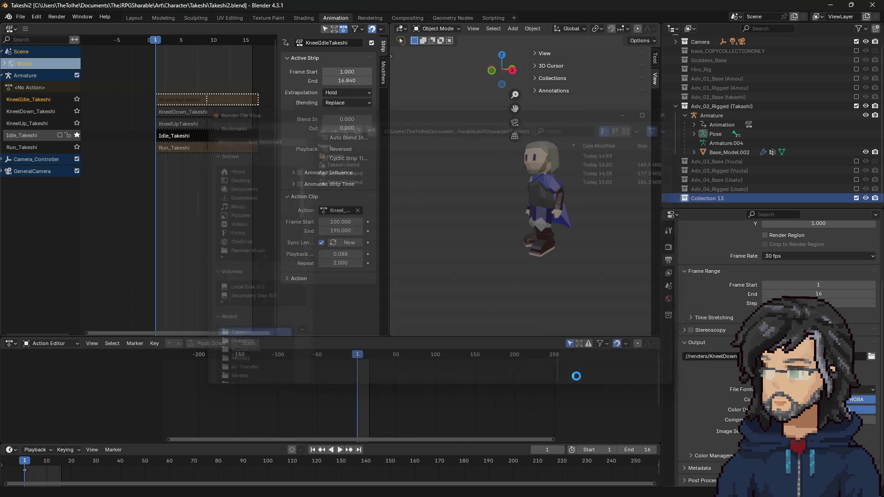
Import Standing Melee Attack Downward.fbx as a new armature
left_click(19, 16)
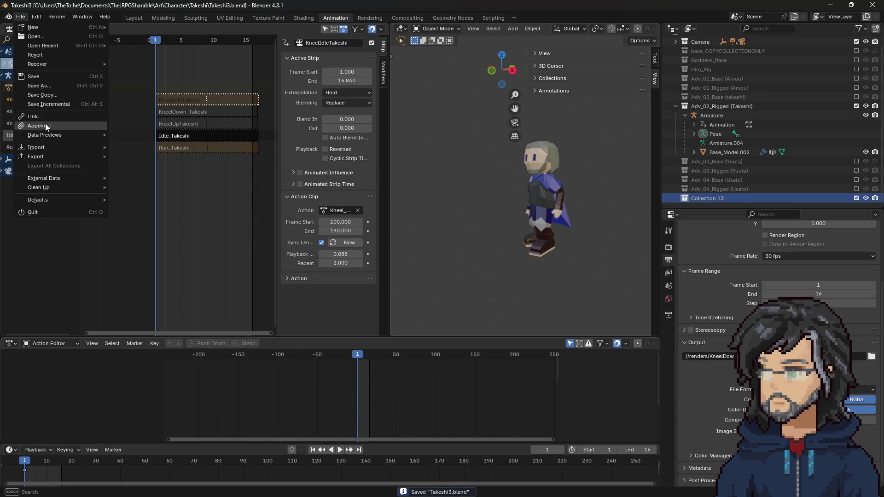
mouse_move(41, 147)
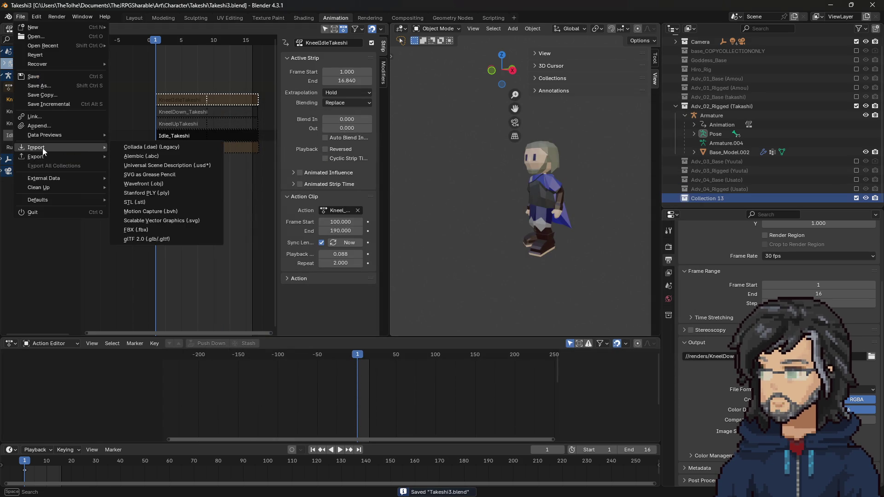
left_click(148, 230)
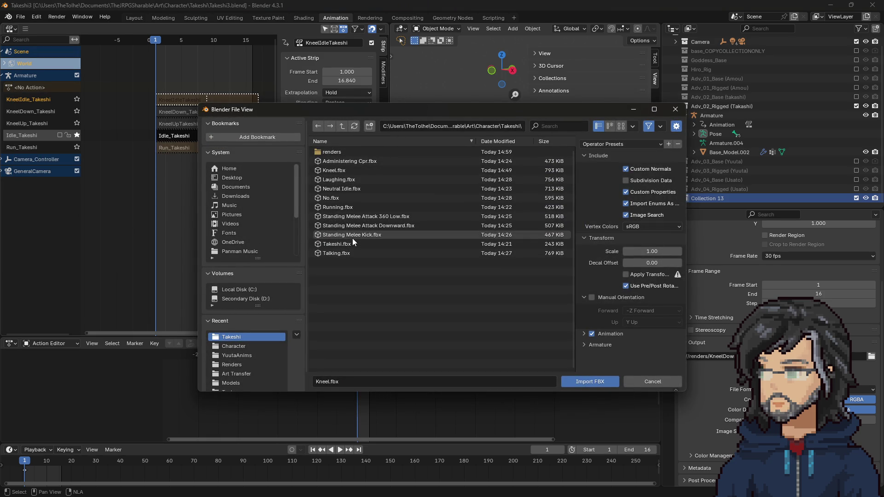
left_click(377, 226)
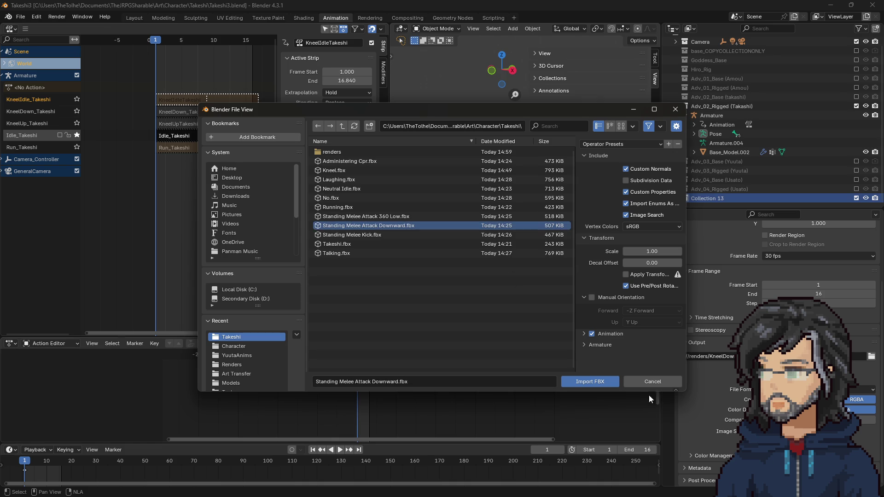
left_click(591, 376)
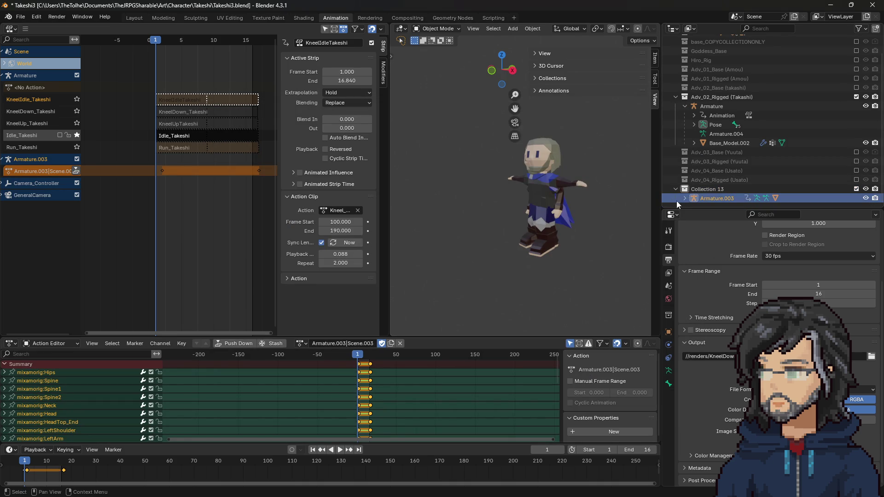
Assign the imported mixamo swing action, preview it, and rename it Downward_Swing_Takeshi
left_click(304, 344)
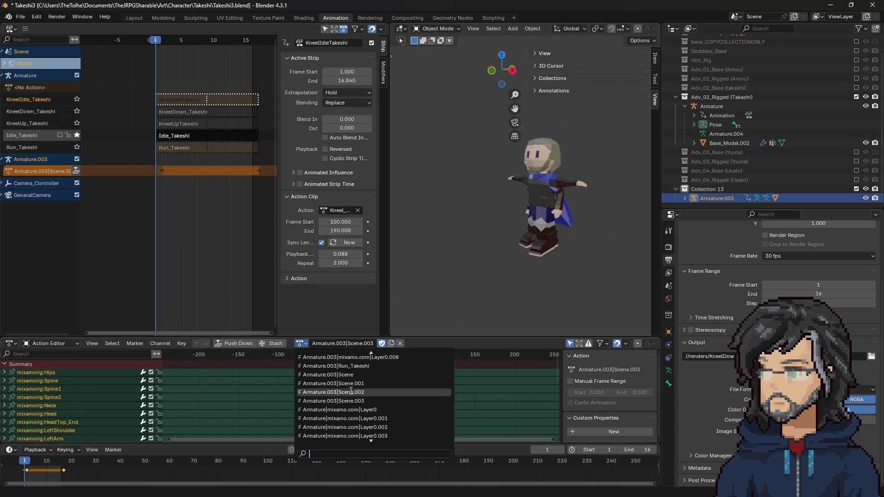
left_click(398, 362)
key("space")
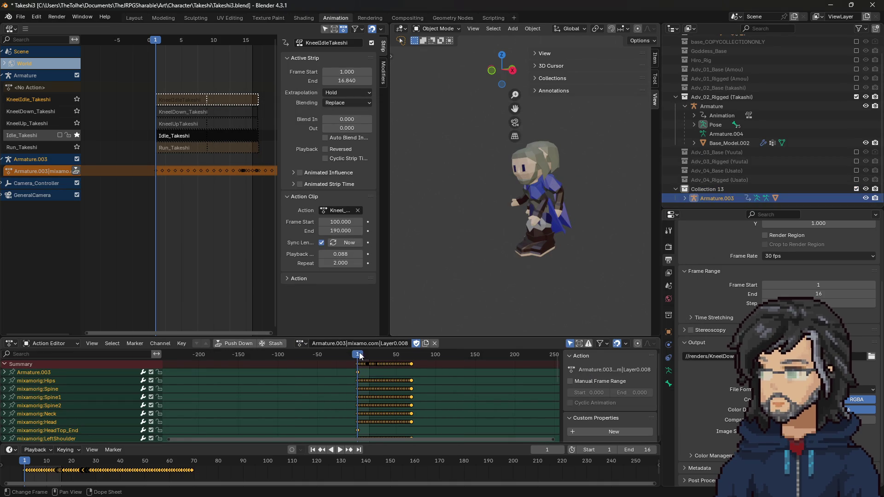
key("space")
left_click(387, 353)
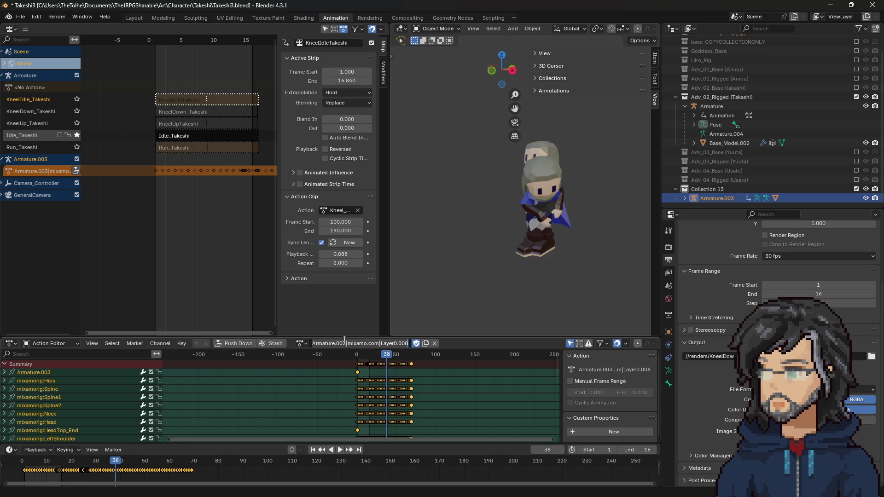
type("Att")
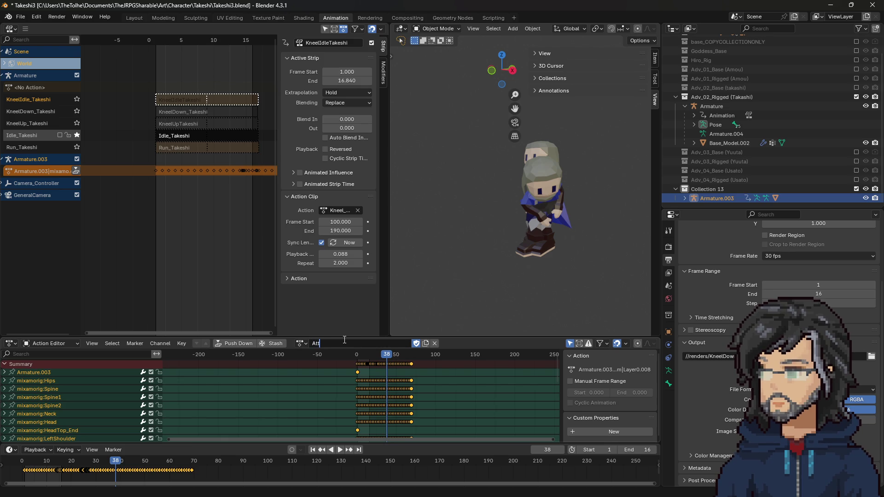
type("Downward_S")
type("wing_Takeshi")
key("Return")
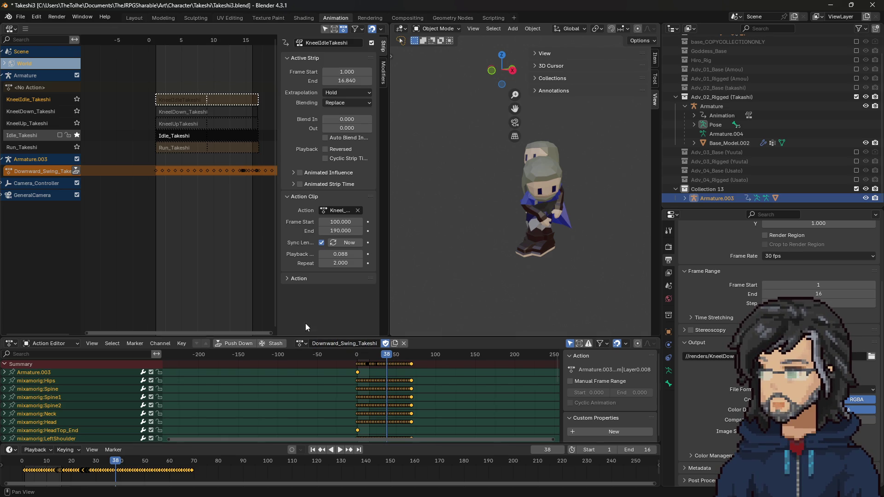
Give Takashi's armature Downward_Swing_Takeshi, push it to a soloed NLA strip, exclude Collection 13
left_click(718, 107)
left_click(297, 343)
type("takes")
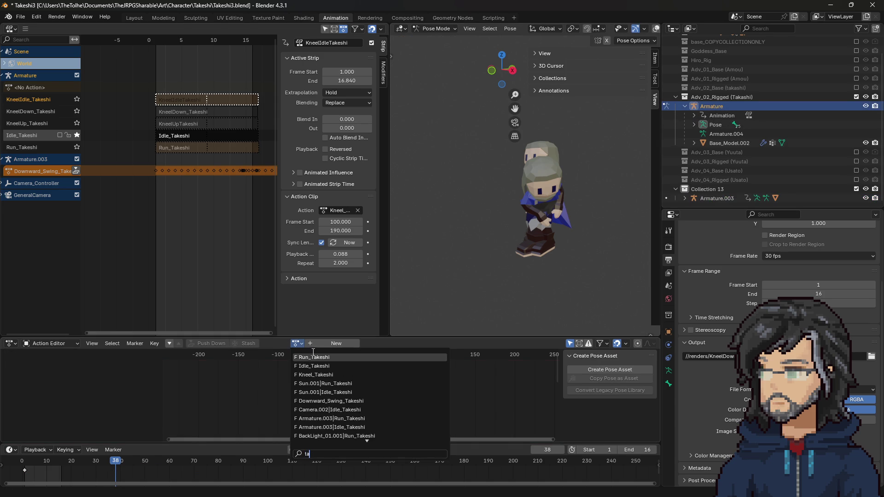
left_click(337, 401)
left_click_drag(363, 355, 357, 359)
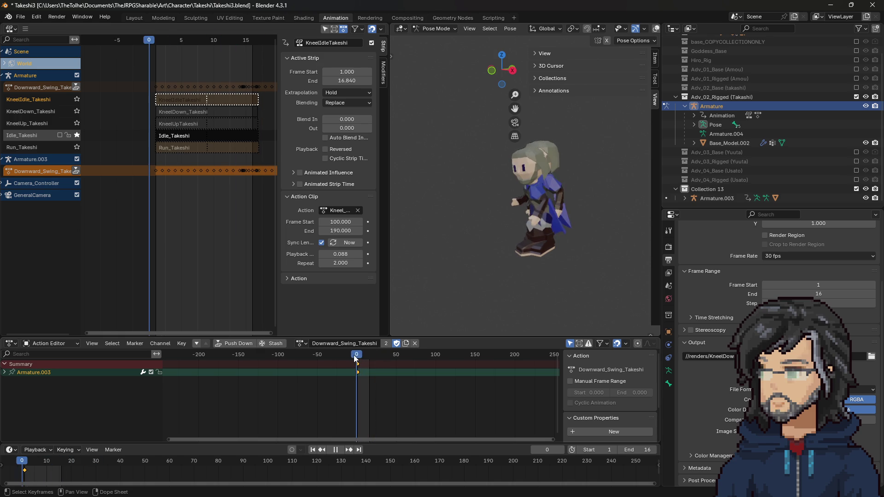
left_click(243, 343)
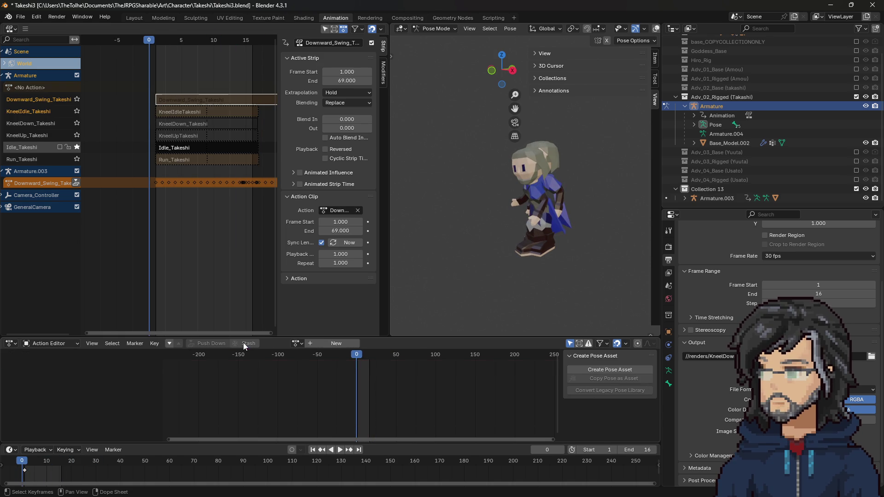
left_click(76, 100)
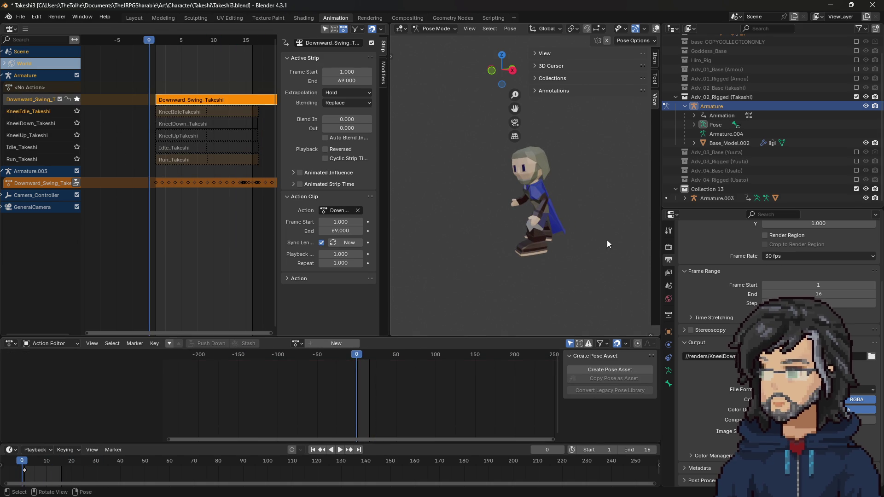
left_click(857, 189)
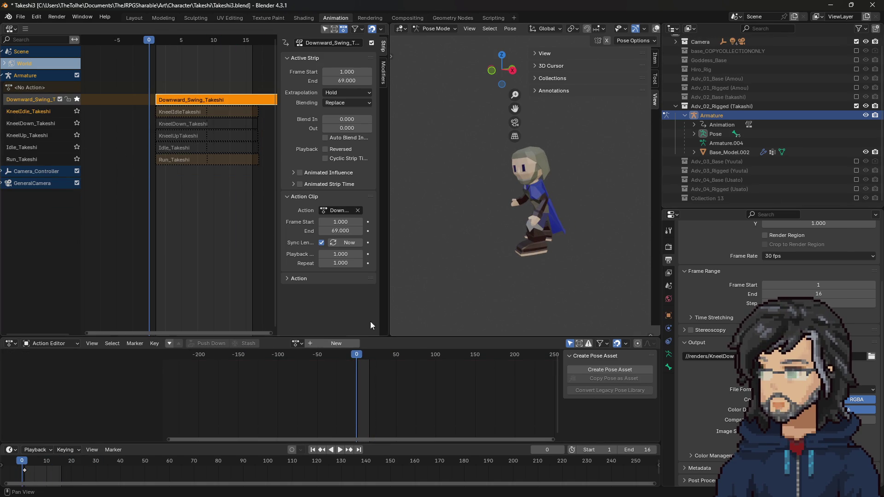
Try strip playback scales 0.1, 0.2 and 0.15 on Downward_Swing_Takeshi
left_click(340, 254)
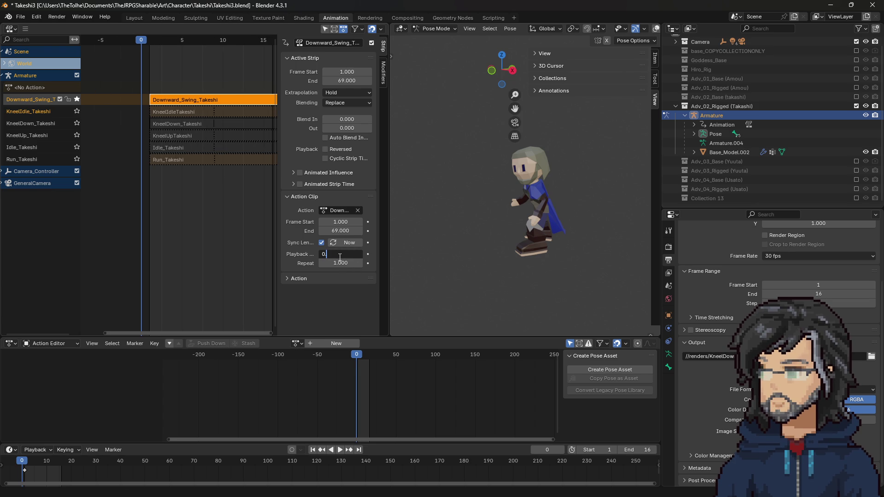
type("1")
key("Return")
left_click(336, 256)
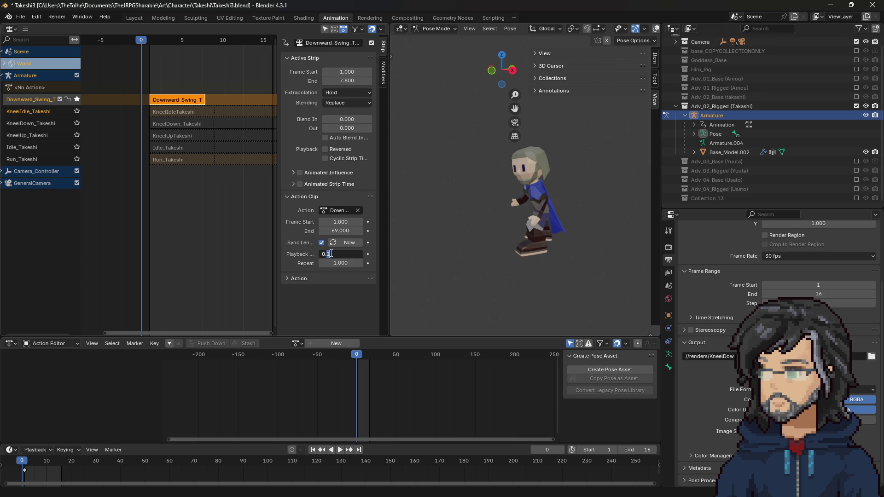
type("2")
key("Return")
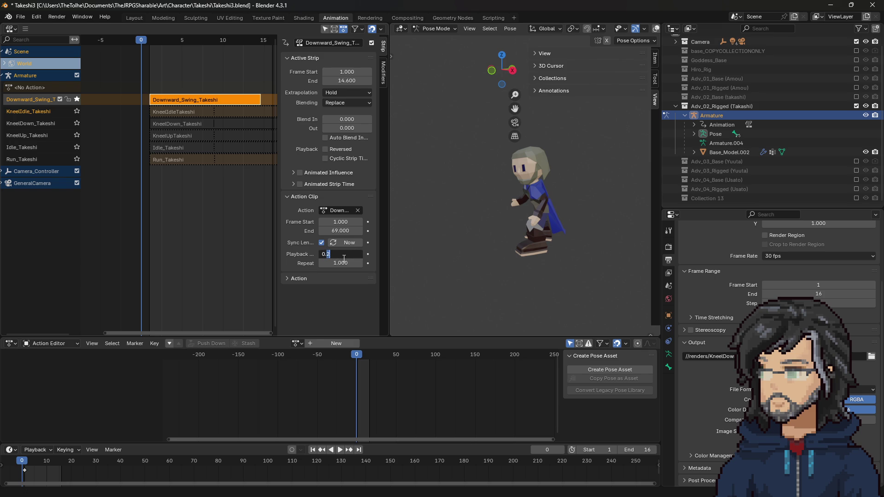
key("Return")
type("0.12")
Fine-tune the strip playback scale through 0.12, 0.119, 0.118 and 0.110
key("Return")
left_click(335, 256)
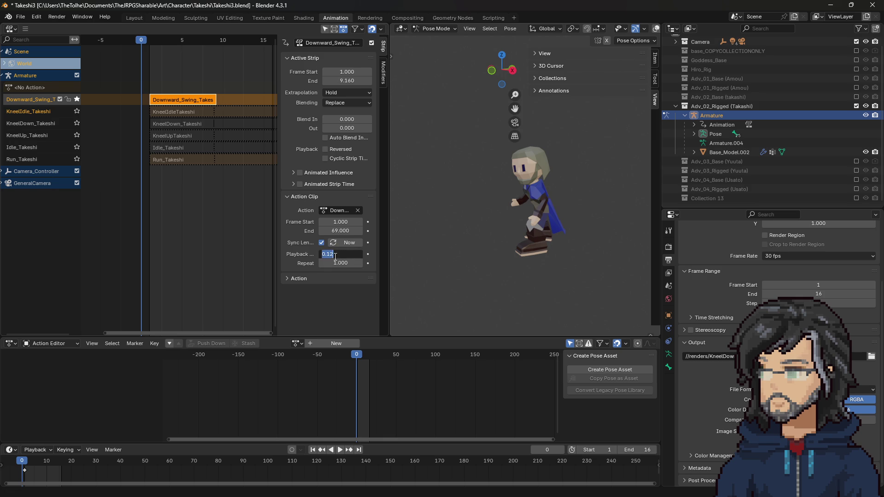
type("1")
key("Return")
key("Return")
left_click(335, 254)
type("8")
key("Return")
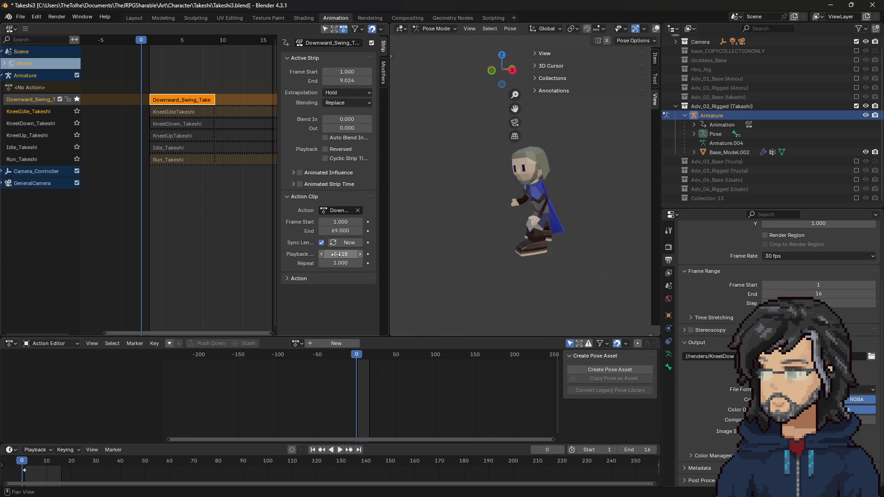
left_click(336, 255)
Settle on playback scale 0.115 with Repeat 2, scrub the result, and unsolo the track
key("Return")
double_click(340, 263)
type("2")
key("Return")
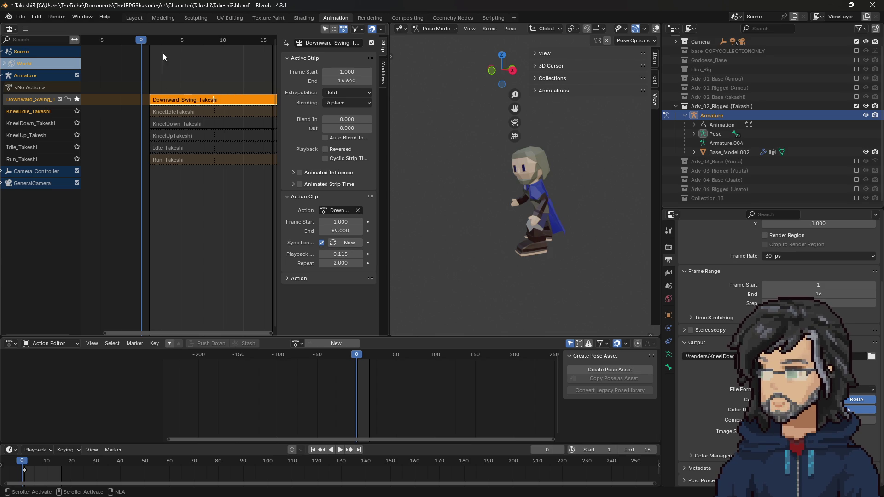
left_click_drag(140, 39, 255, 43)
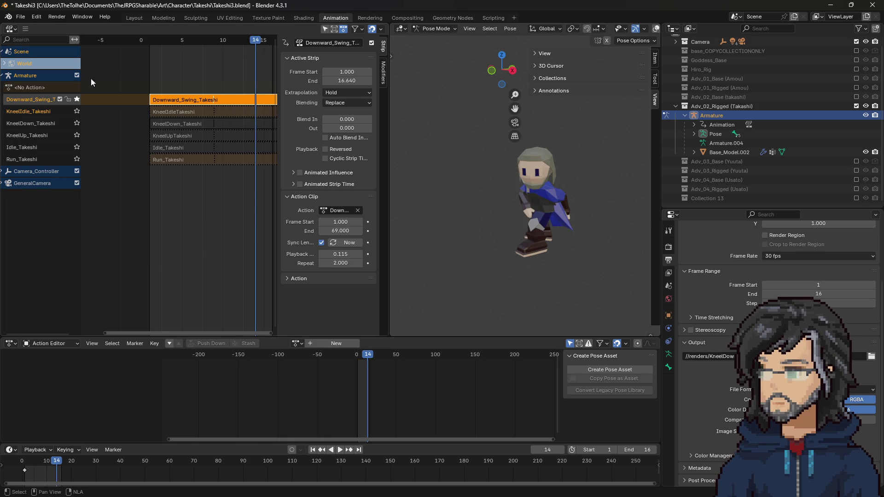
left_click(75, 100)
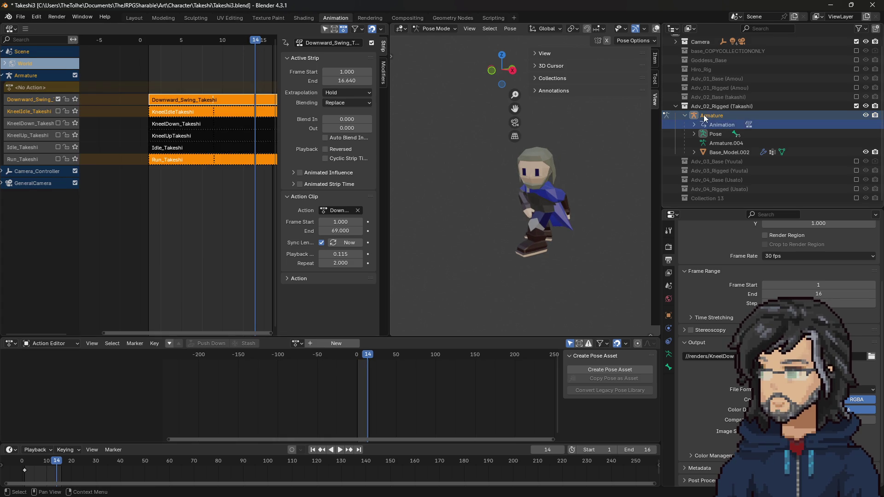
left_click(491, 18)
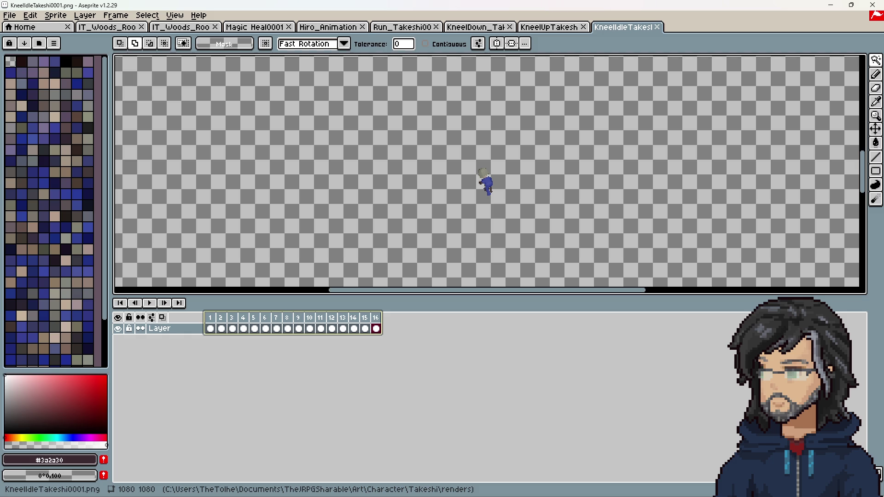
Check the Downward_Swing_Takeshi PNGs in Aseprite as a 16-frame animation, then return to Blender's Animation workspace
mouse_move(316, 317)
left_mouse_down()
mouse_move(356, 249)
mouse_move(357, 216)
left_mouse_up()
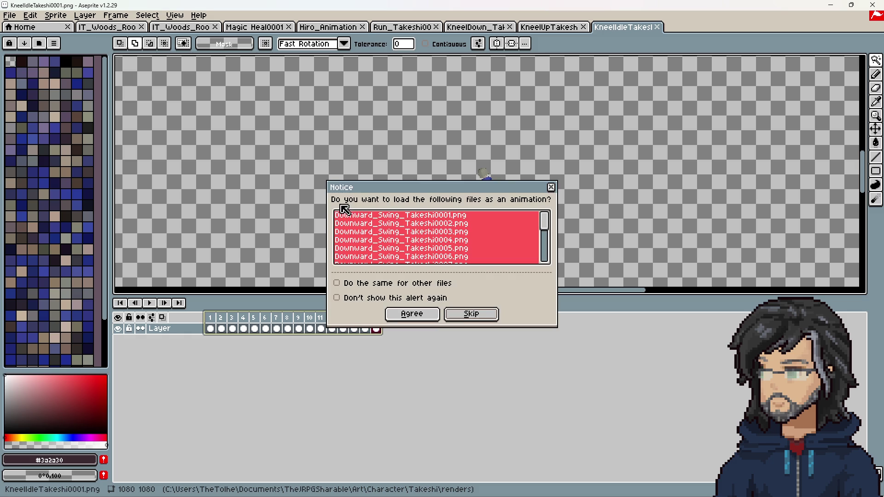
left_click(416, 320)
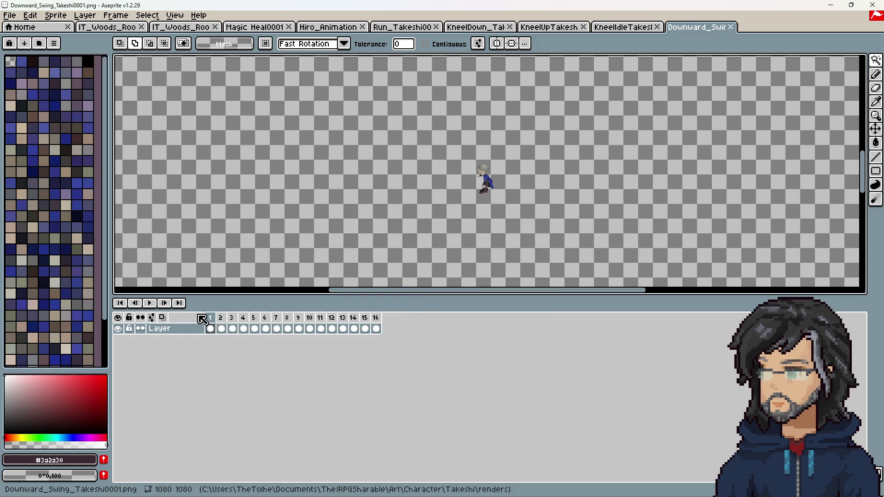
left_click_drag(213, 323, 353, 328)
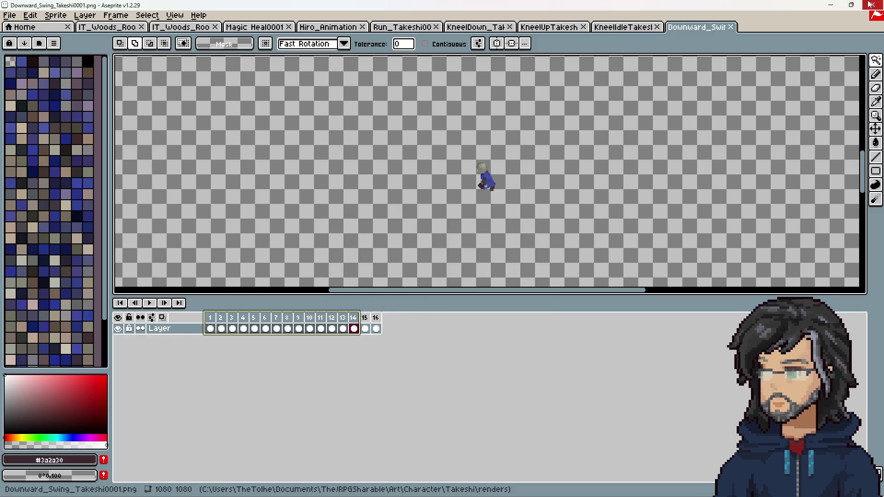
left_click(837, 7)
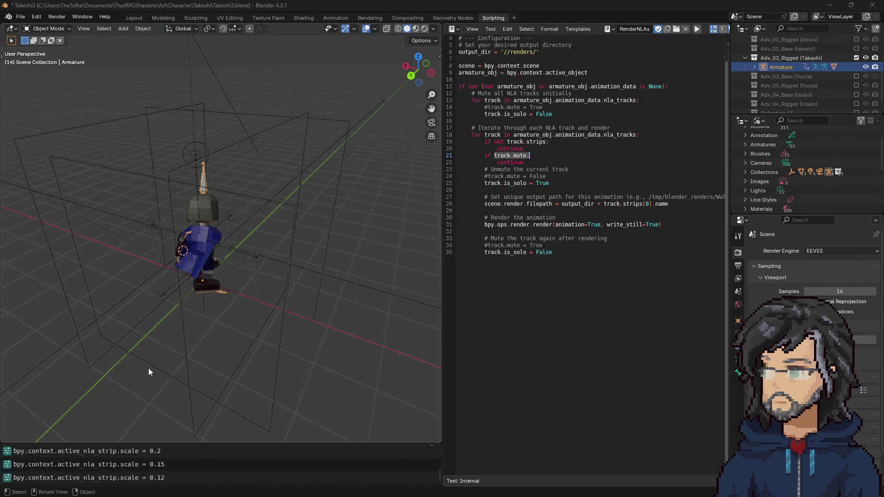
left_click(31, 17)
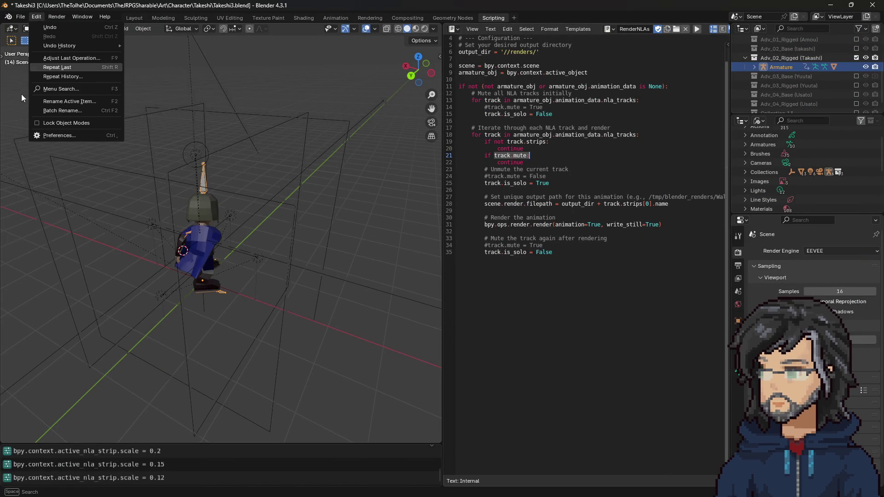
left_click(18, 18)
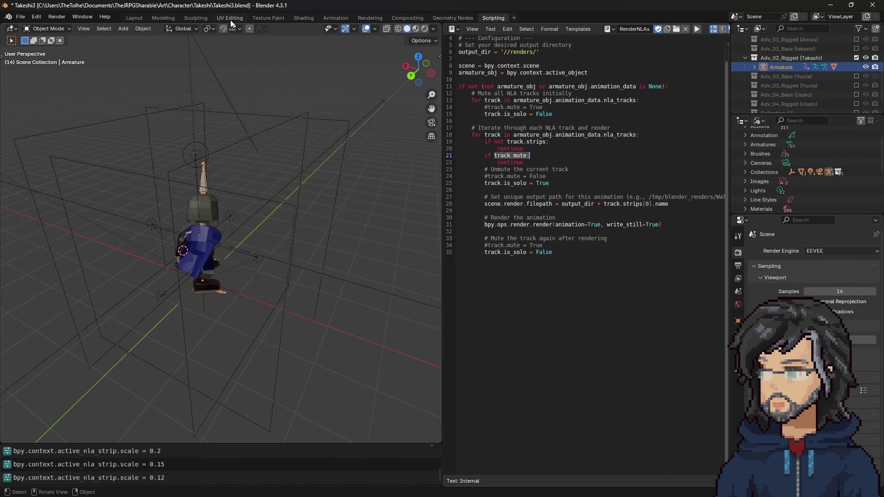
left_click(328, 18)
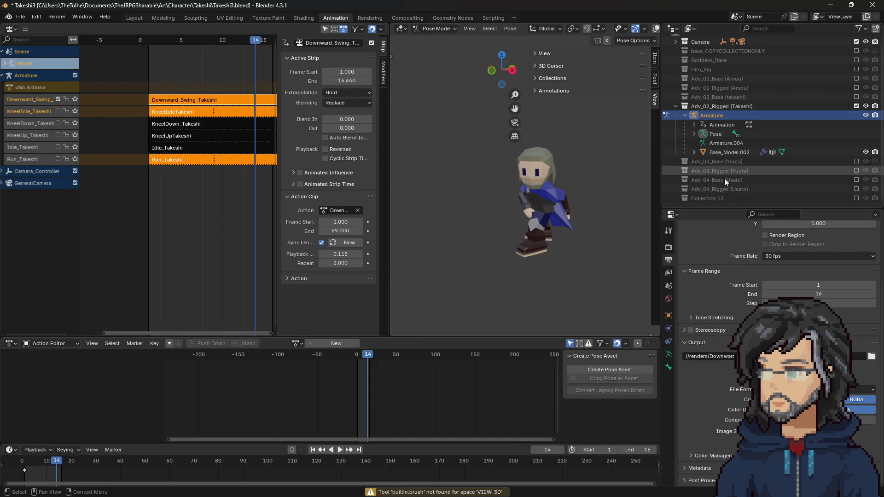
Exclude the Takashi rig collection, include Collection 13, and delete Armature.003
left_click(856, 106)
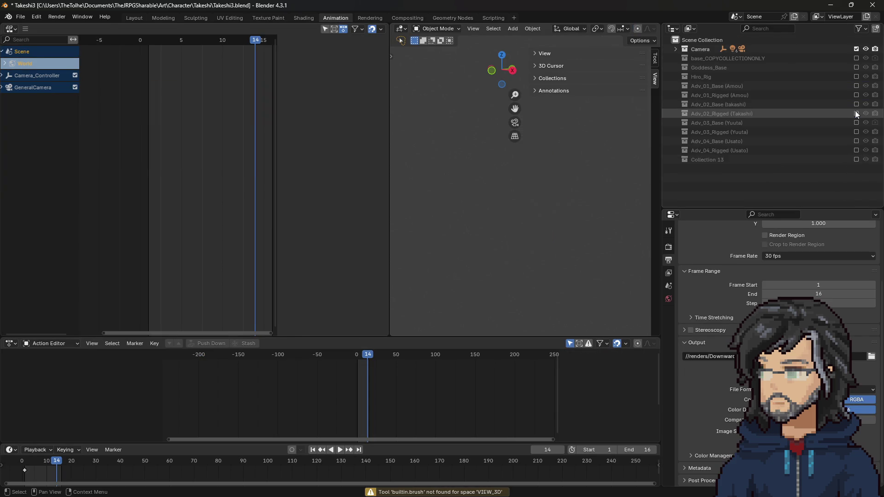
left_click(856, 159)
left_click(721, 168)
right_click(721, 169)
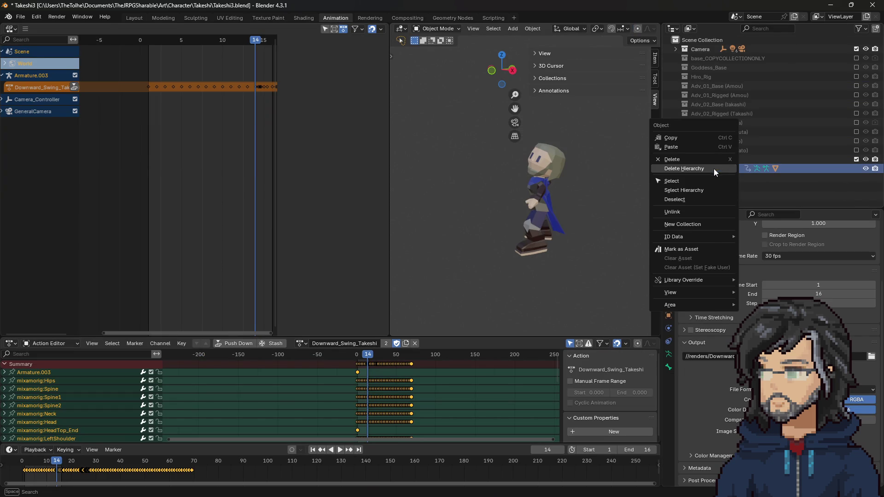
left_click(683, 170)
left_click(702, 159)
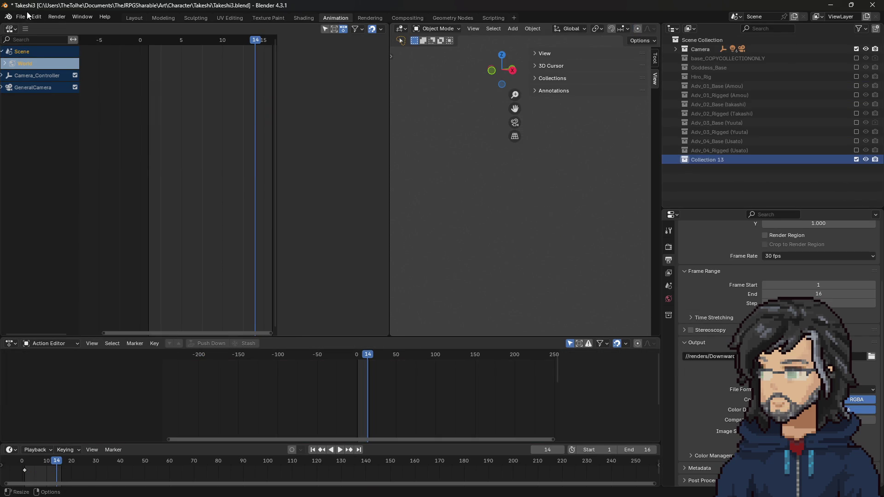
Abandon an FBX import and save the project incrementally as Takeshi4.blend
left_click(20, 17)
mouse_move(37, 150)
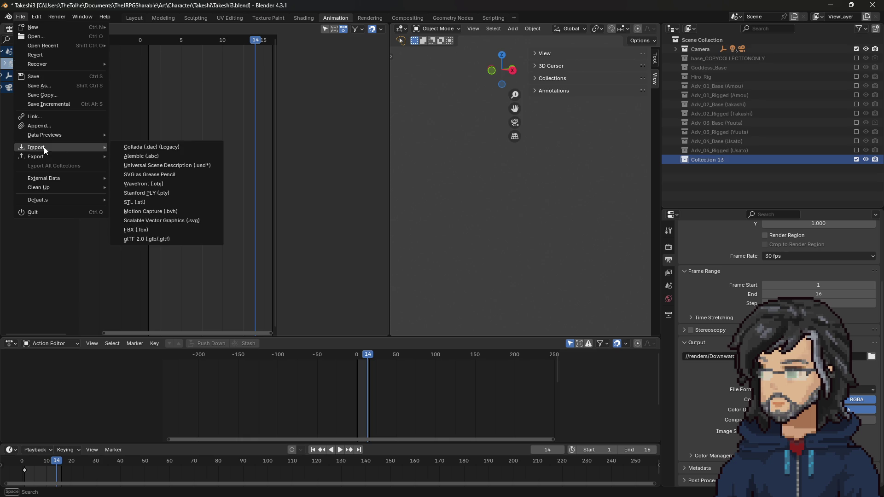
left_click(134, 220)
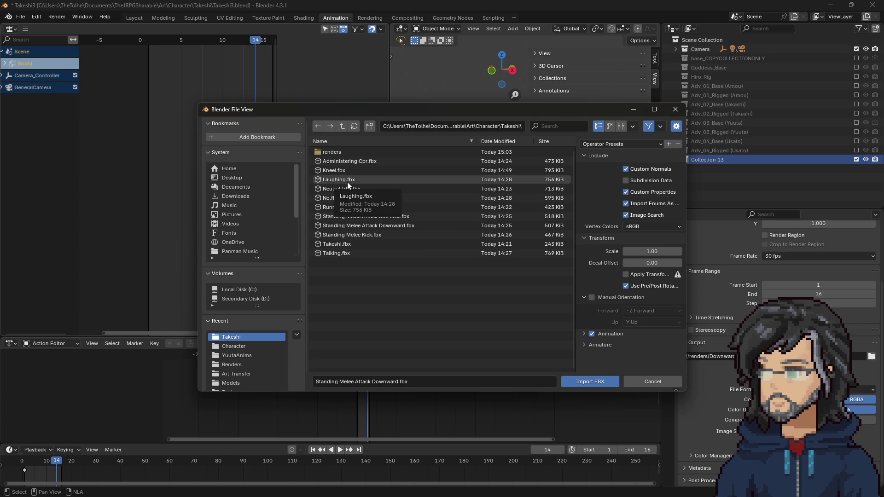
left_click(662, 380)
left_click(20, 17)
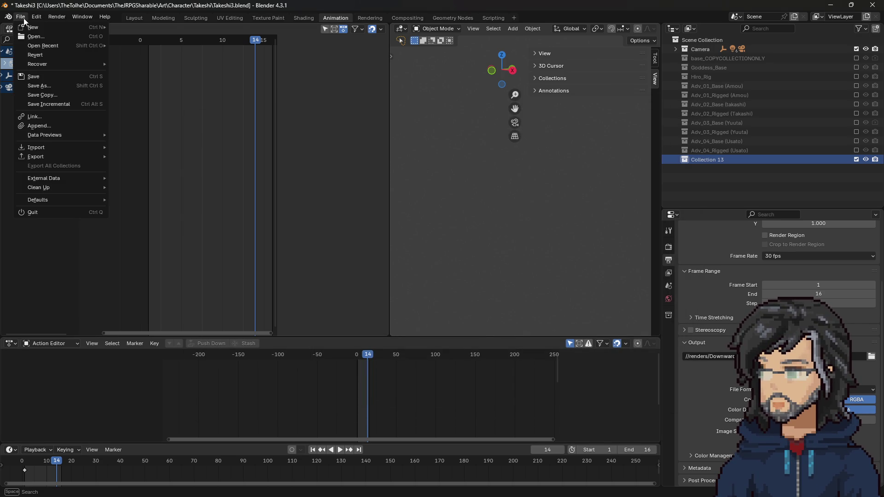
left_click(52, 105)
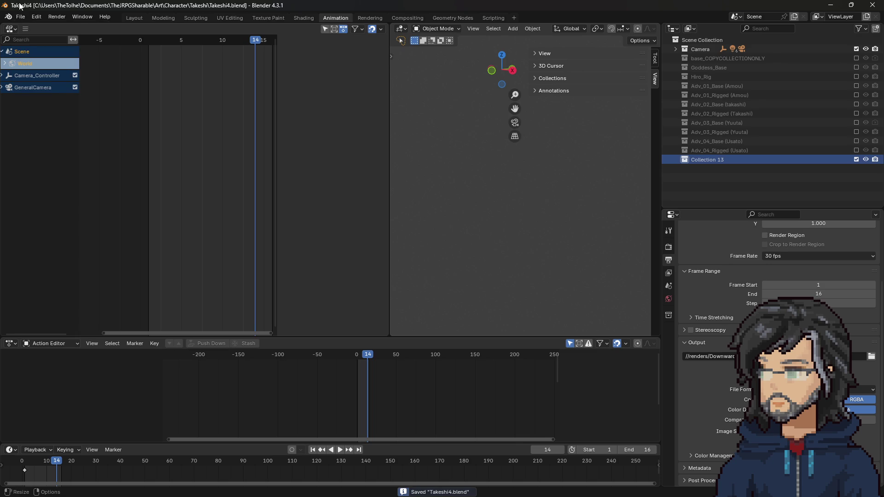
left_click(20, 18)
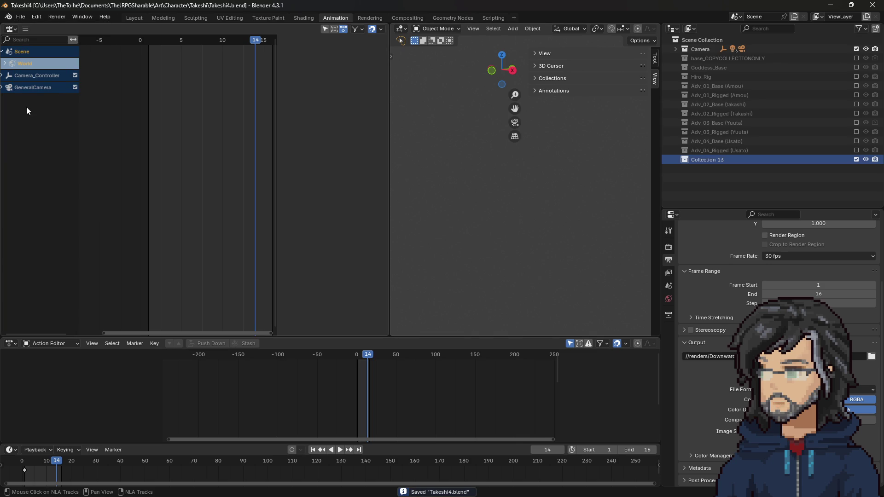
left_click(20, 16)
Import Laughing.fbx, No.fbx and Talking.fbx together as new armatures
mouse_move(51, 150)
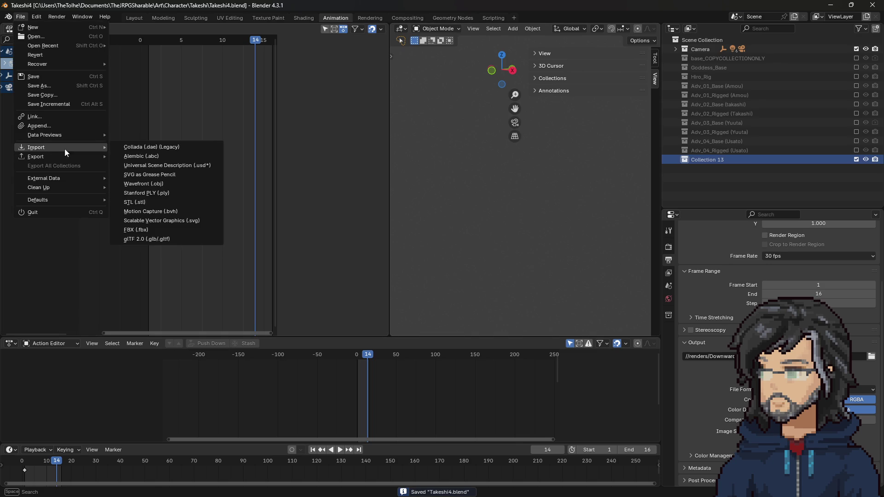
left_click(145, 228)
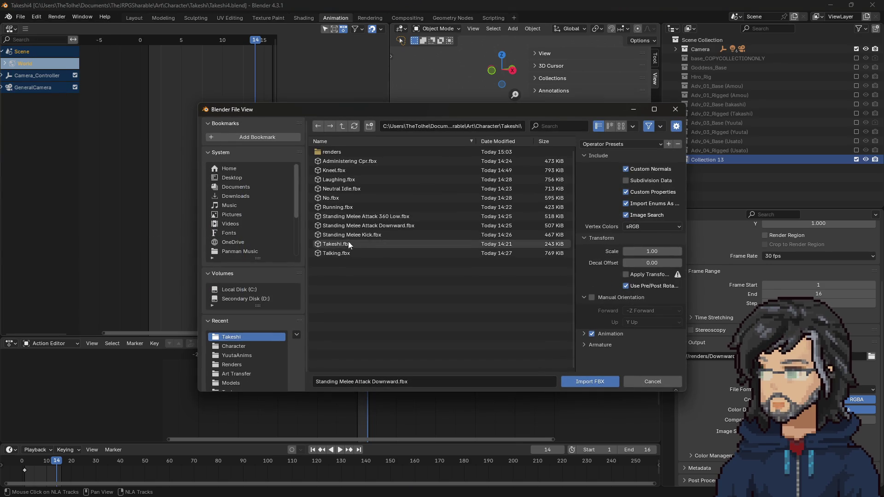
left_click(342, 173)
left_click(340, 179)
left_click(339, 198, "ctrl")
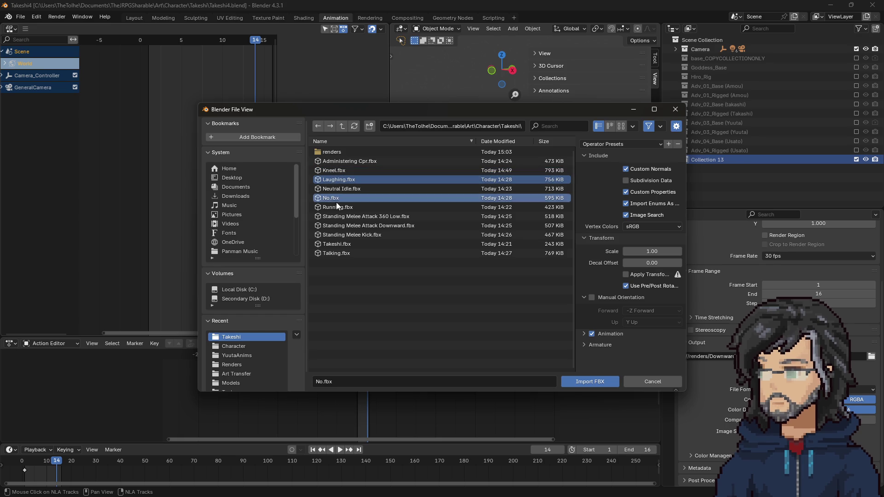
left_click(341, 253, "ctrl")
left_click(593, 380)
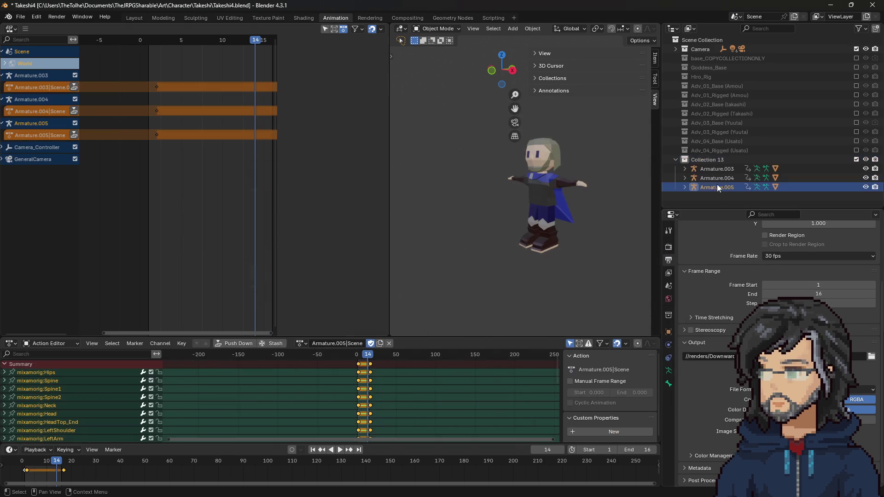
Bring the Adv_02_Rigged (Takashi) collection back and put its armature into Pose Mode
left_click(704, 169)
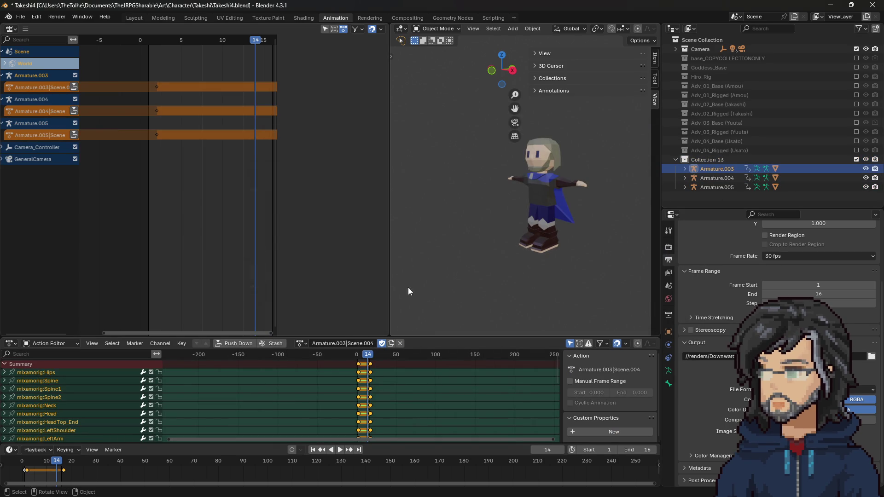
left_click(306, 343)
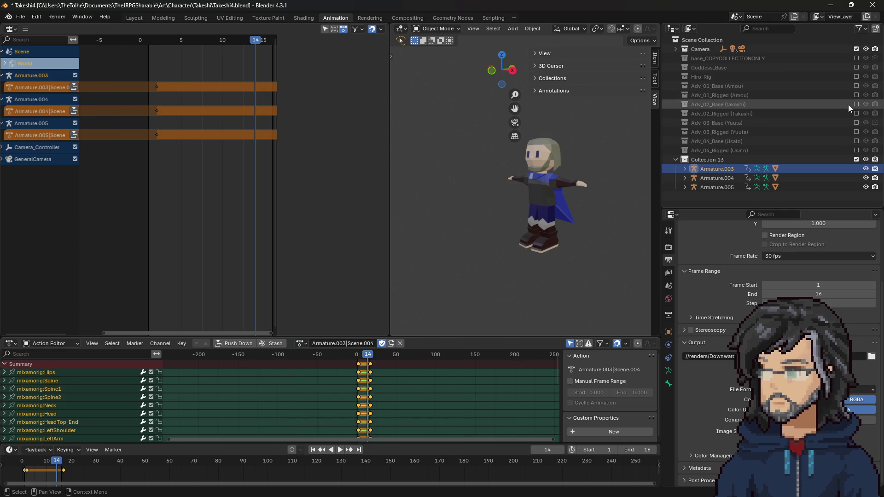
left_click(856, 114)
key("ctrl+Tab")
Load the Armature.003|mixamo.com|Layer0.008 action and preview it from frame 1
left_click(152, 40)
key("space")
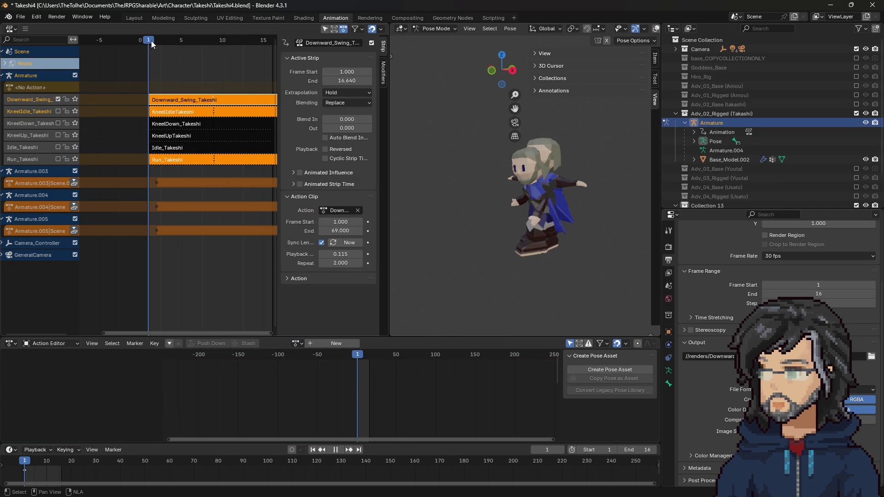
left_click(297, 343)
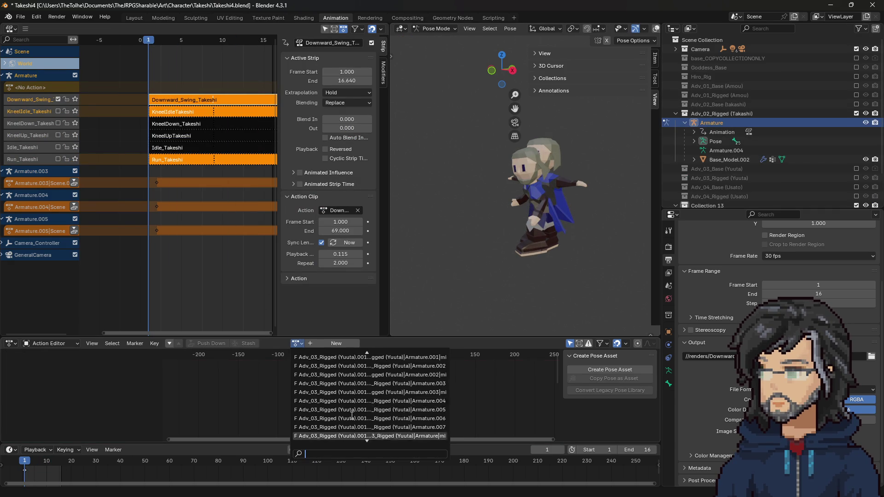
scroll(352, 402, "down", 7)
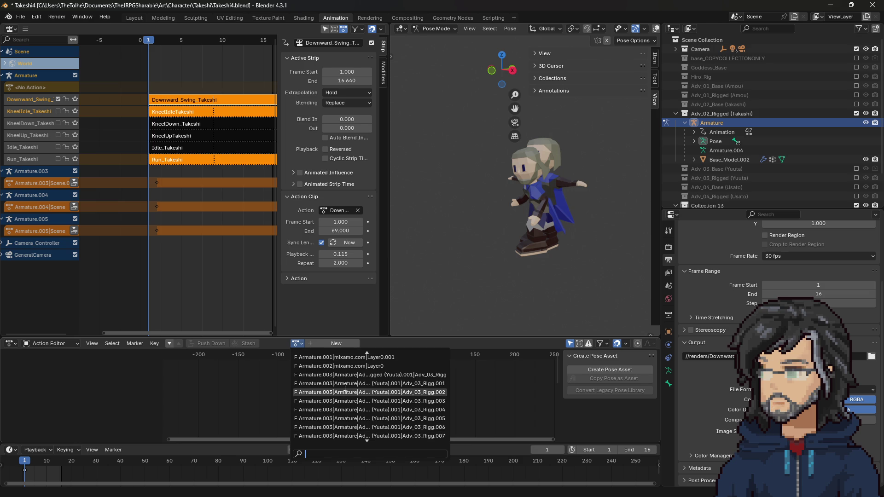
scroll(386, 410, "down", 10)
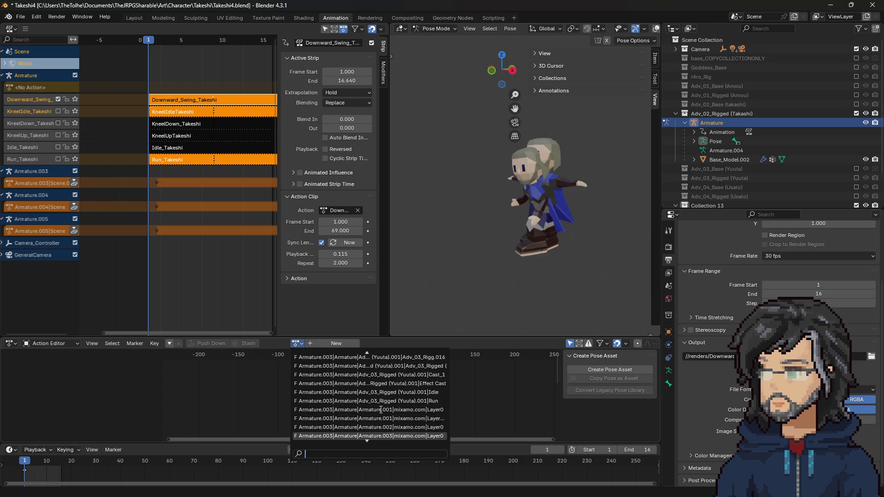
scroll(381, 410, "down", 12)
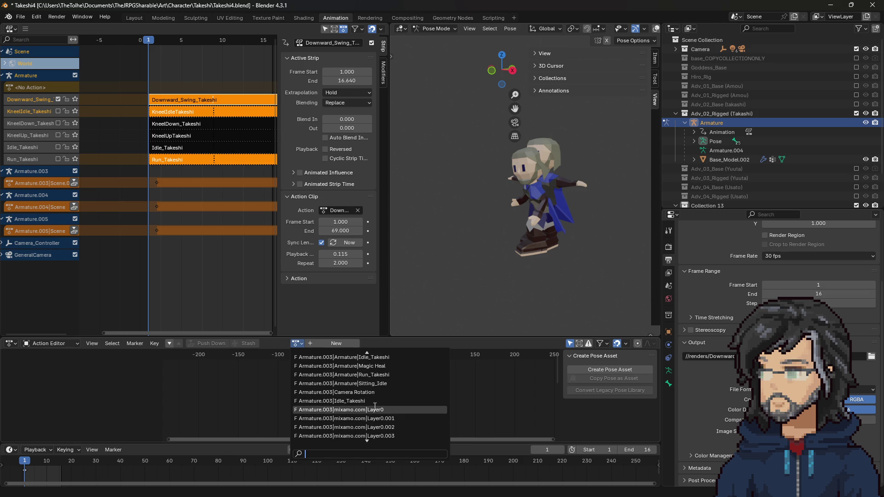
scroll(355, 404, "down", 5)
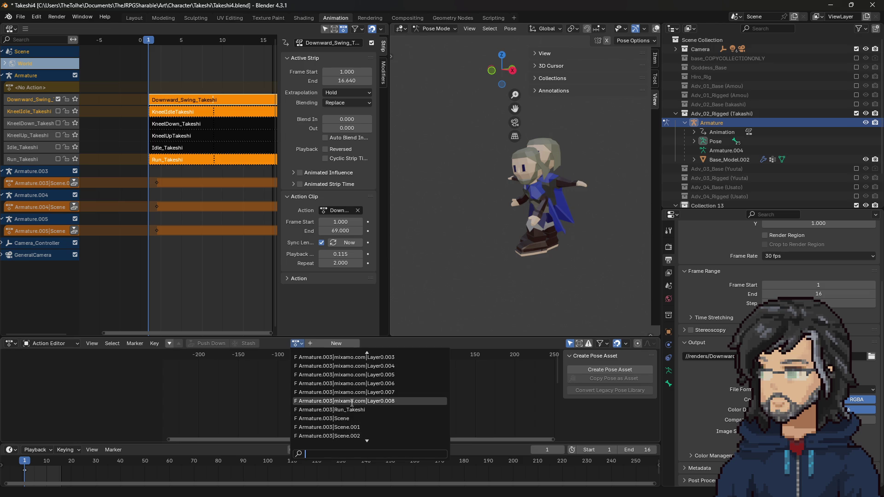
left_click(350, 403)
key("space")
left_click_drag(361, 359, 470, 357)
Rename the action Laugh_Takeshi and push it down into an NLA strip
double_click(359, 345)
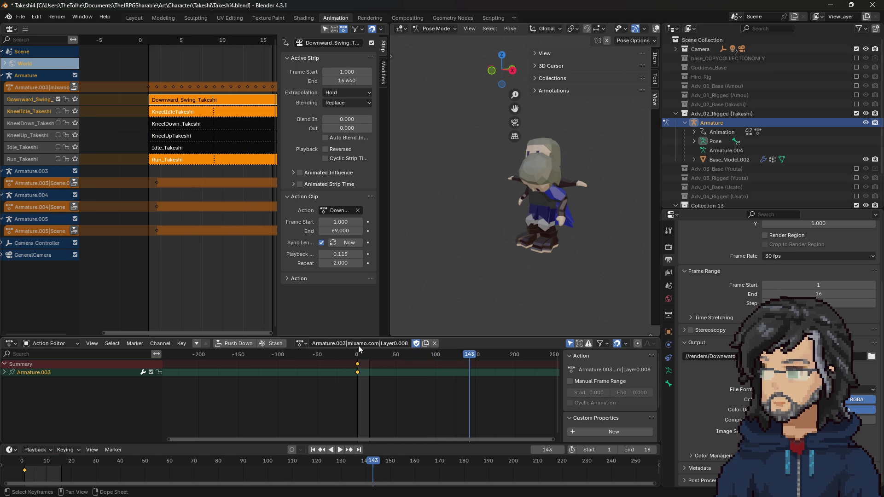
type("Laugh_Takeshi")
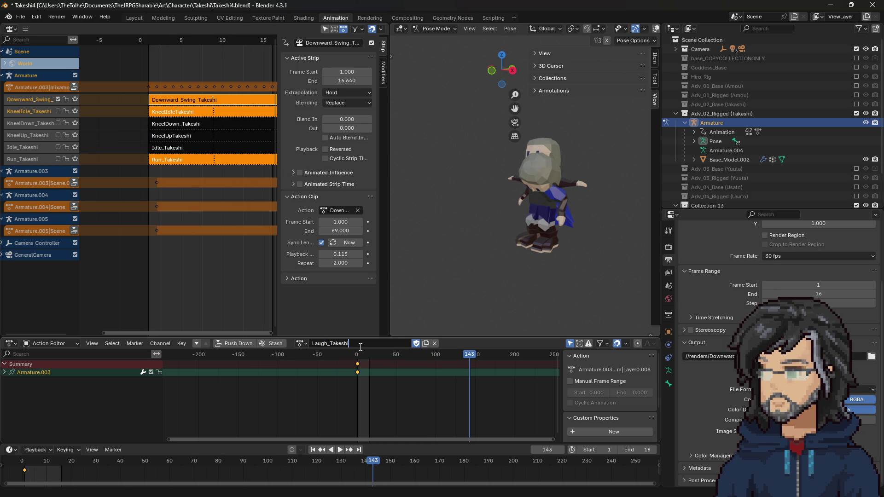
key("Return")
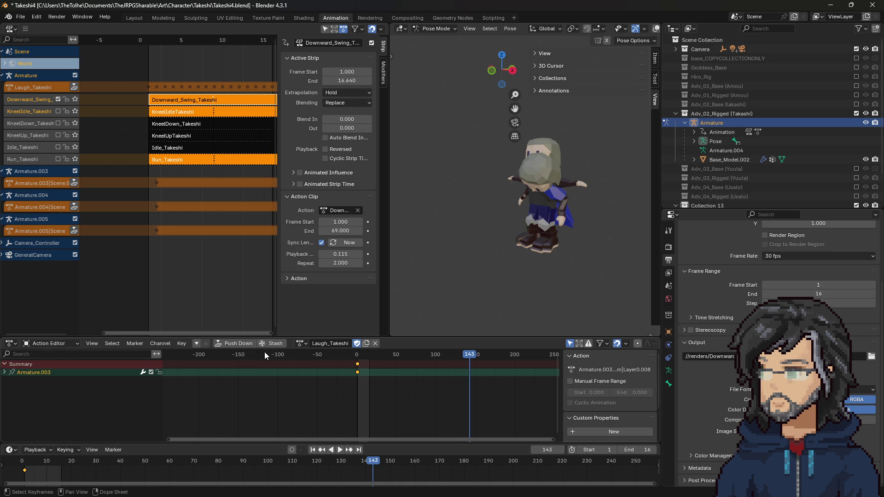
left_click(241, 344)
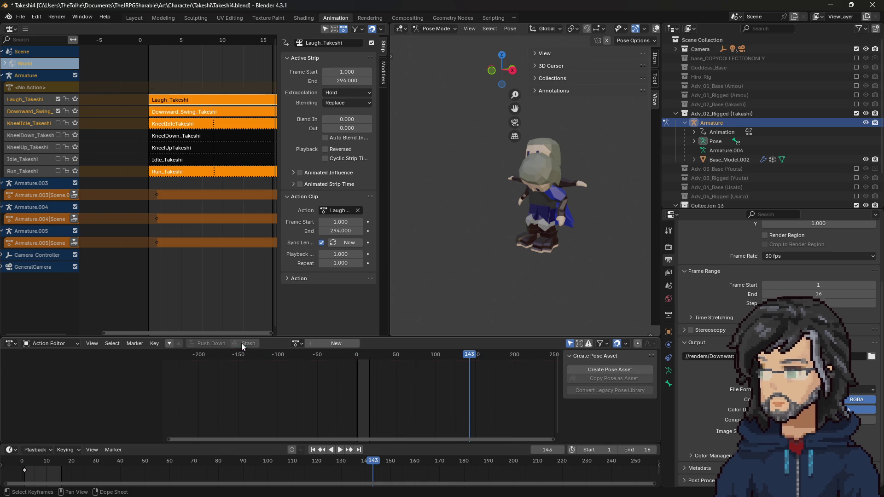
Assign the Armature.004|mixamo.com|Layer0 action to the rig
left_click(297, 343)
scroll(342, 400, "down", 15)
scroll(342, 399, "down", 20)
scroll(338, 397, "down", 20)
scroll(337, 397, "down", 10)
scroll(334, 402, "down", 15)
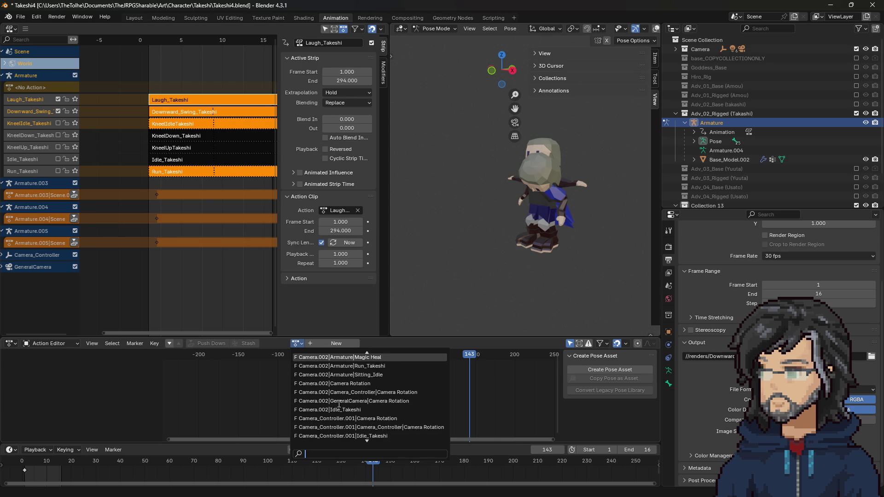
scroll(341, 403, "up", 15)
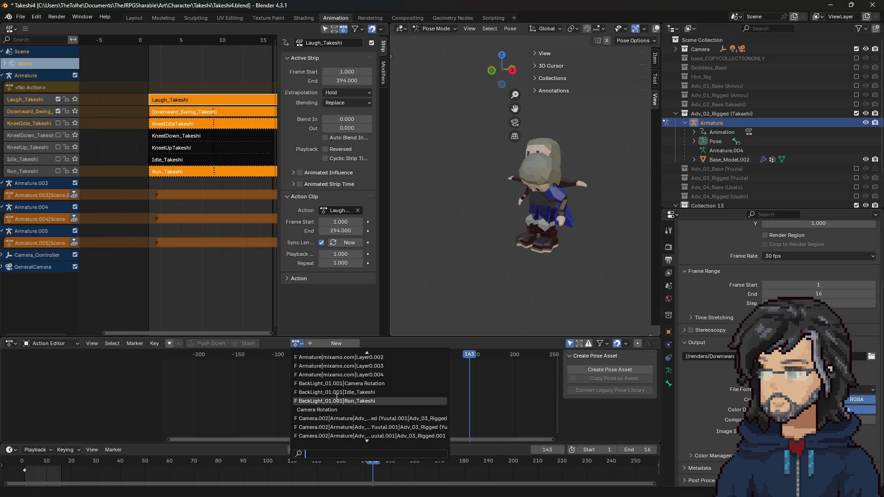
scroll(357, 408, "up", 5)
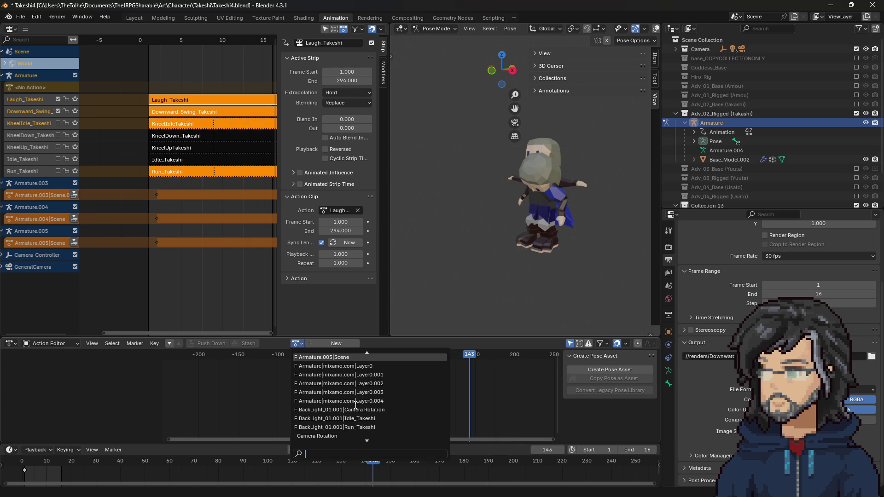
scroll(365, 405, "up", 7)
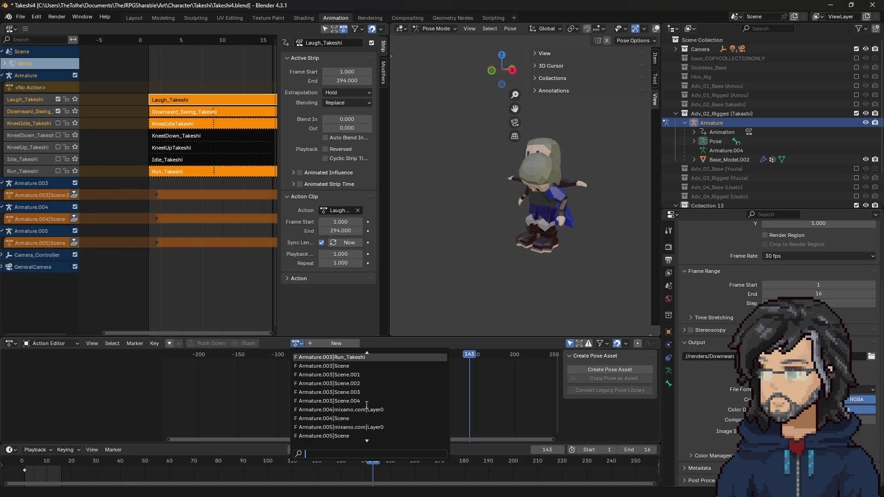
left_click(364, 409)
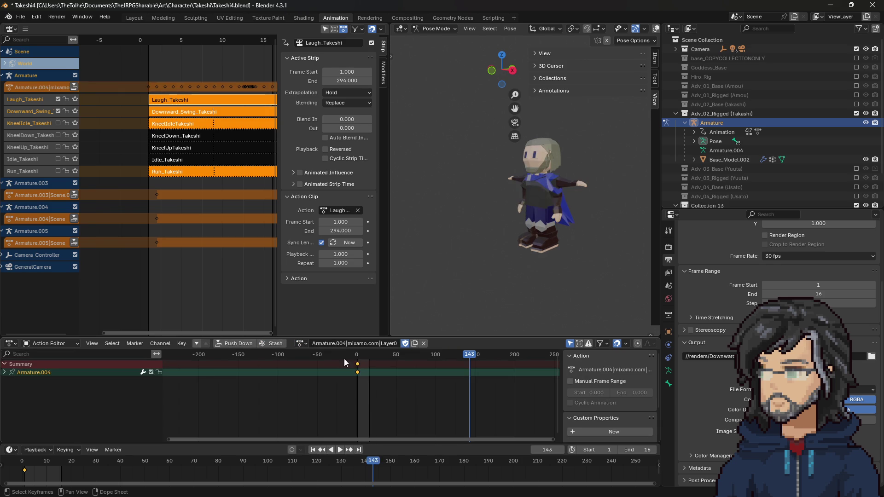
Rename the current action Dismiss and push it down into an NLA strip
mouse_move(357, 354)
left_mouse_down()
mouse_move(401, 359)
mouse_move(391, 358)
left_mouse_up()
double_click(338, 344)
type("Dismiss")
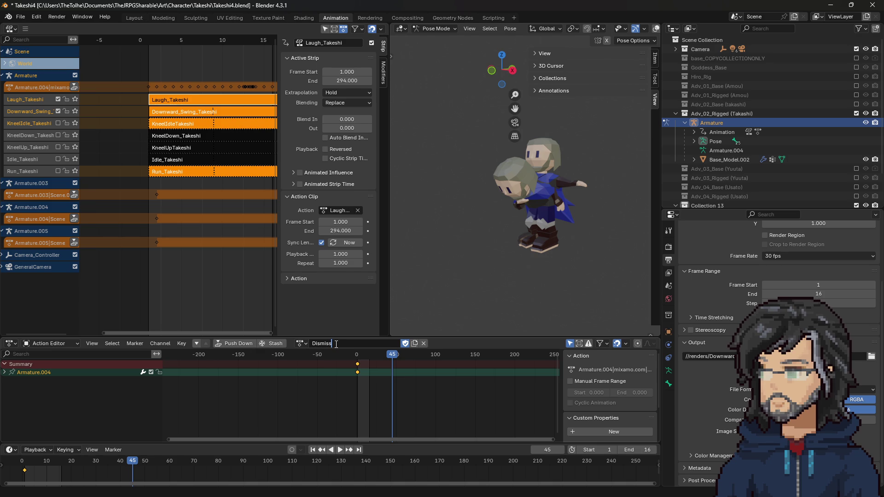
key("Return")
left_click(237, 342)
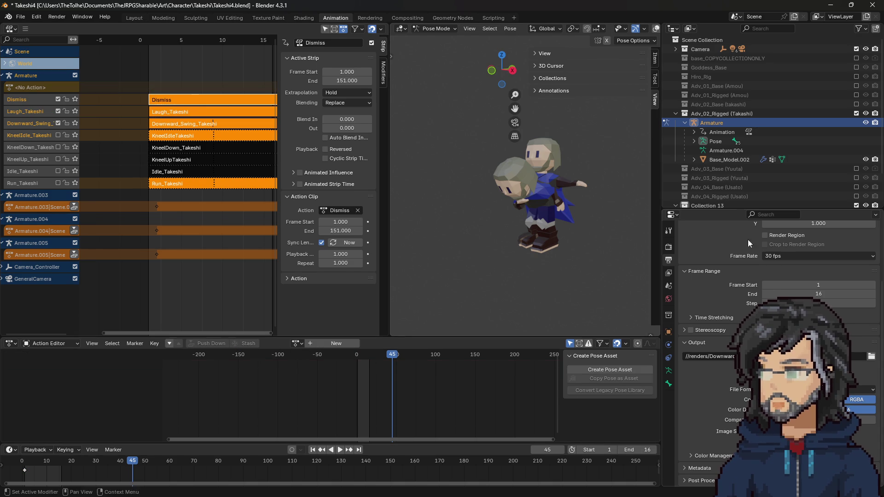
Assign the Armature.005|mixamo.com|Layer0 action to the rig
left_click(300, 343)
scroll(349, 395, "down", 10)
scroll(347, 397, "down", 10)
scroll(345, 399, "down", 5)
left_click(346, 390)
Rename it Talk_Takeshi, push it down as a strip, and exclude Collection 13
left_click_drag(357, 352, 438, 353)
double_click(336, 343)
type("Talk_Takeshi")
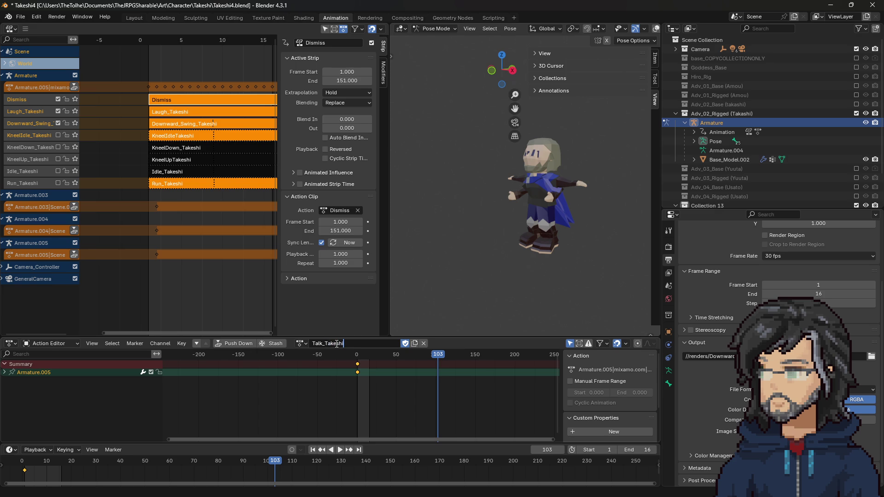
key("Return")
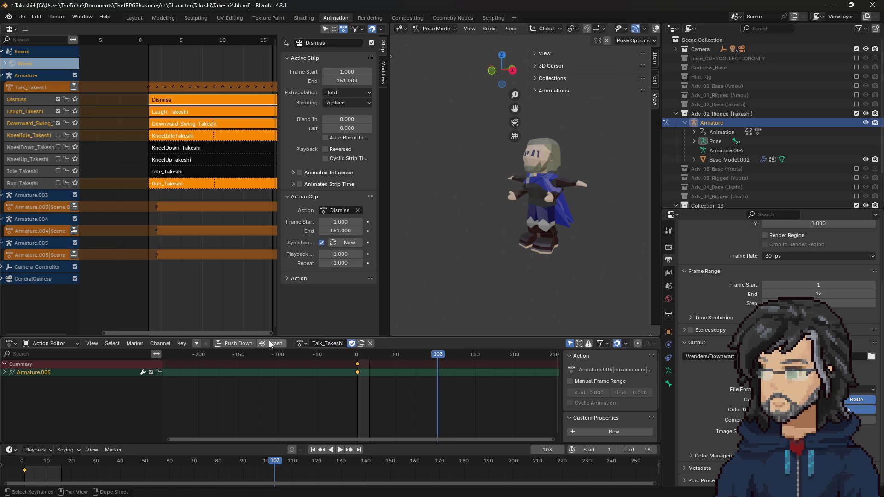
left_click(234, 344)
left_click(856, 206)
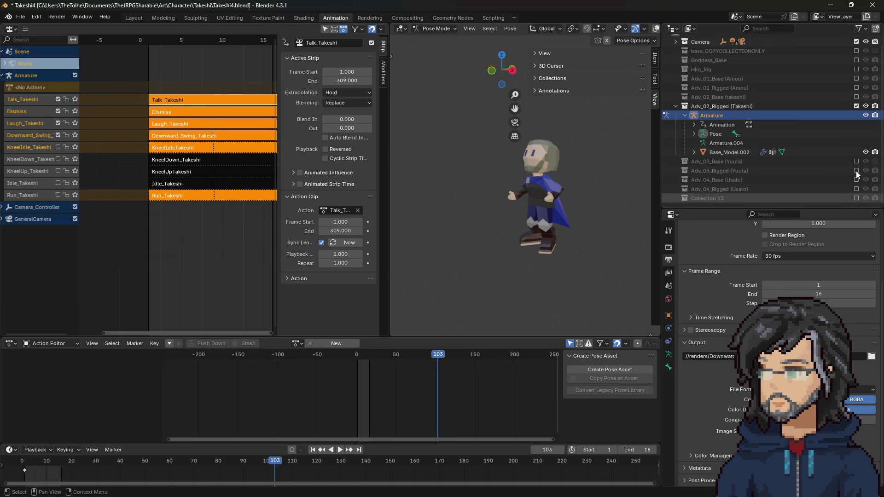
Return to frame 0 and select the Laugh_Takeshi strip to show its 294-frame settings
left_click_drag(361, 356, 357, 355)
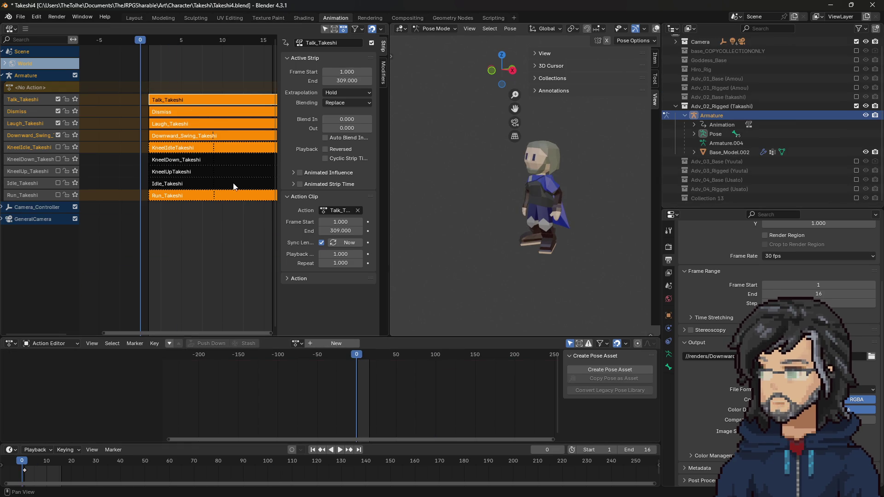
left_click(19, 124)
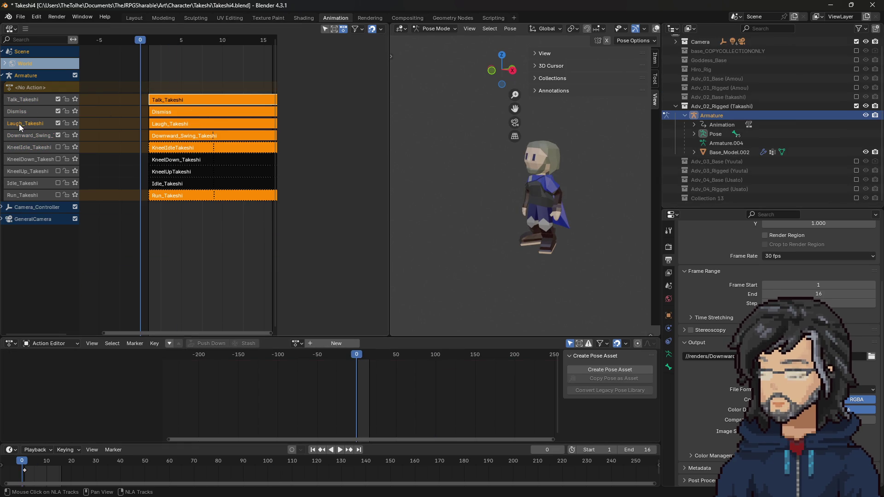
left_click(161, 120)
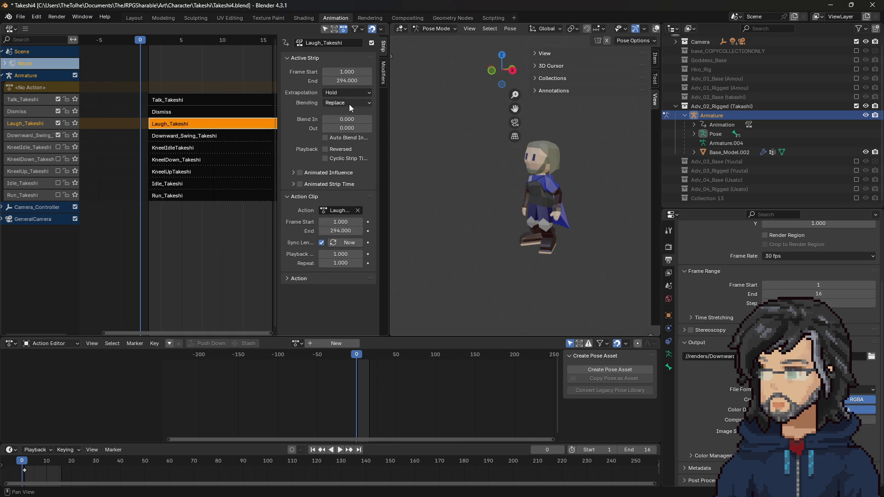
left_click(492, 18)
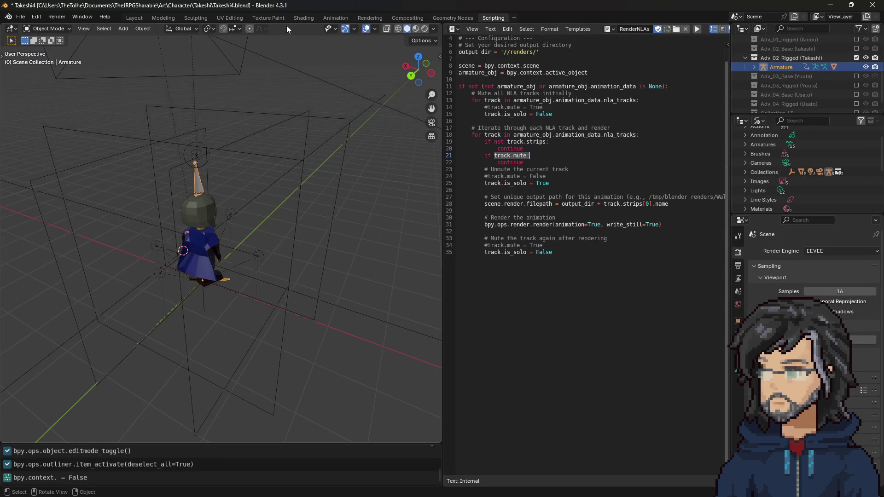
left_click(336, 19)
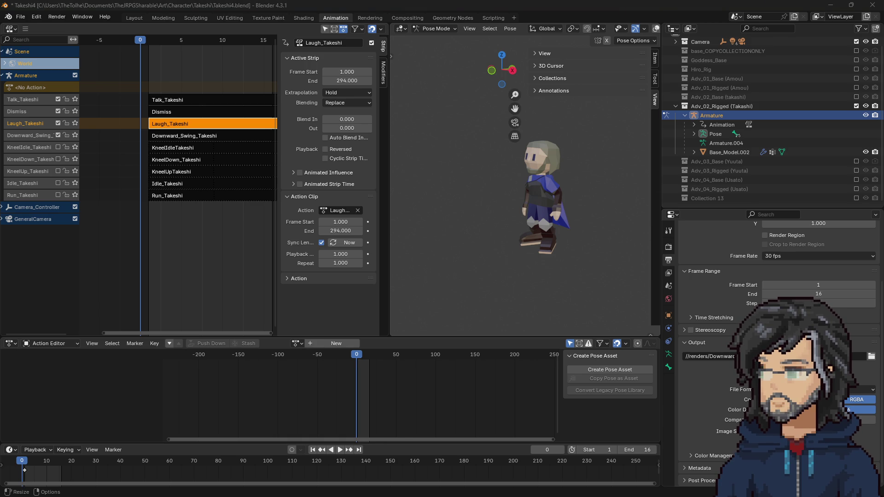
left_click_drag(485, 148, 521, 117)
Compute 8.9 ÷ 294 in Calculator and paste 0.03 as Laugh_Takeshi's playback scale
type("294")
key("slash")
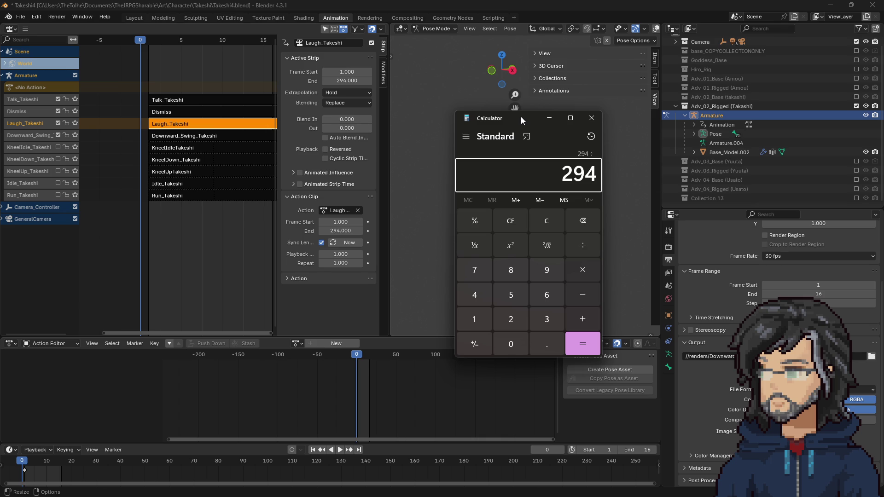
type("8.9")
key("Return")
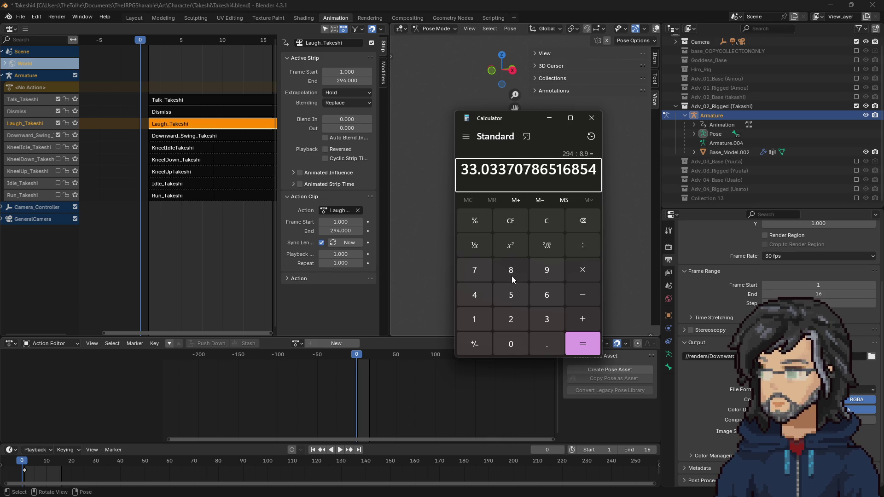
type("8.9")
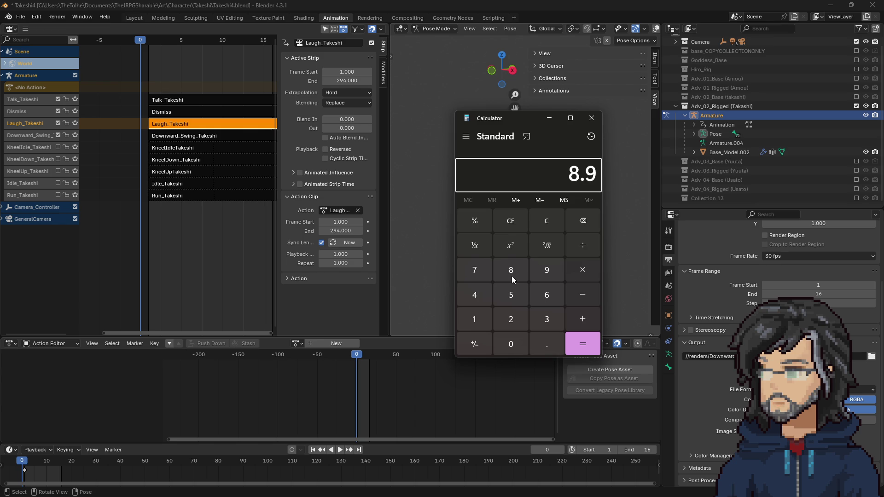
type("/294")
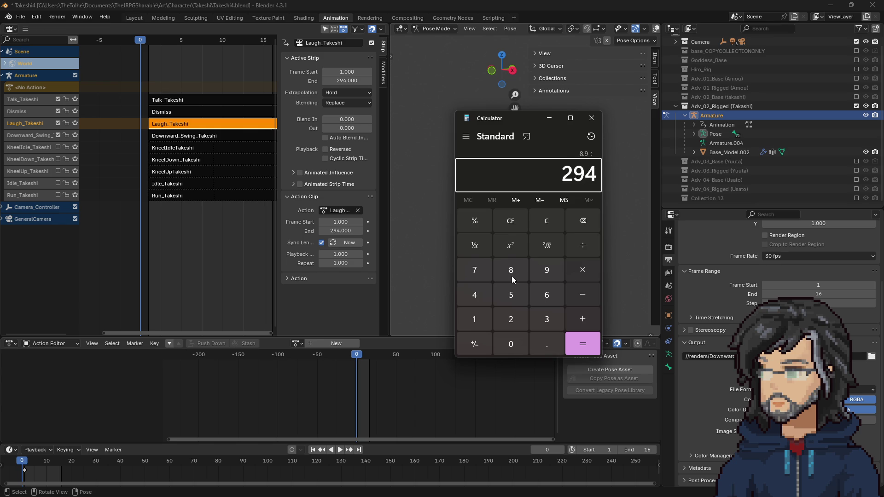
key("Return")
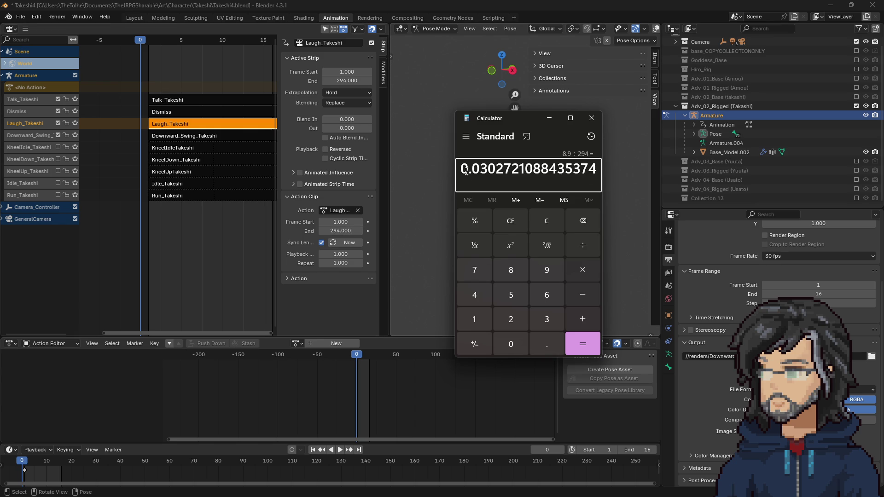
left_click_drag(462, 171, 491, 170)
key("ctrl+c")
left_click(341, 263)
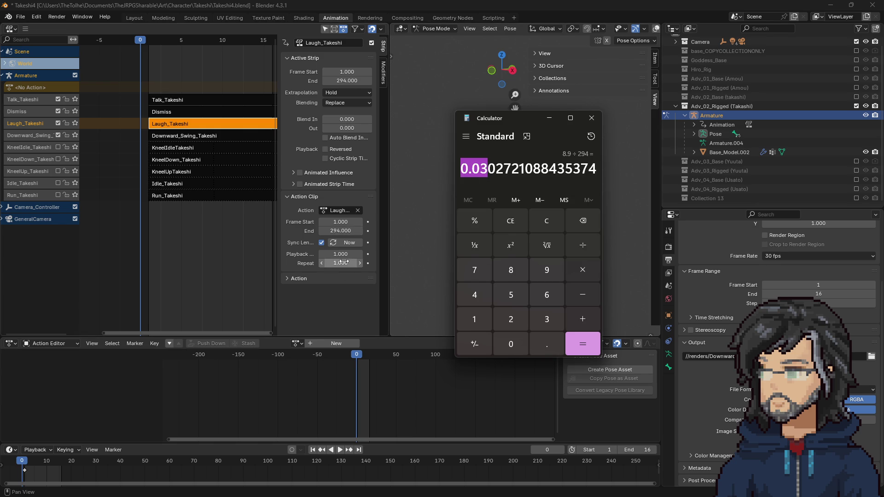
left_click(341, 255)
left_click(342, 255)
key("ctrl+v")
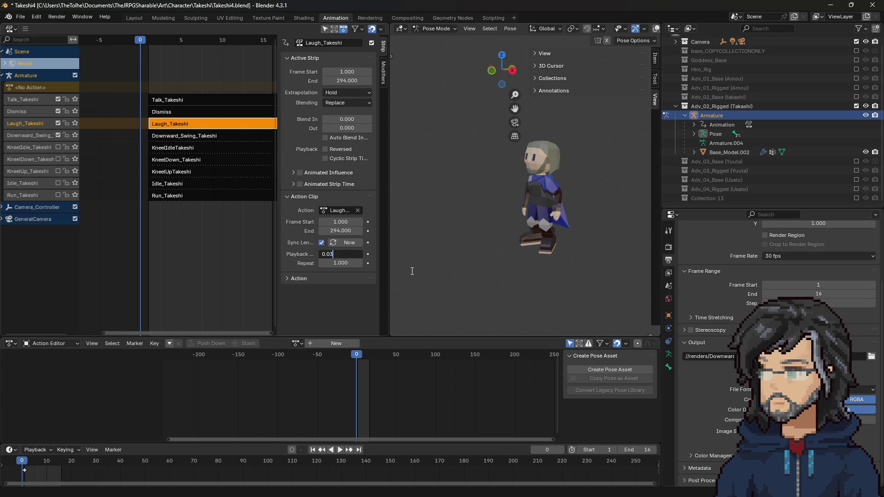
key("Return")
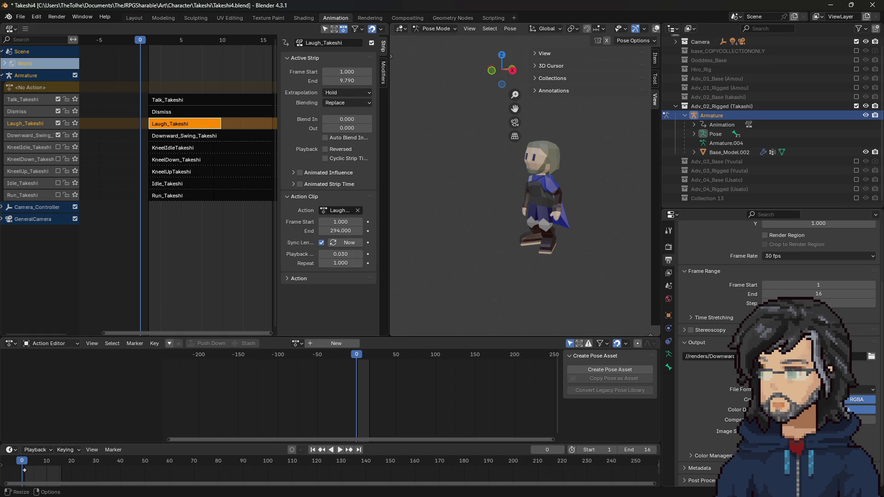
Recalculate 9.9 ÷ 294 in Calculator
key("alt+Tab")
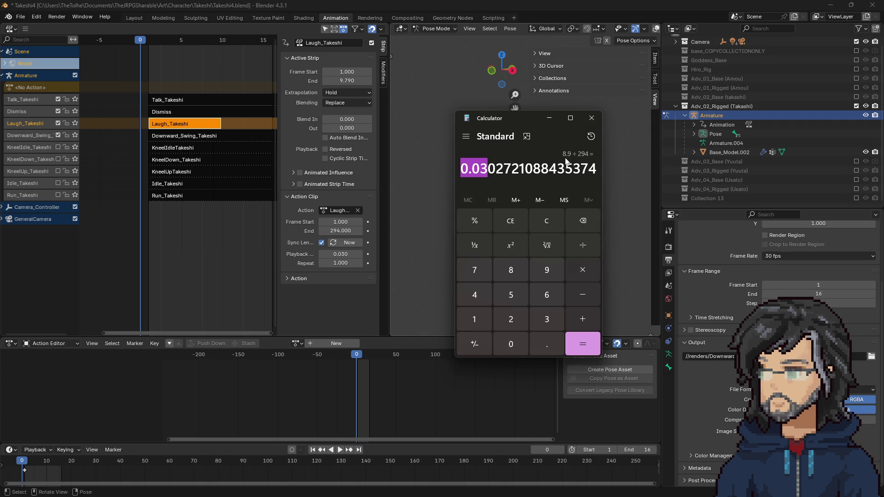
left_click(556, 169)
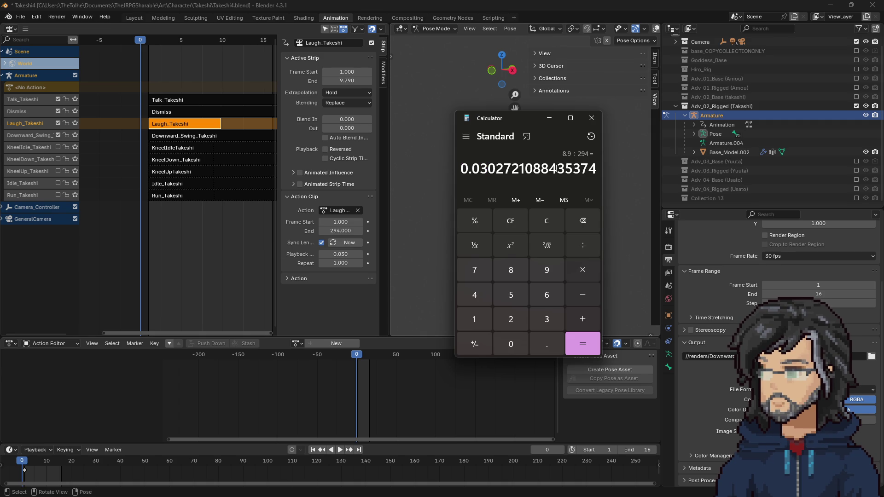
type("9.99")
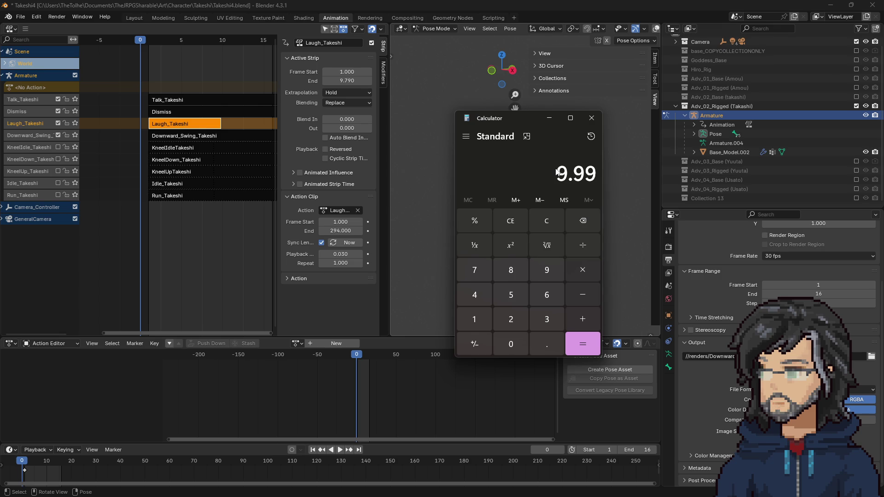
key("BackSpace")
key("slash")
type("264")
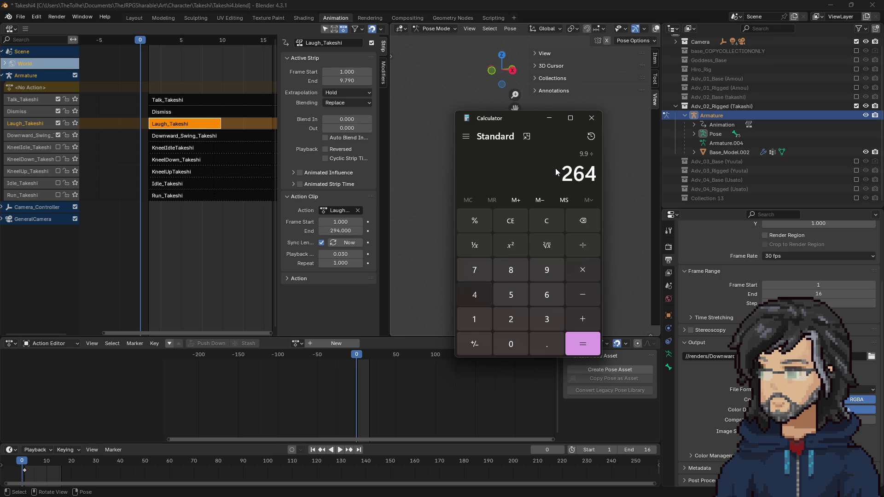
key("BackSpace")
key("BackSpace")
type("94")
key("Return")
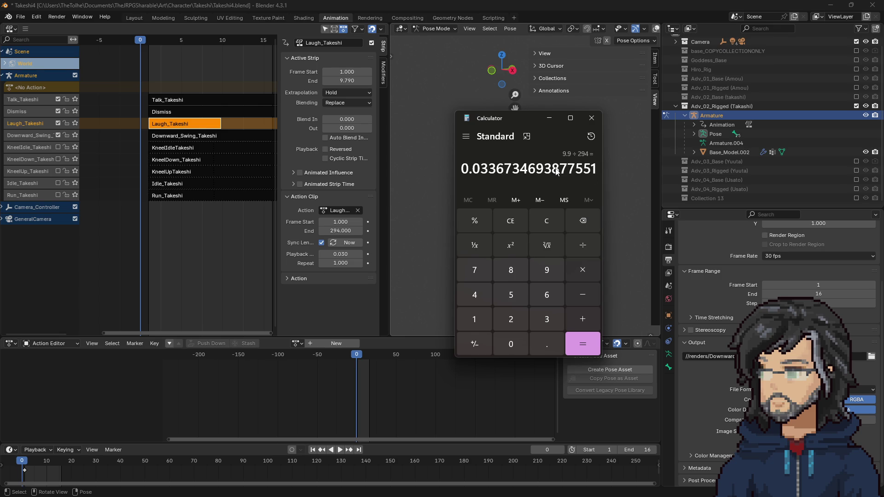
Paste 0.033 as the playback scale, lower it to 0.030, then undo back to 1
left_click_drag(491, 167, 461, 168)
key("ctrl+c")
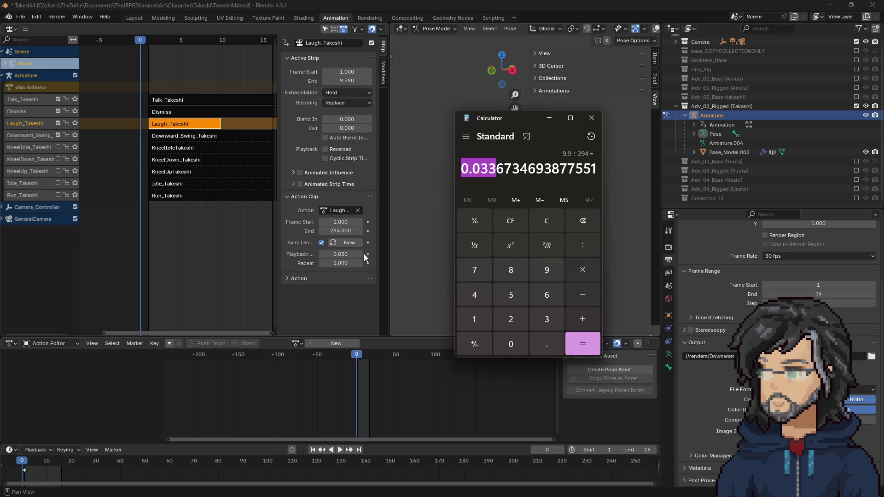
left_click(344, 254)
key("ctrl+v")
key("Return")
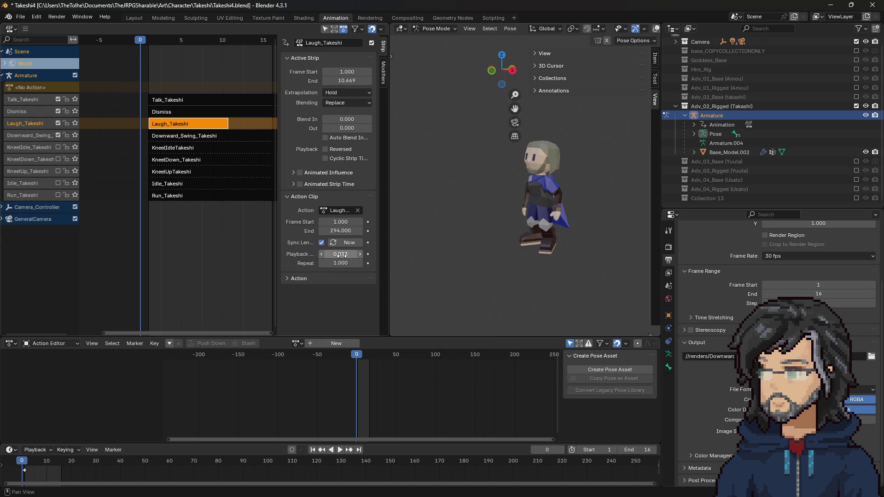
left_click_drag(343, 260, 336, 259)
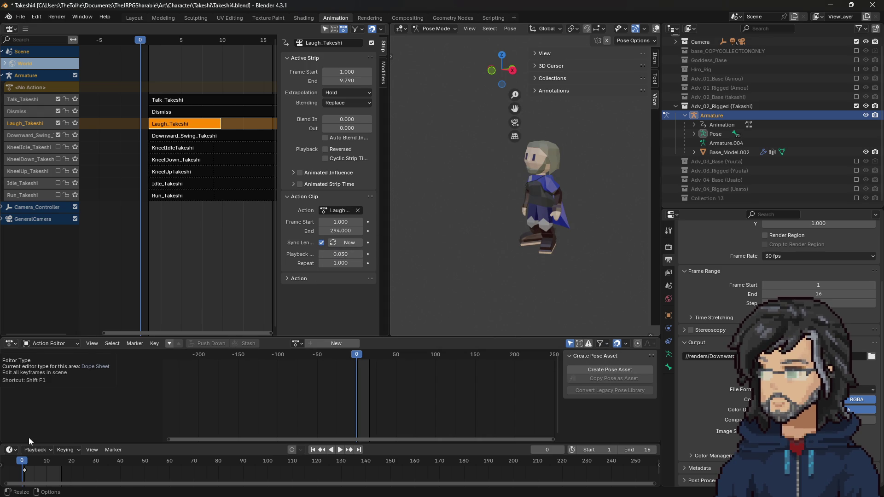
key("ctrl+z")
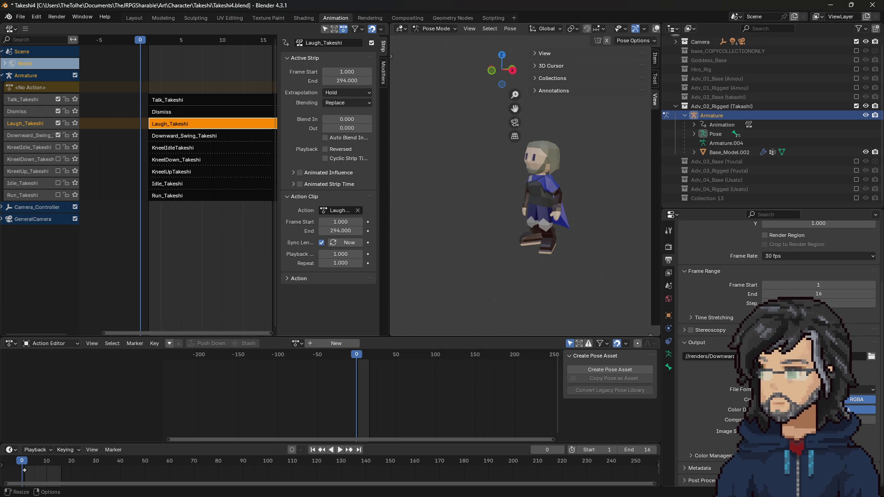
Compute 7.9 ÷ 294 and paste 0.026 as Laugh_Takeshi's playback scale
key("alt+Tab")
left_click_drag(518, 121, 516, 113)
type("7.9/")
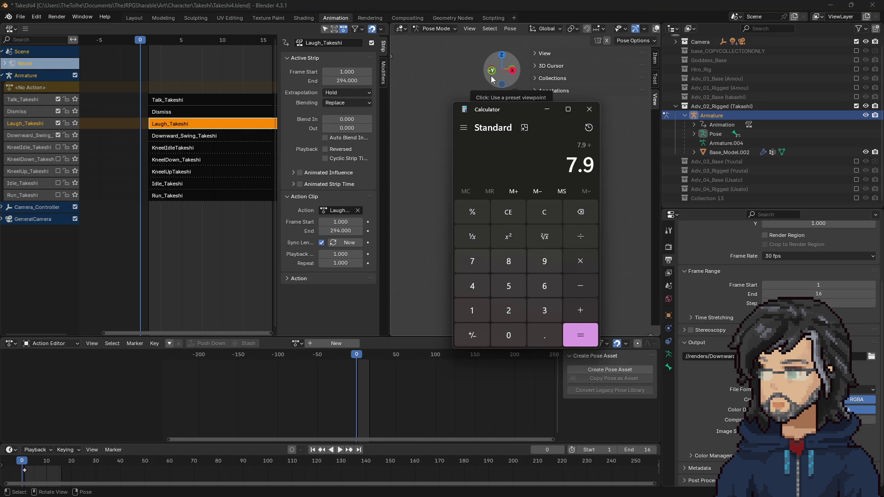
type("294")
key("Return")
left_click_drag(493, 157, 459, 159)
key("ctrl+c")
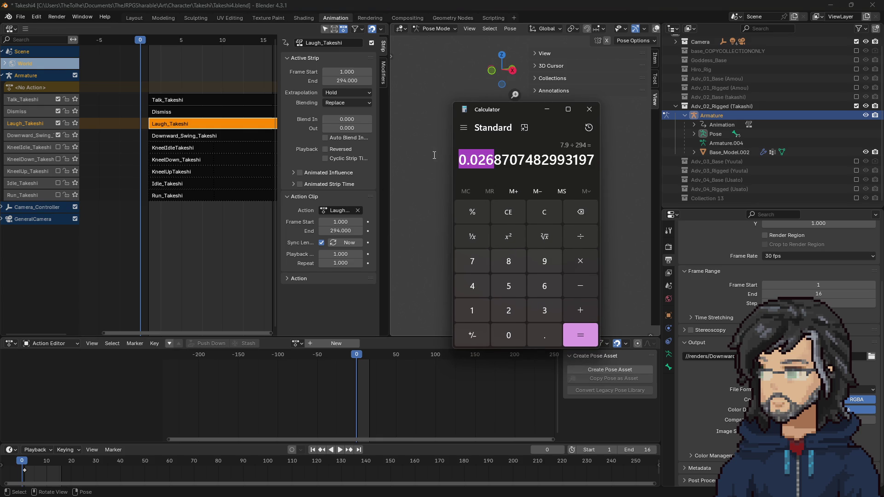
left_click(341, 253)
left_click(341, 253)
key("ctrl+v")
key("Return")
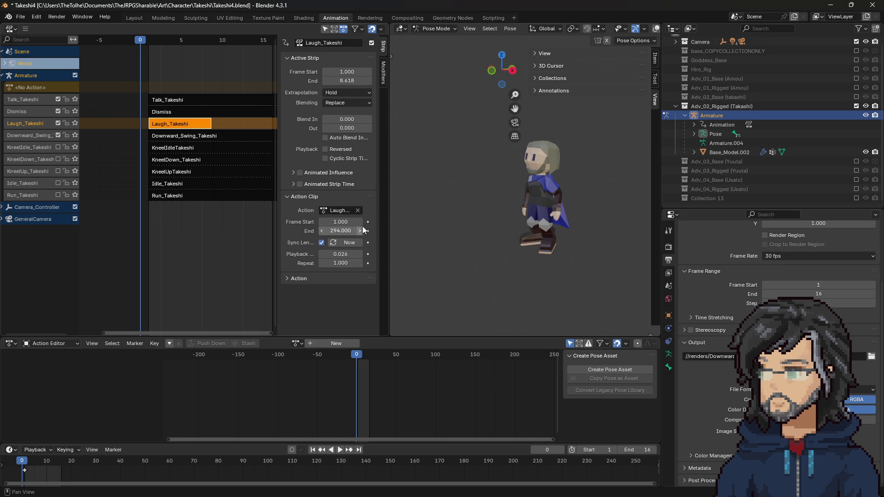
Adjust the Laugh_Takeshi playback scale to 0.027
left_click(343, 251)
left_click_drag(342, 253, 338, 253)
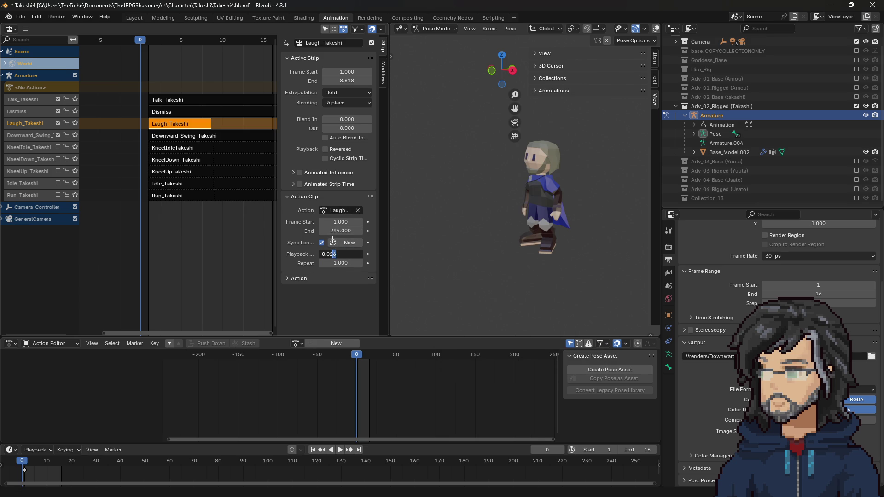
type("7")
key("Return")
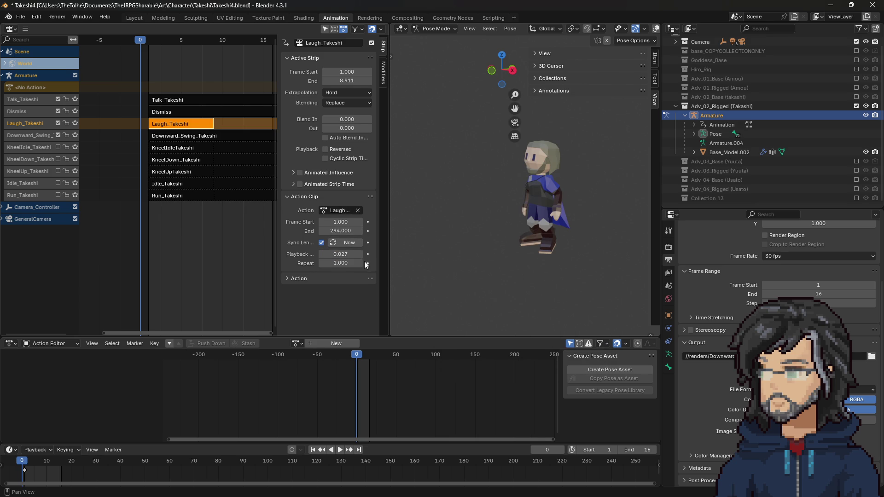
key("alt+Tab")
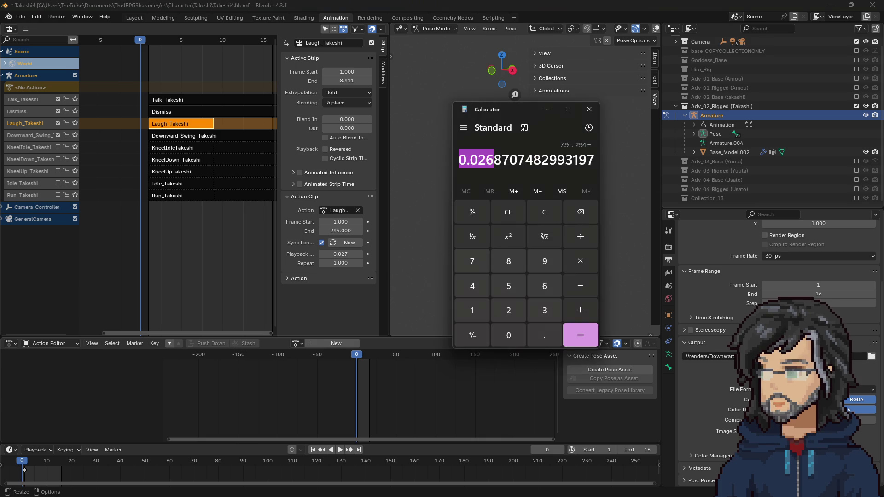
left_click(354, 257)
left_click(336, 254)
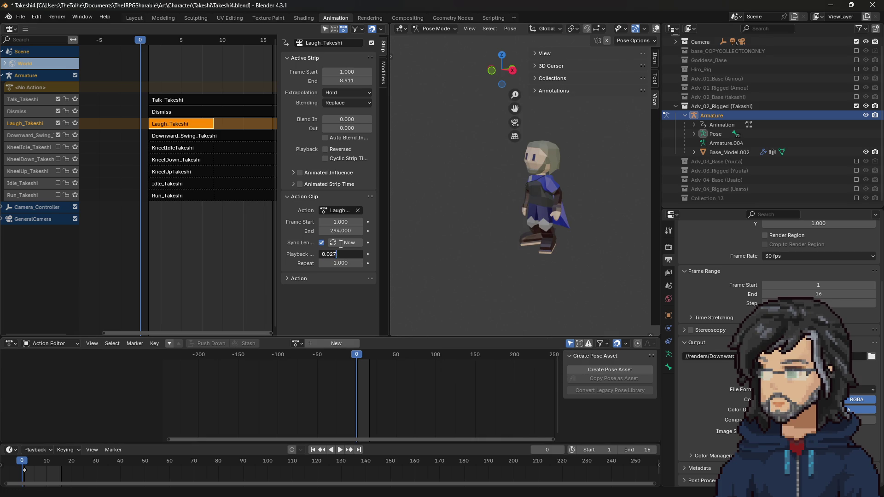
type("68")
key("Return")
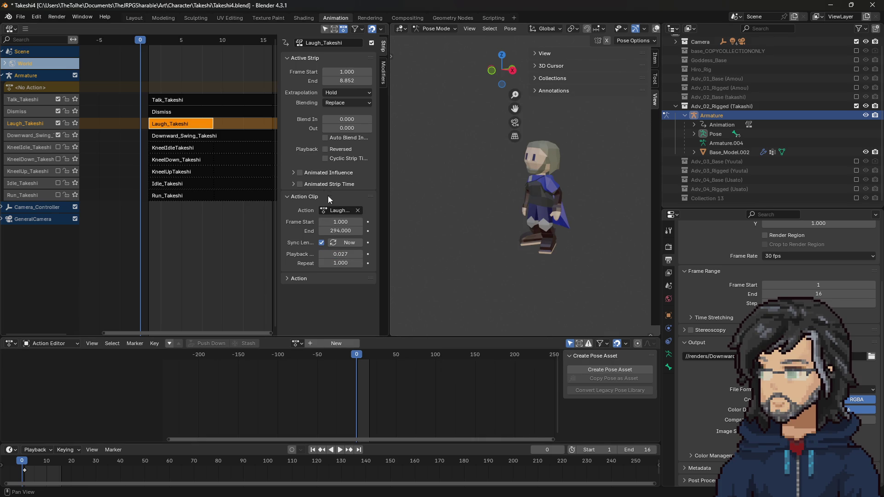
Set the Laugh_Takeshi strip to repeat 2 times
left_click(345, 266)
type("2")
key("Return")
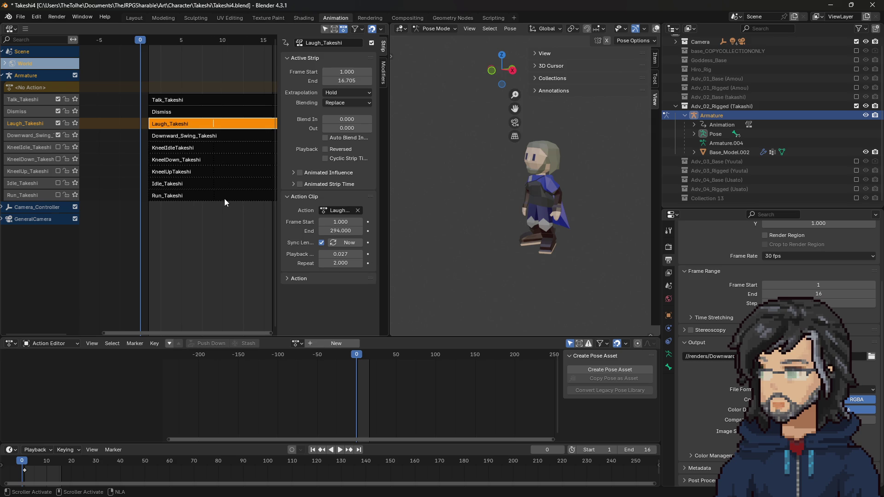
scroll(235, 196, "down", 2)
left_click(221, 111)
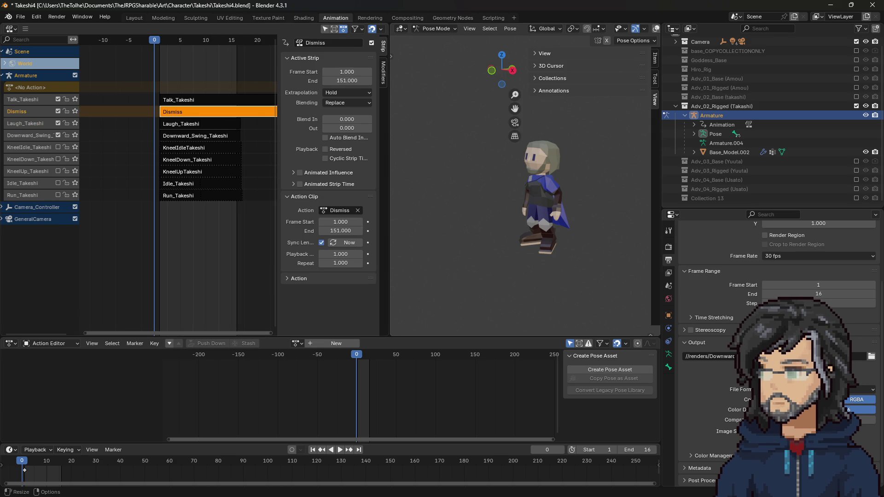
Compute 7.9 ÷ 151 in Calculator and copy the 0.0523 result
key("alt+Tab")
left_click_drag(509, 112, 483, 104)
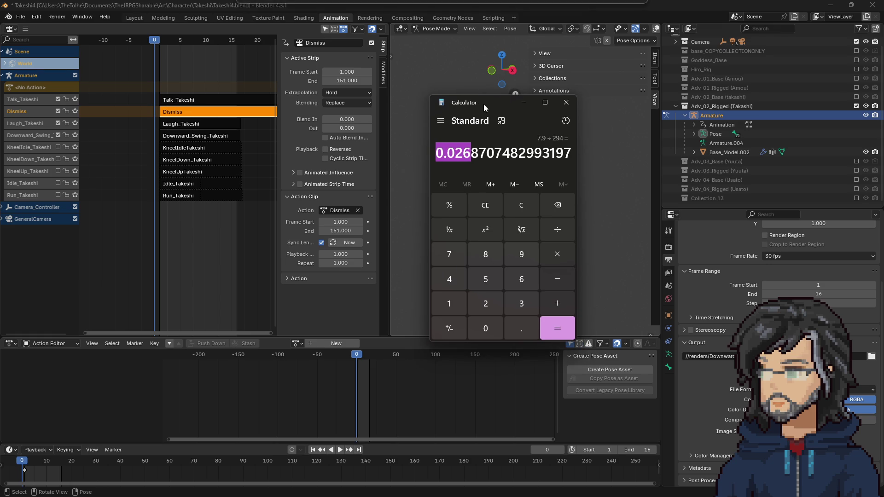
type("7.9")
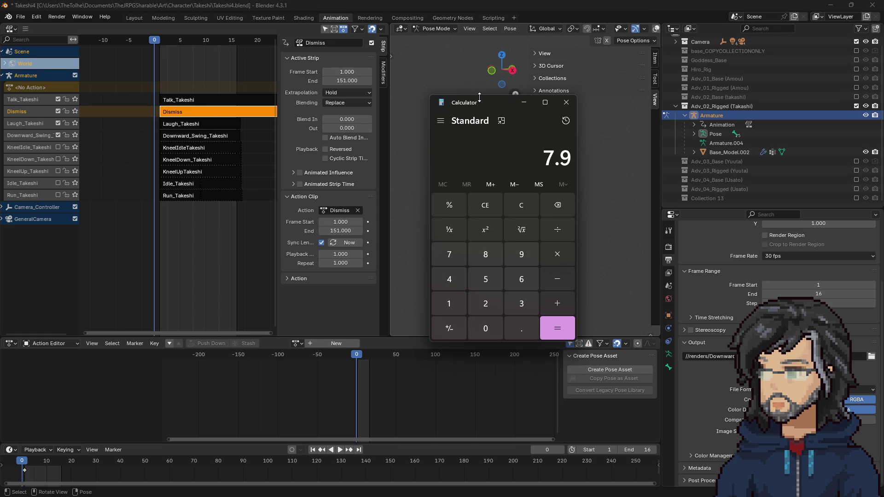
type(" ÷ 151")
key("Return")
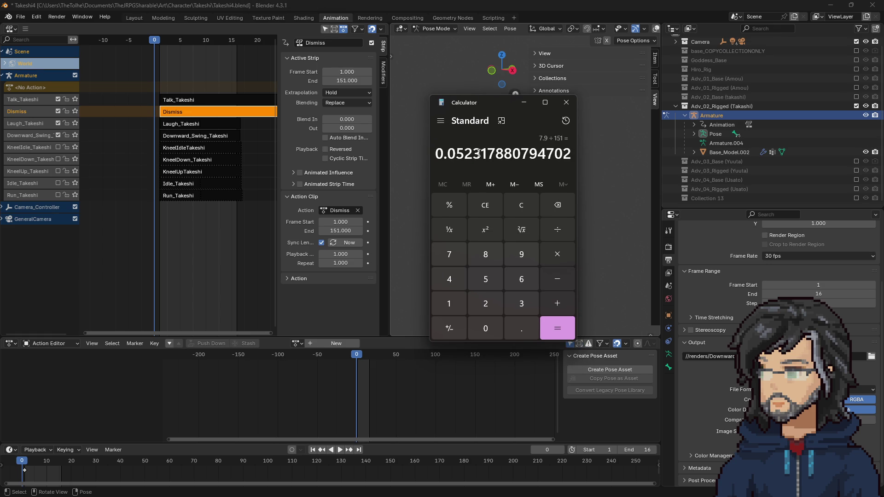
left_click_drag(479, 153, 414, 155)
key("ctrl+c")
Give the Dismiss strip playback scale 0.0523 and 2 repeats
double_click(352, 254)
key("ctrl+v")
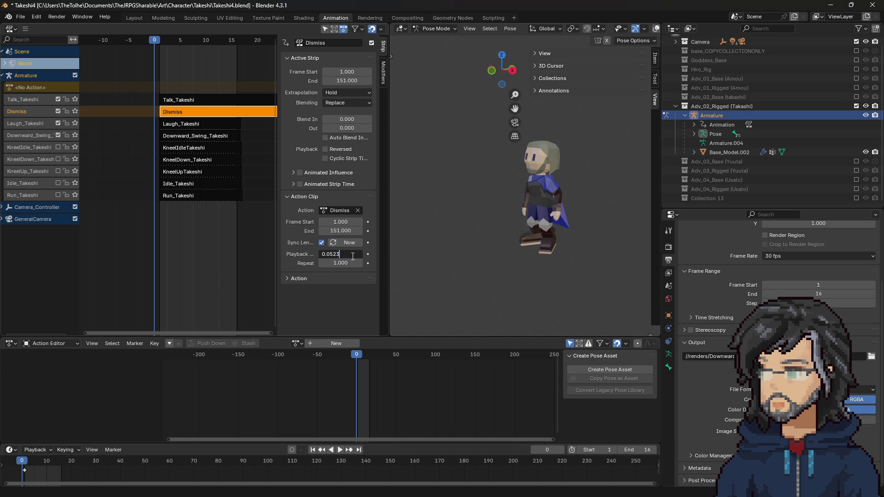
key("Return")
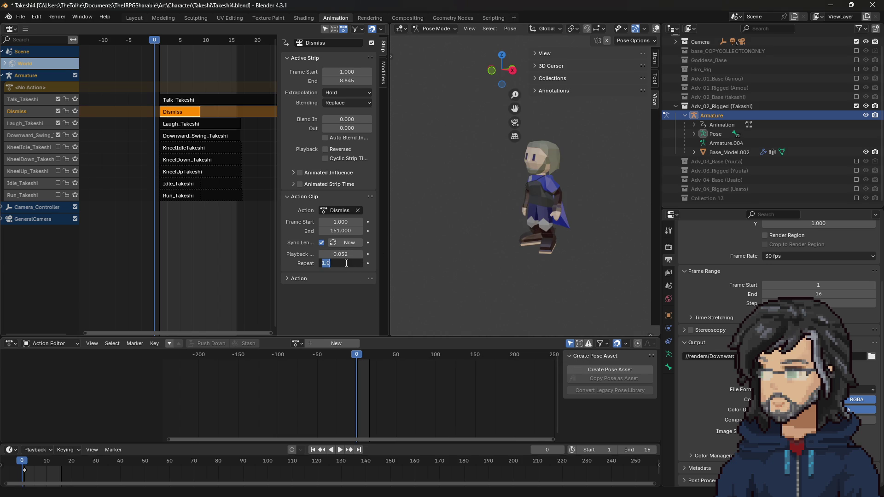
double_click(347, 263)
type("2")
key("Return")
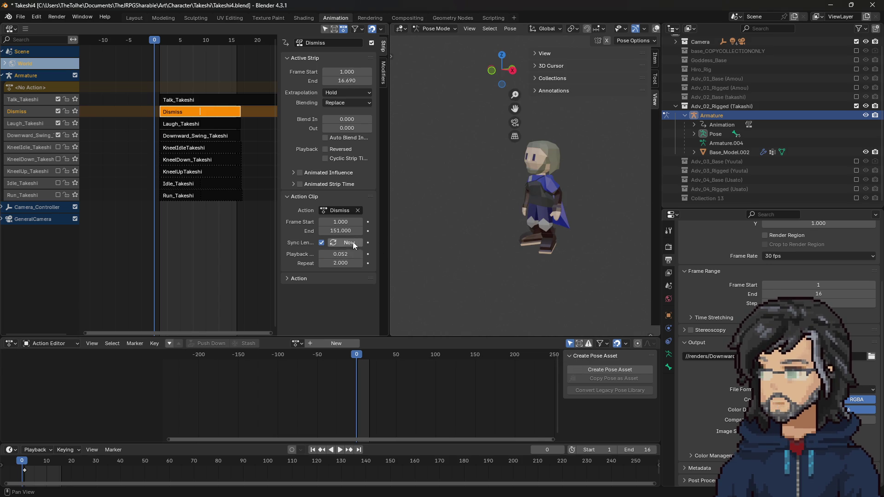
left_click(167, 101)
left_click(493, 18)
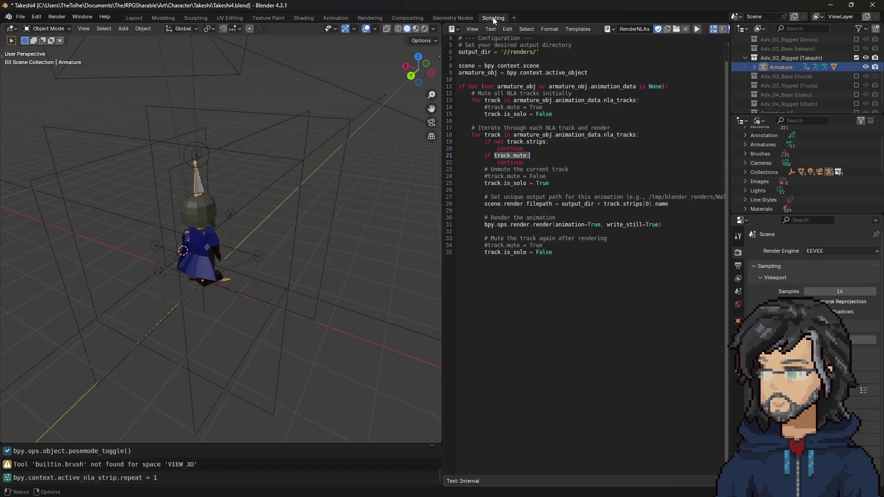
type(":")
left_click(622, 263, "shift")
left_click(622, 263)
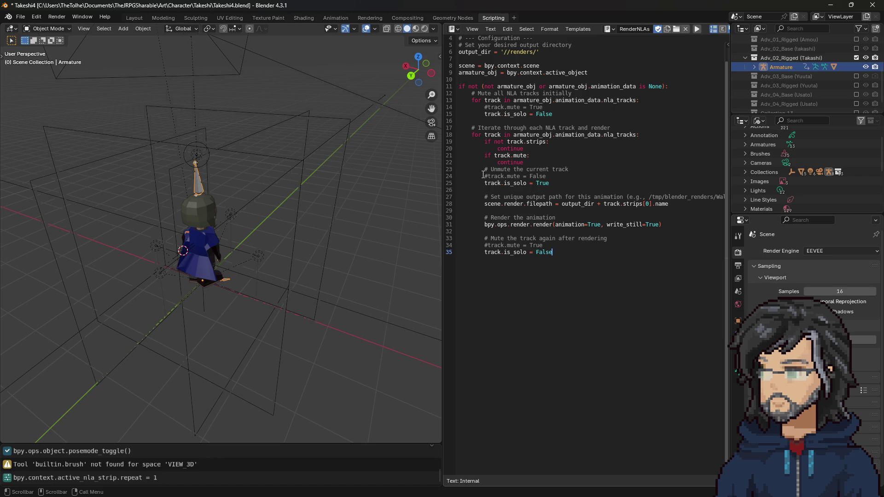
left_click(568, 189)
type("track.")
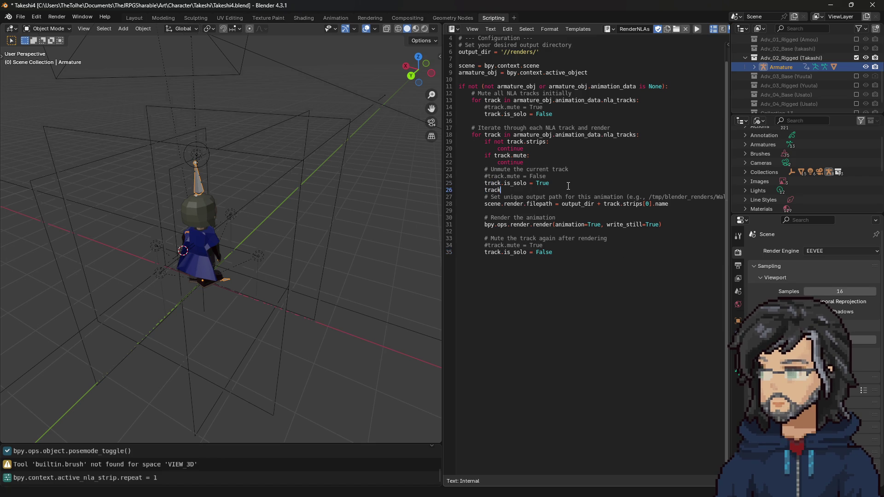
key("BackSpace")
key("BackSpace")
key("BackSpace")
key("BackSpace")
key("BackSpace")
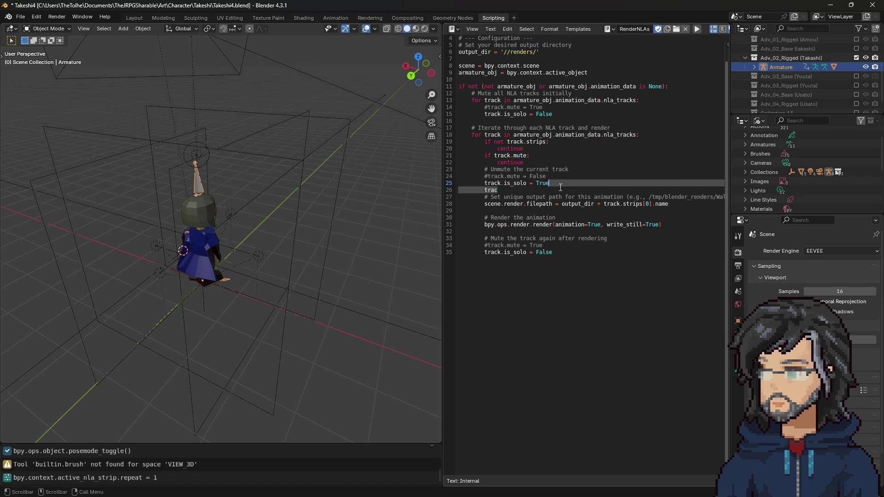
key("Return")
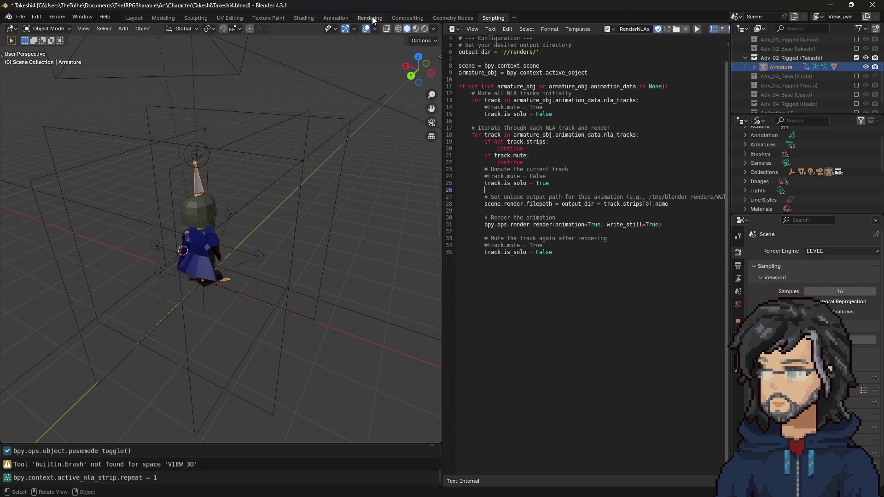
left_click(337, 18)
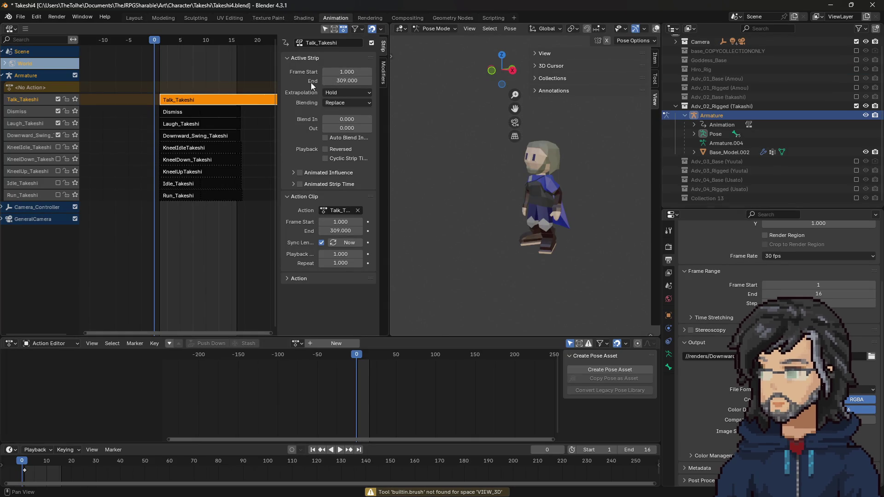
left_click(489, 21)
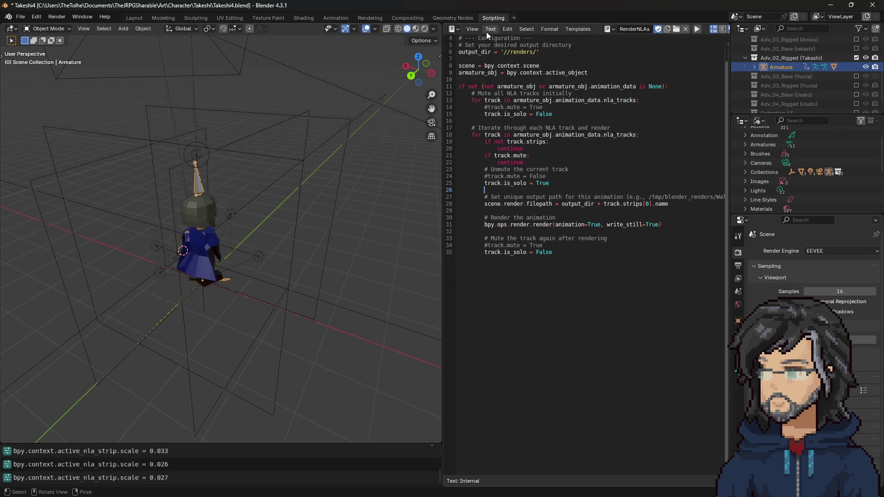
left_click(338, 18)
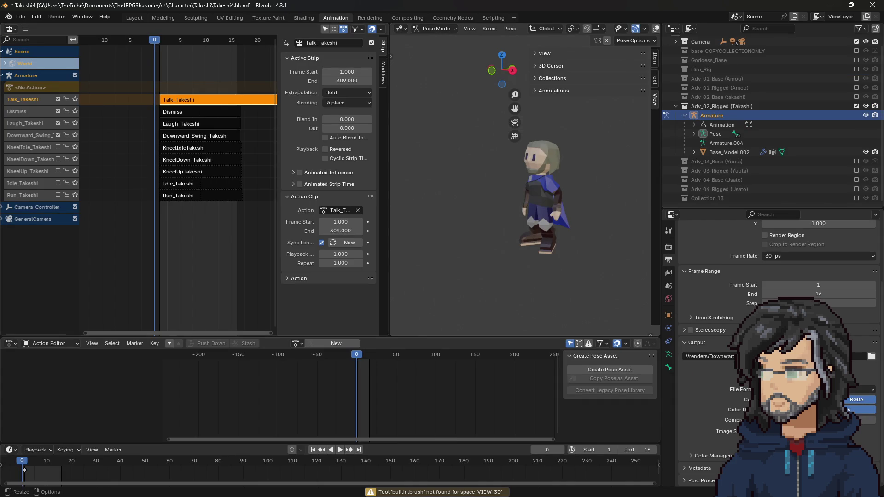
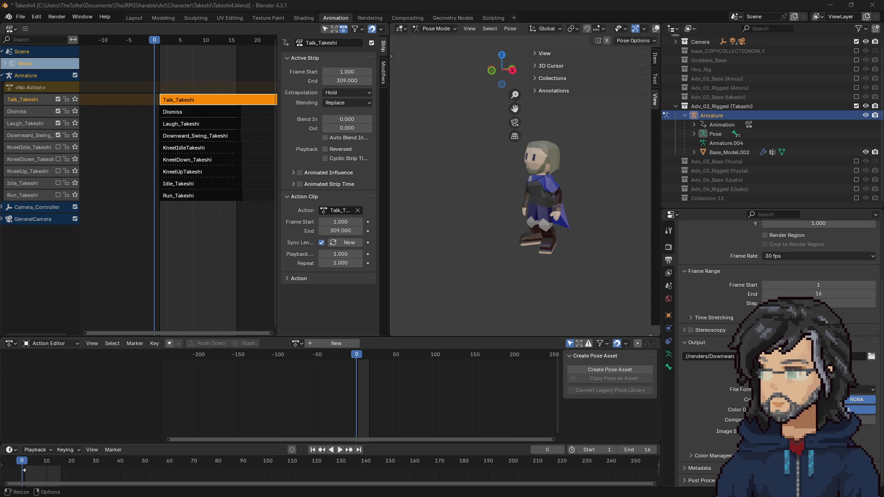
Bring the Chrome window with the NlaTrack Python API page over Blender and maximize it
key("alt+Tab")
left_click_drag(366, 156, 350, 1)
scroll(347, 144, "up", 10)
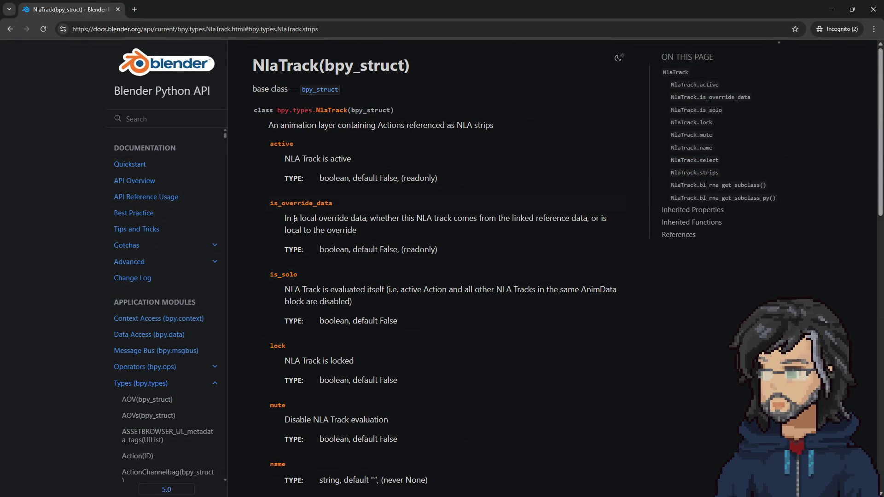
Scroll through the NlaTrack properties, highlighting is_solo, then minimize Chrome
scroll(283, 156, "down", 2)
left_click_drag(267, 183, 297, 183)
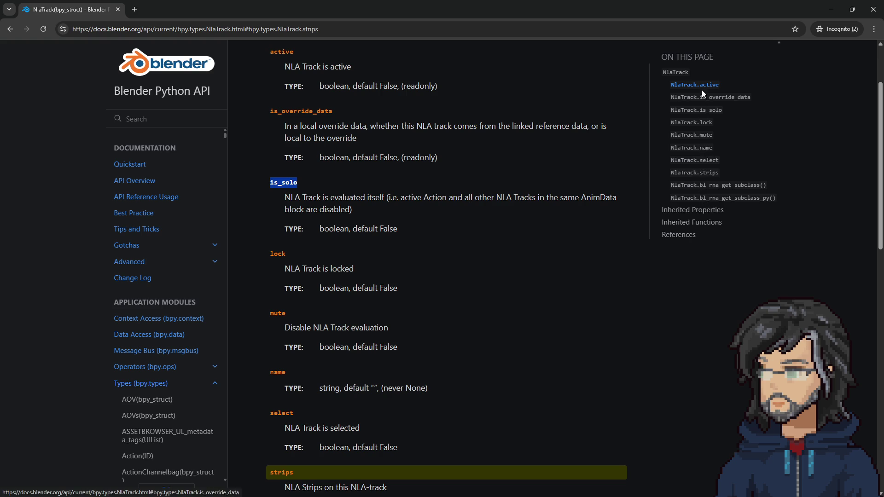
scroll(461, 248, "down", 5)
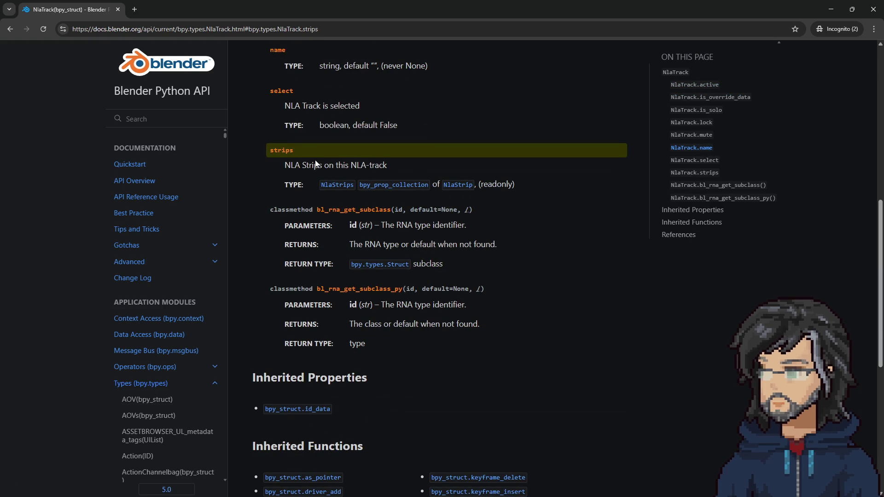
scroll(317, 210, "down", 1)
scroll(317, 209, "down", 5)
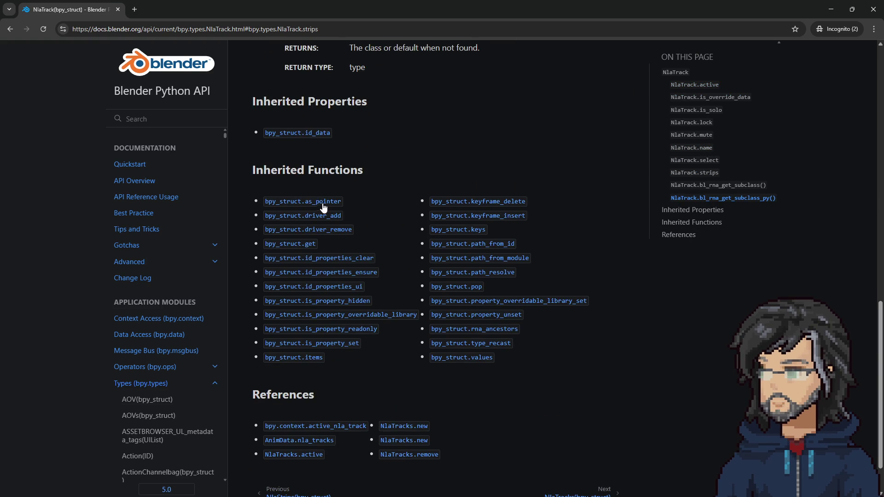
scroll(344, 158, "down", 1)
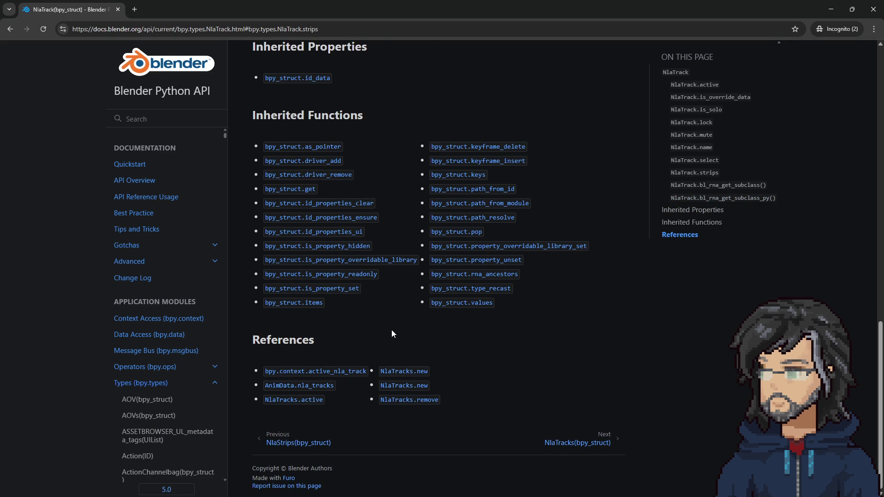
scroll(404, 316, "up", 15)
key("super+Down")
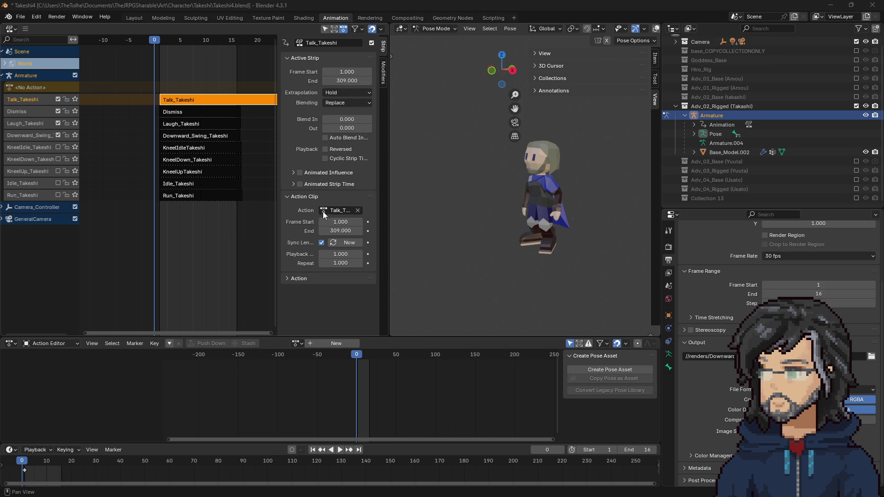
left_click(305, 196)
left_click(305, 196)
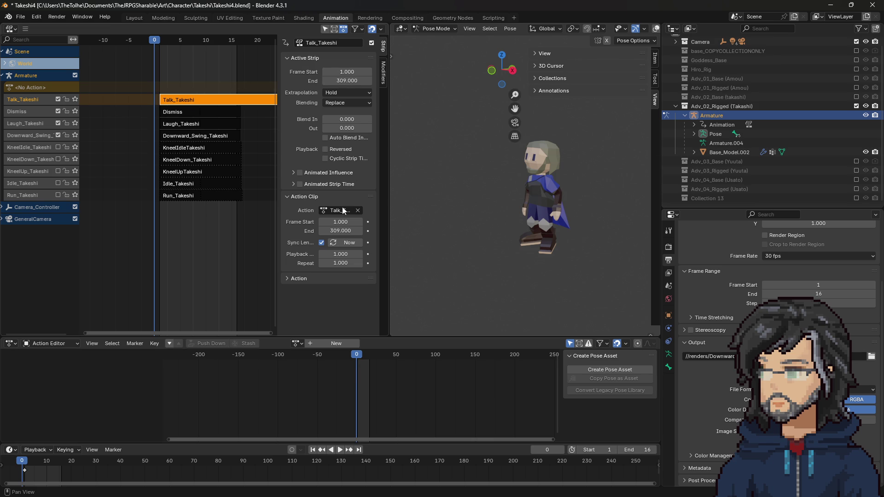
left_click(491, 17)
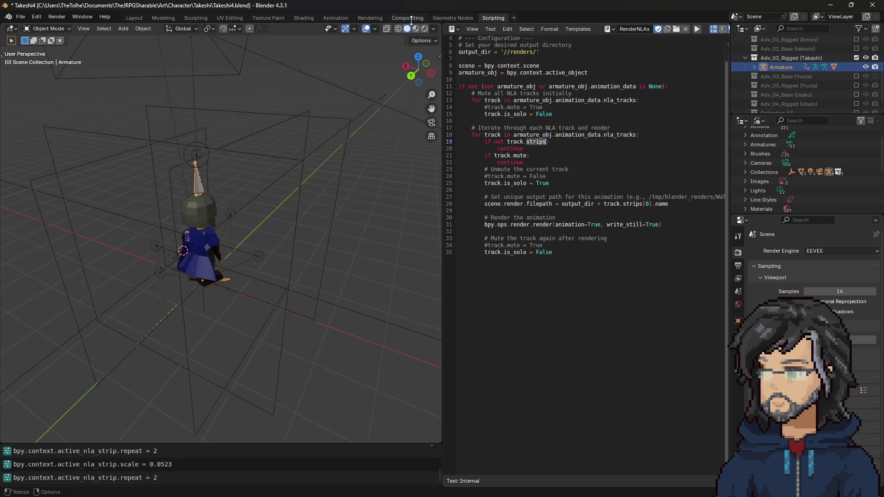
left_click(330, 18)
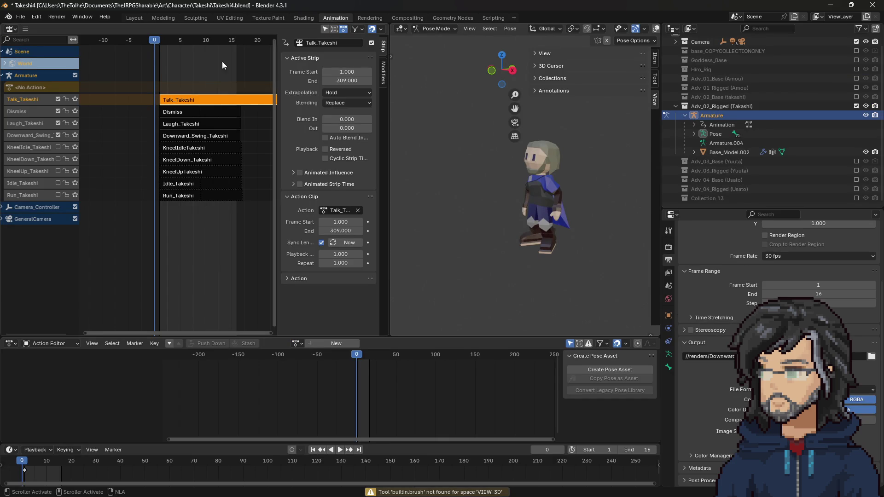
mouse_move(2, 249)
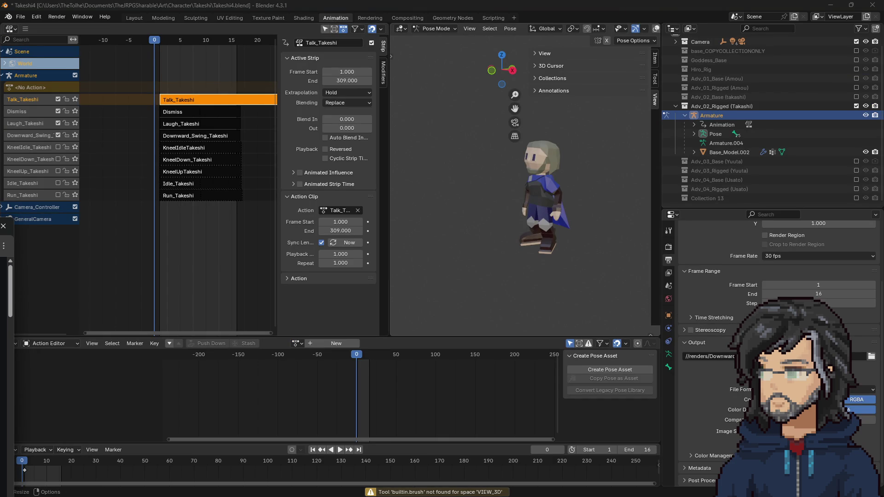
scroll(7, 368, "down", 5)
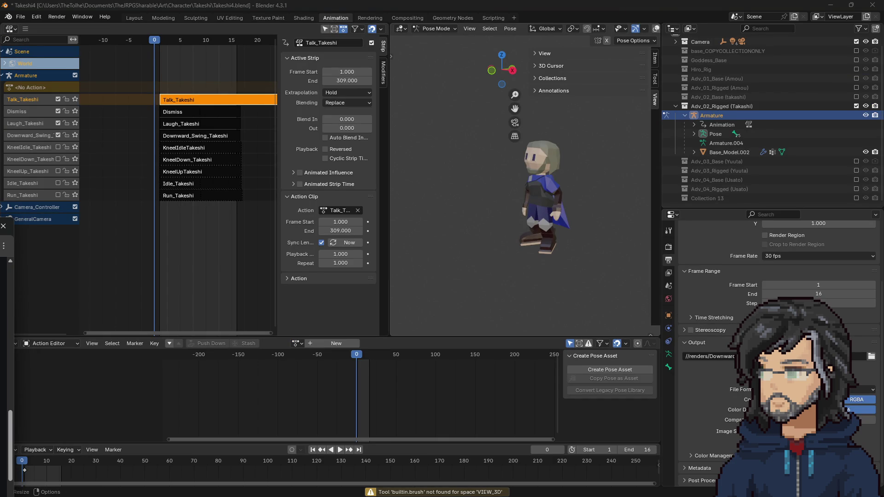
scroll(7, 369, "up", 4)
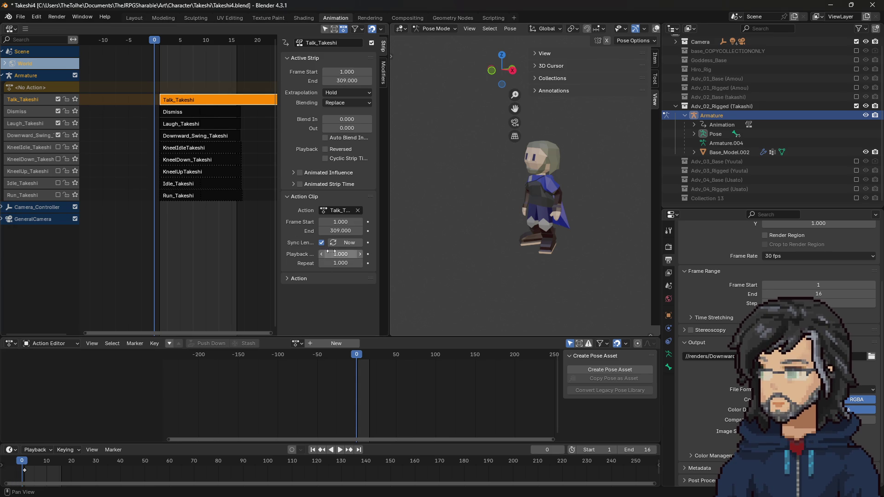
Set Talk_Takeshi's strip Playback Scale to 7.9/309.0 and Repeat to 2, and disable Downward_Swing_Takeshi
left_click(350, 81)
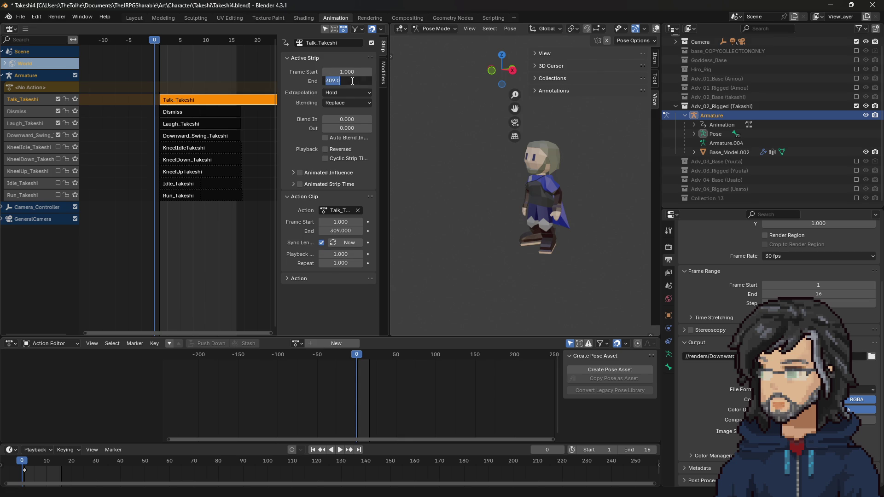
left_click(353, 254)
left_click(353, 254)
type("7.9/309.0")
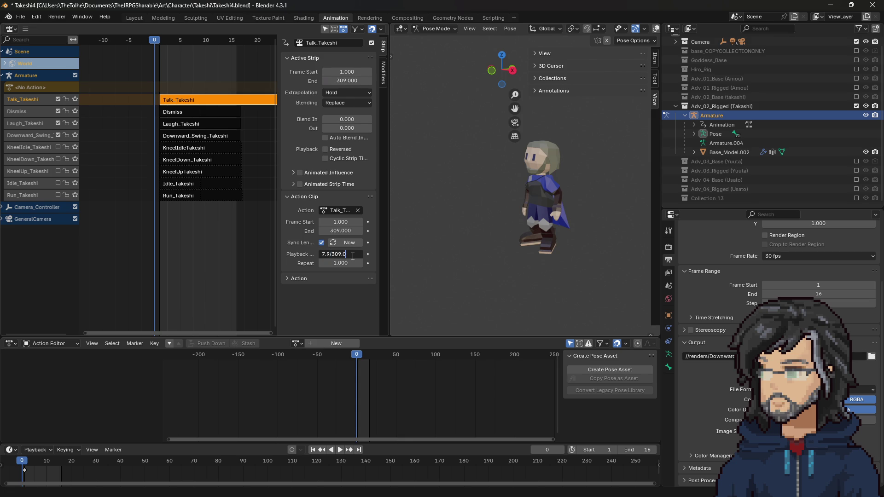
key("Return")
left_click(345, 264)
type("2")
key("Return")
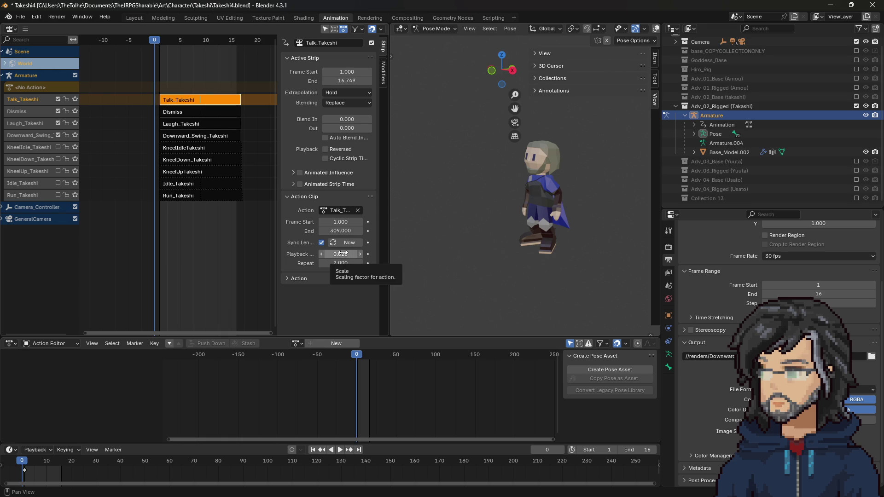
left_click(56, 136)
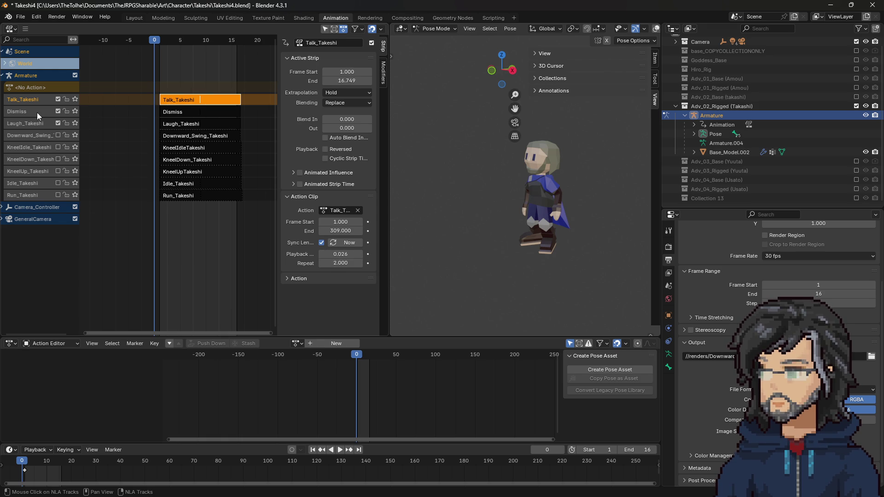
left_click(494, 16)
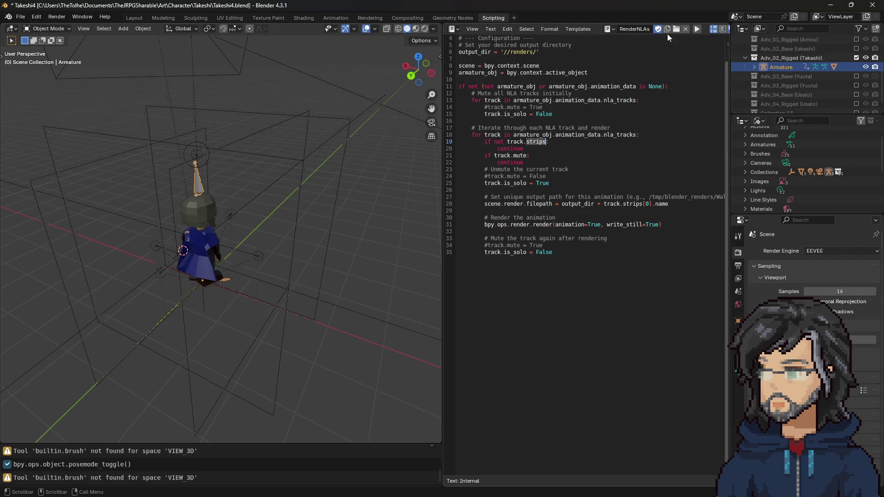
Run the RenderNLAs script, then load the rendered Dismiss frames into Aseprite as an animation
left_click(697, 29)
left_click_drag(597, 204, 668, 204)
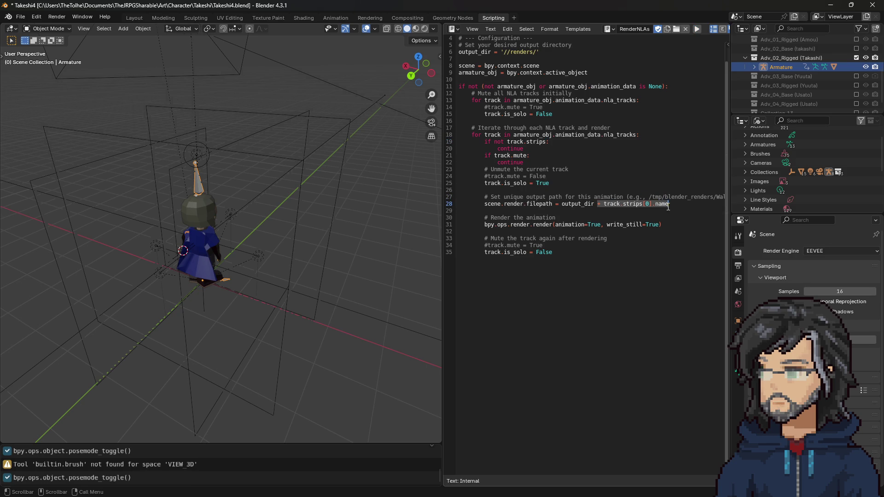
left_click(668, 204)
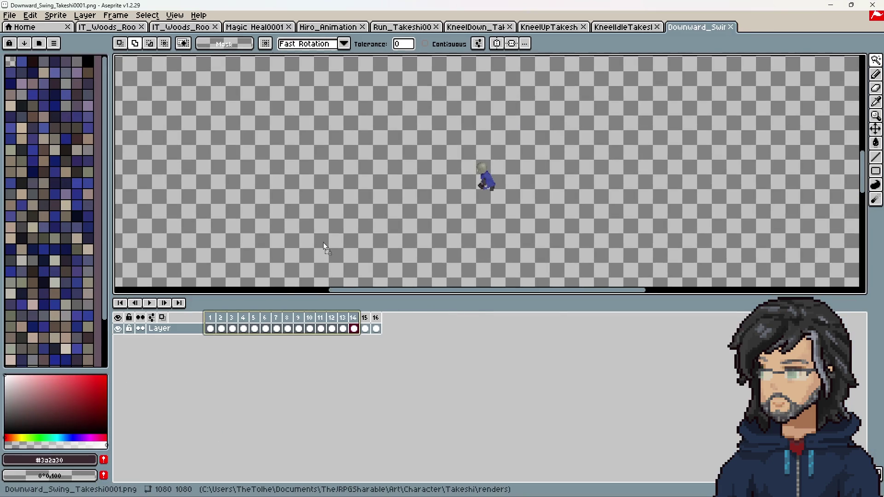
left_click_drag(322, 242, 349, 191)
left_click(426, 318)
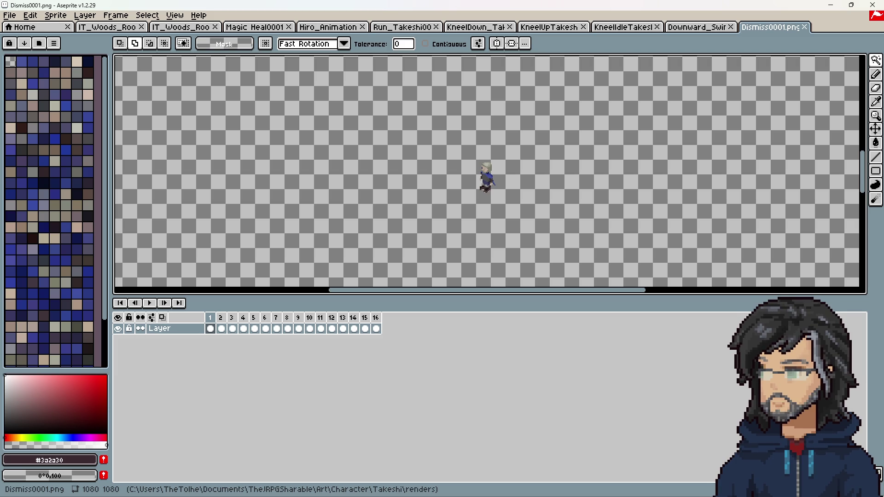
Load the Laugh_Takeshi and Talk_Takeshi render sequences into Aseprite as animations
left_click_drag(448, 311, 410, 212)
left_click(416, 311)
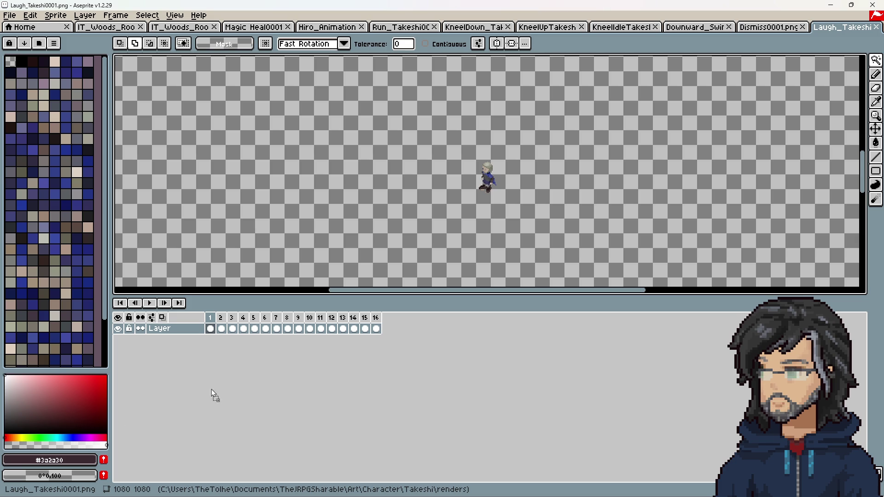
left_click(412, 312)
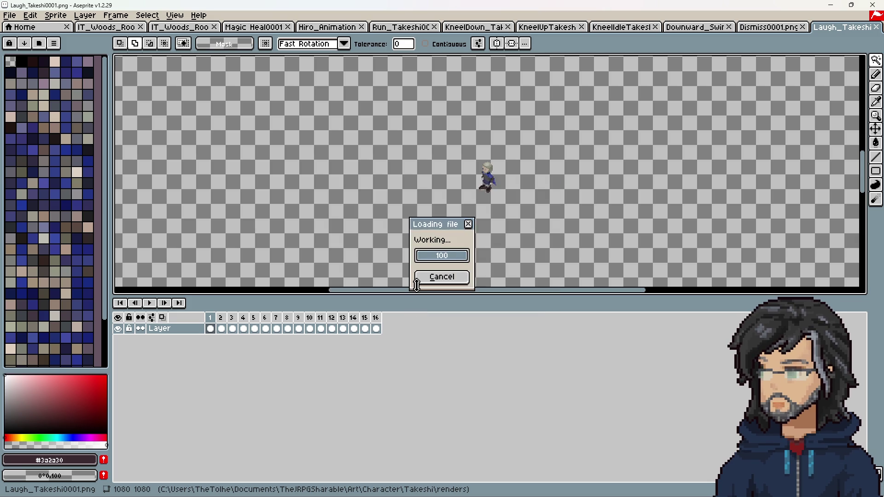
scroll(484, 182, "up", 2)
scroll(569, 104, "down", 1)
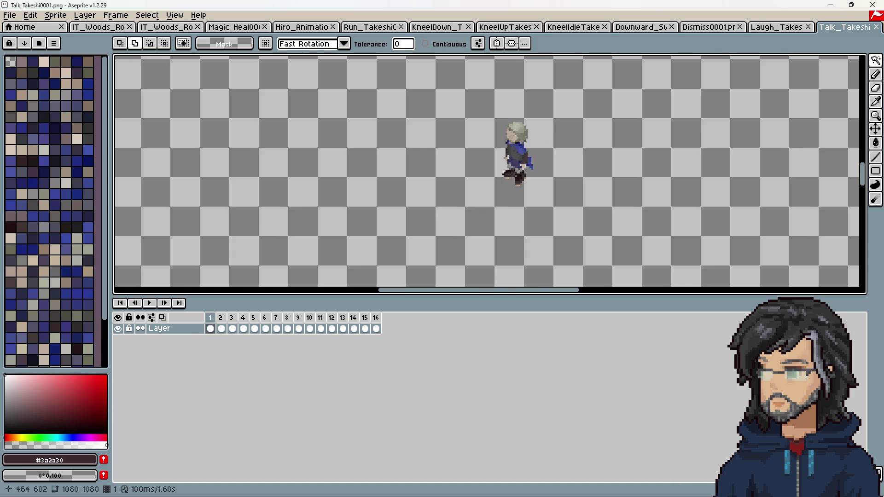
Play the Talk, Laugh and Dismiss animations in turn, then minimize Aseprite
left_click(151, 303)
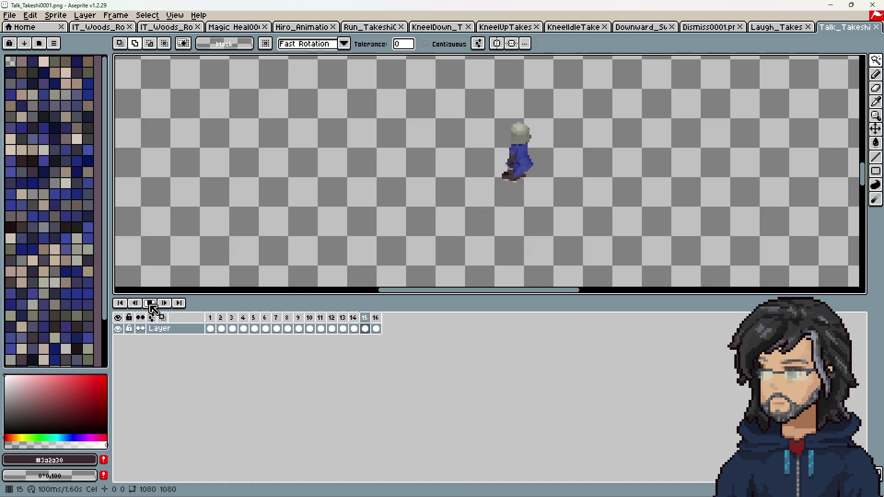
left_click(766, 30)
left_click(151, 303)
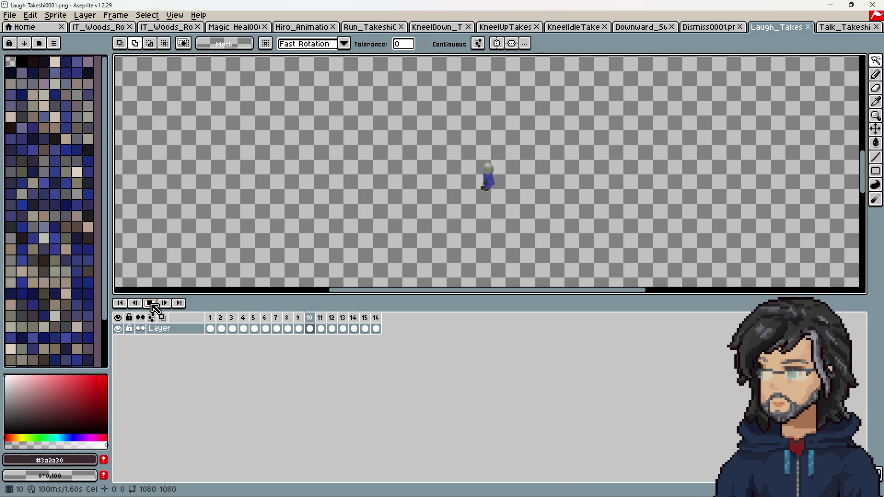
left_click(151, 304)
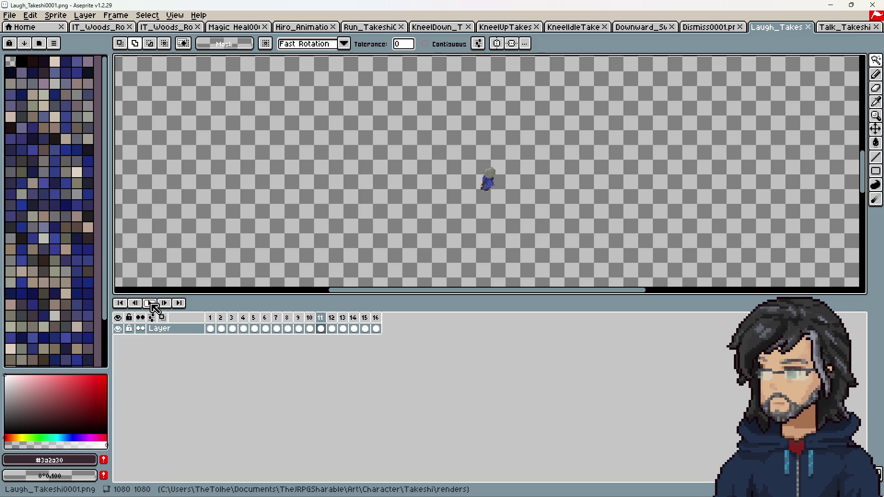
left_click(714, 27)
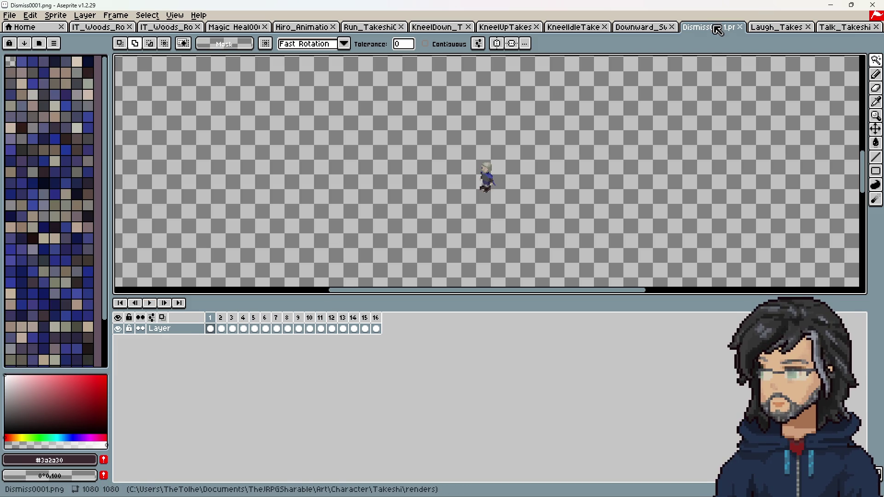
left_click(151, 304)
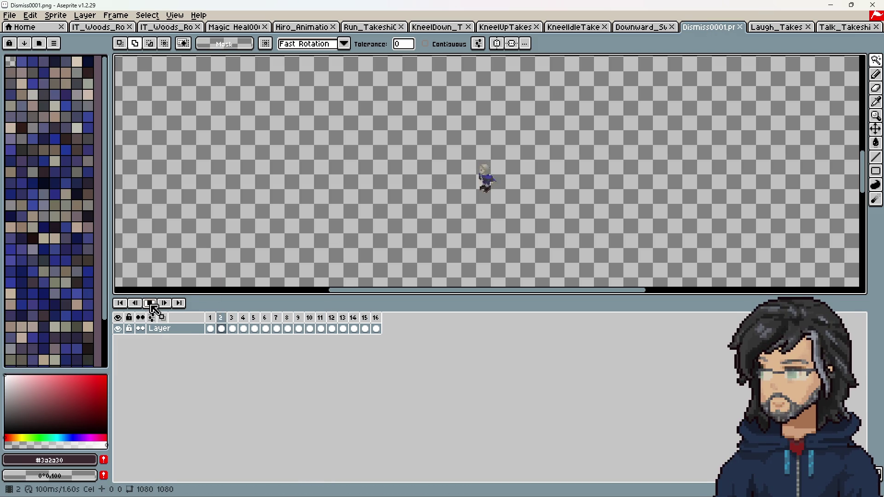
left_click(151, 305)
mouse_move(210, 318)
left_mouse_down()
mouse_move(342, 320)
mouse_move(298, 318)
left_mouse_up()
left_click(832, 7)
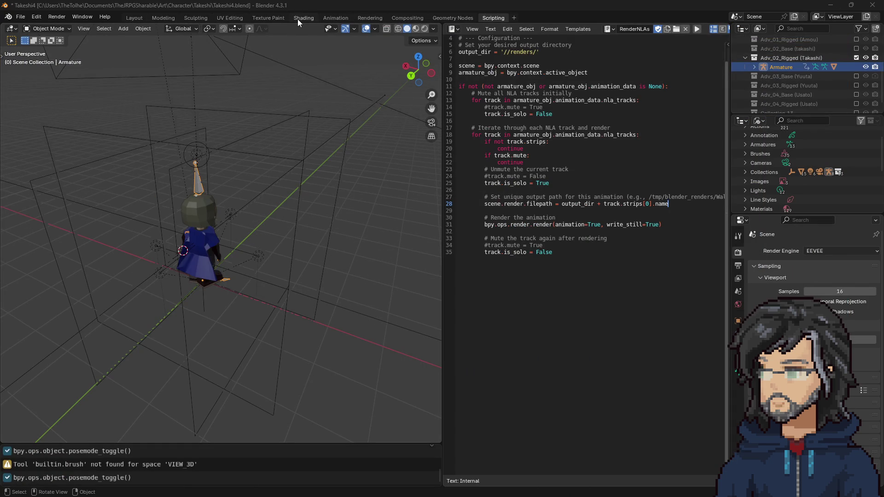
In the Animation workspace, select and solo the Dismiss track and play it
left_click(335, 17)
left_click(170, 113)
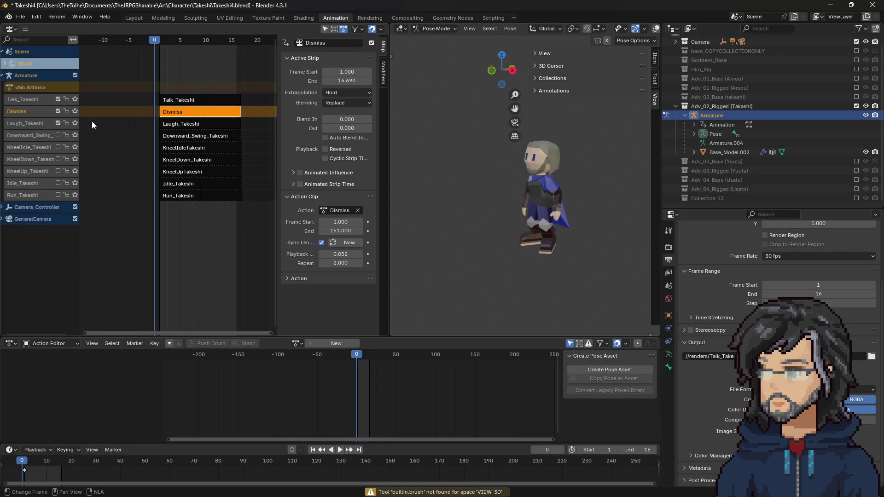
left_click(75, 111)
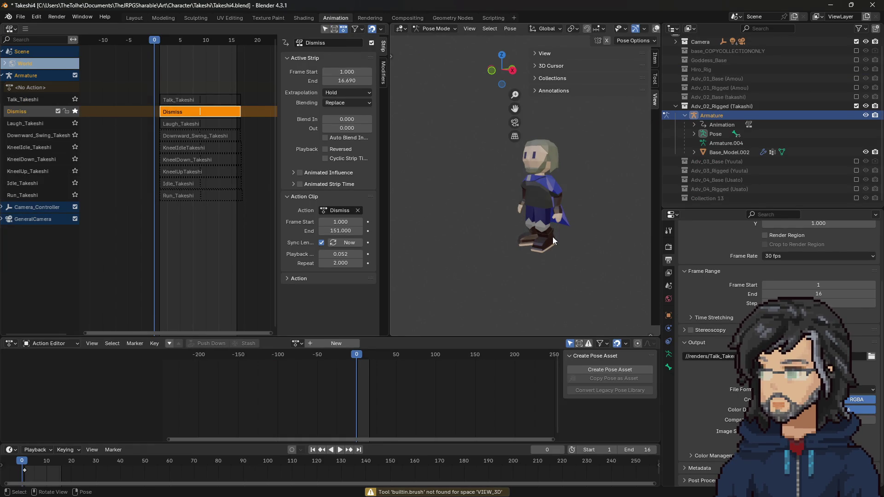
key("space")
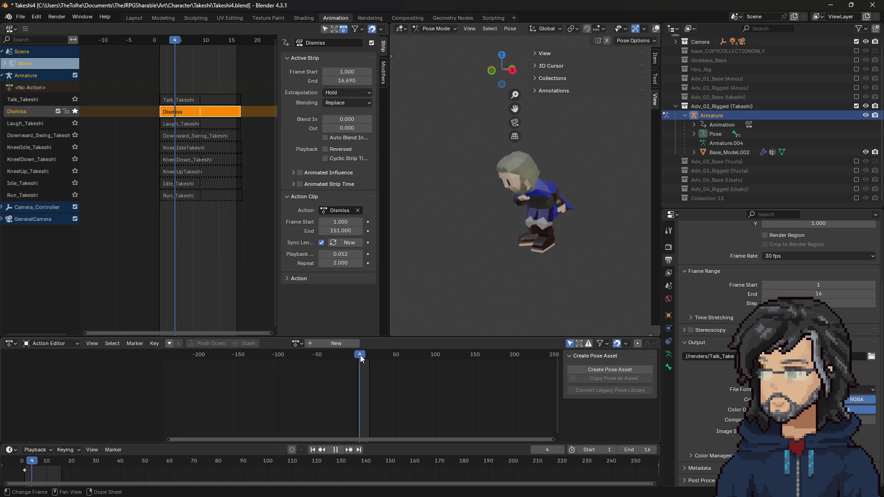
key("space")
Set the Dismiss strip's Playback Scale to 1 and scrub the action to review it
left_click(341, 254)
type("1")
key("Return")
key("space")
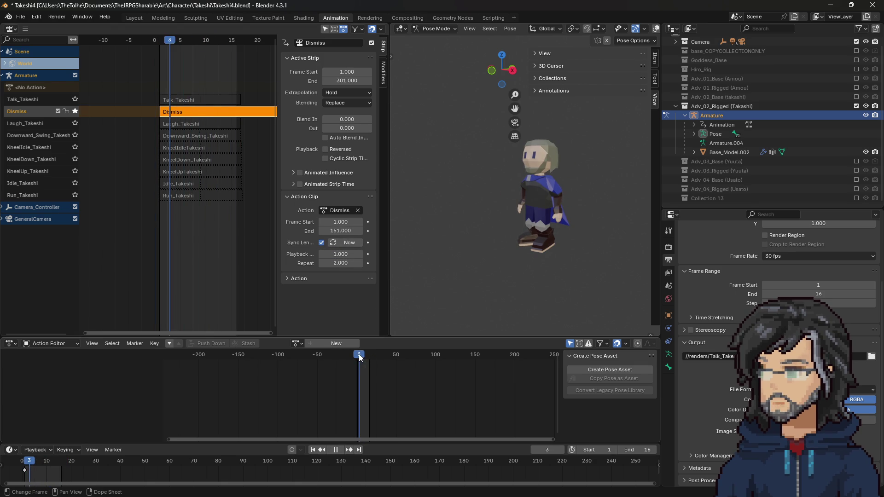
left_click(379, 358)
mouse_move(379, 358)
left_mouse_down()
mouse_move(456, 356)
mouse_move(357, 351)
mouse_move(384, 352)
left_mouse_up()
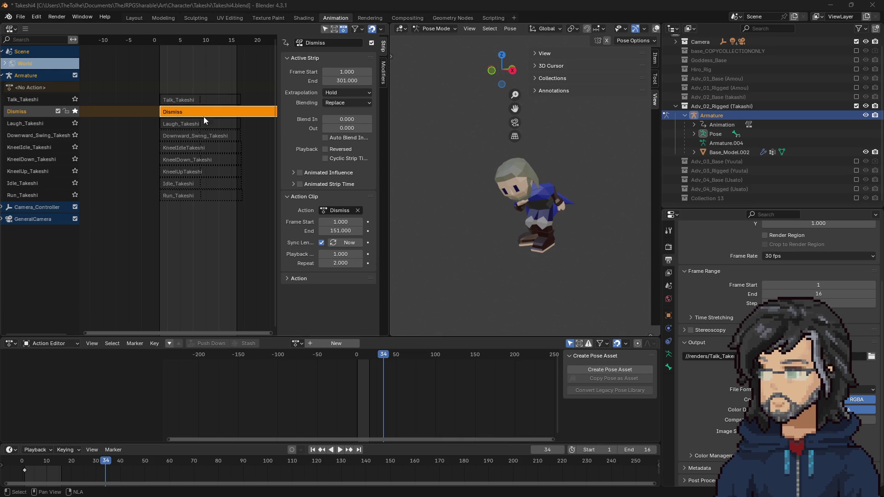
Set the Dismiss clip start to frame 15, trying end frames 136 and 121
left_click(348, 222)
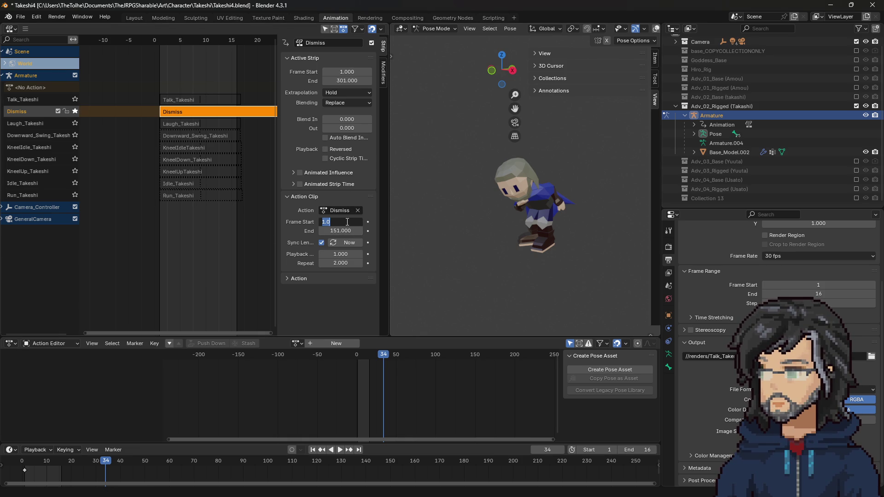
type("15")
key("Return")
left_click(341, 230)
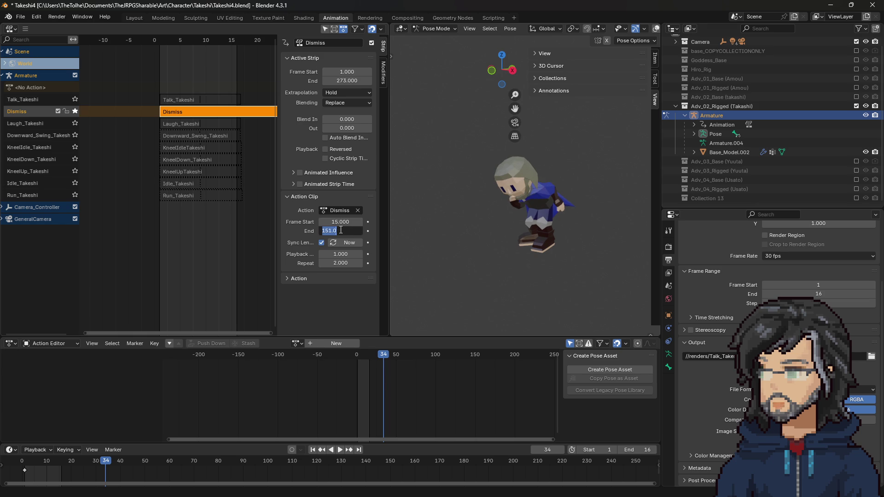
type("136.000")
key("Return")
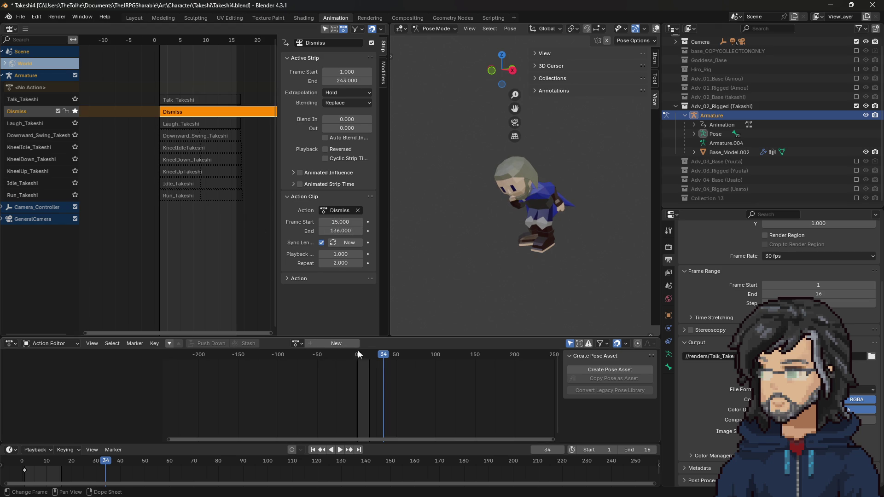
key("space")
left_click_drag(367, 356, 455, 354)
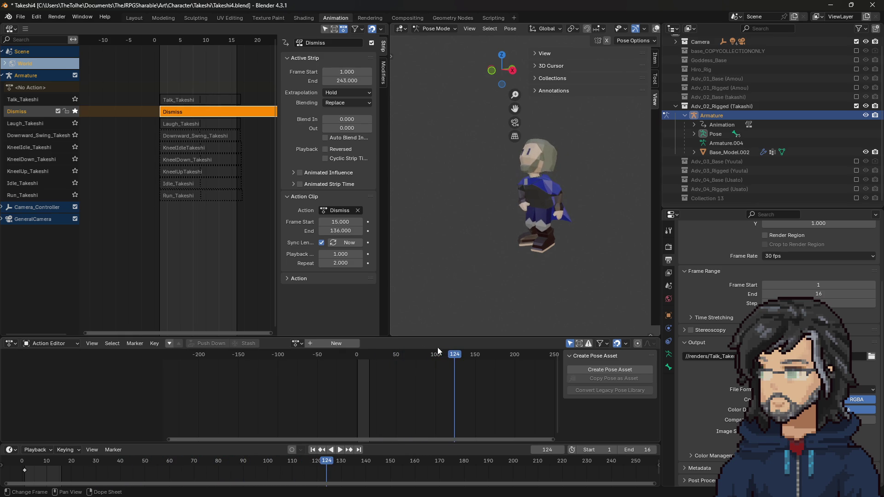
double_click(348, 230)
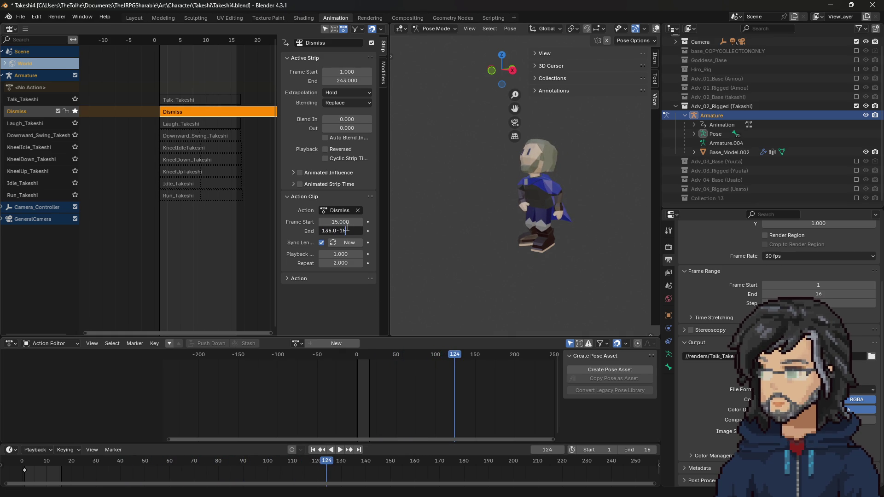
key("Return")
left_click_drag(364, 355, 435, 360)
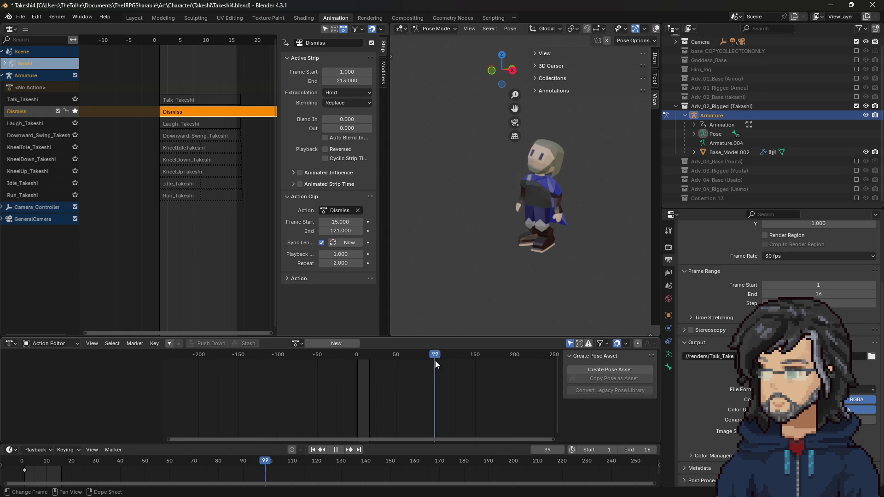
key("Escape")
Set the clip end frame to 100 and scrub the action to check it
double_click(341, 230)
type("100")
key("Return")
left_click(429, 354)
key("space")
left_click_drag(428, 354, 450, 357)
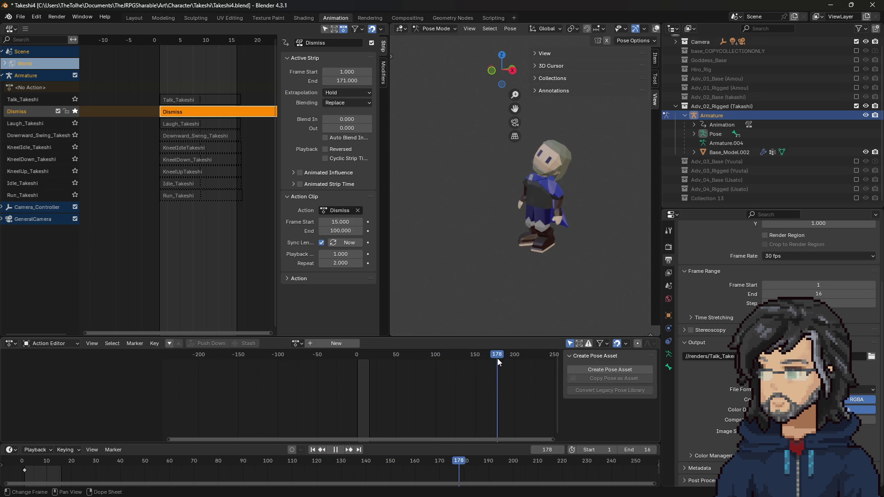
mouse_move(506, 359)
left_mouse_down()
mouse_move(412, 355)
mouse_move(430, 355)
mouse_move(421, 355)
left_mouse_up()
key("space")
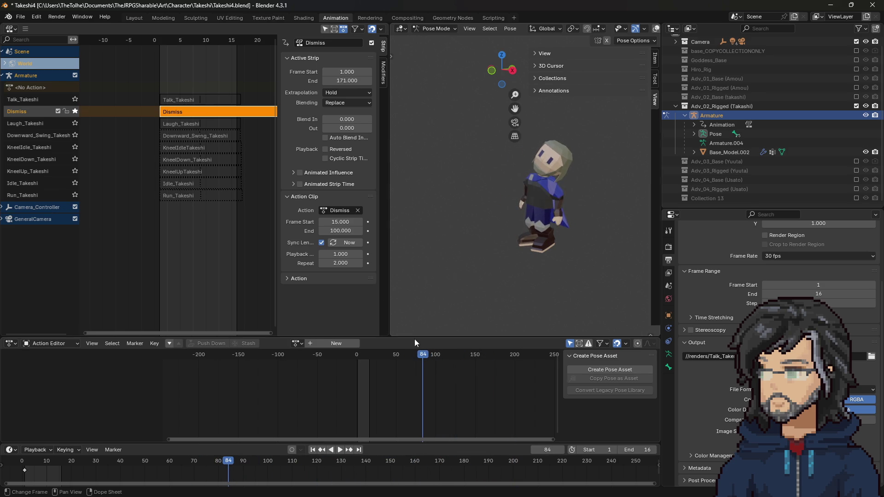
key("space")
mouse_move(364, 356)
left_mouse_down()
mouse_move(353, 355)
mouse_move(380, 357)
left_mouse_up()
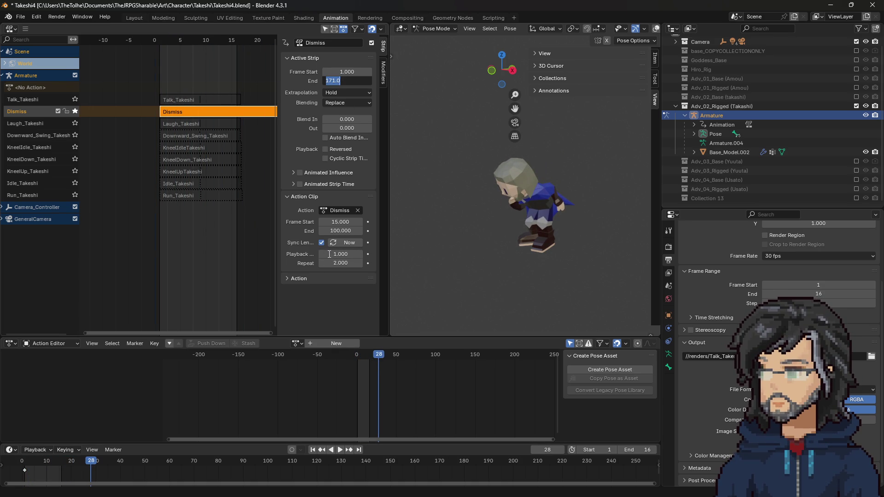
Try a new Playback Scale on the Dismiss strip and set Repeat to 1
left_click(340, 254)
type("7.9/17")
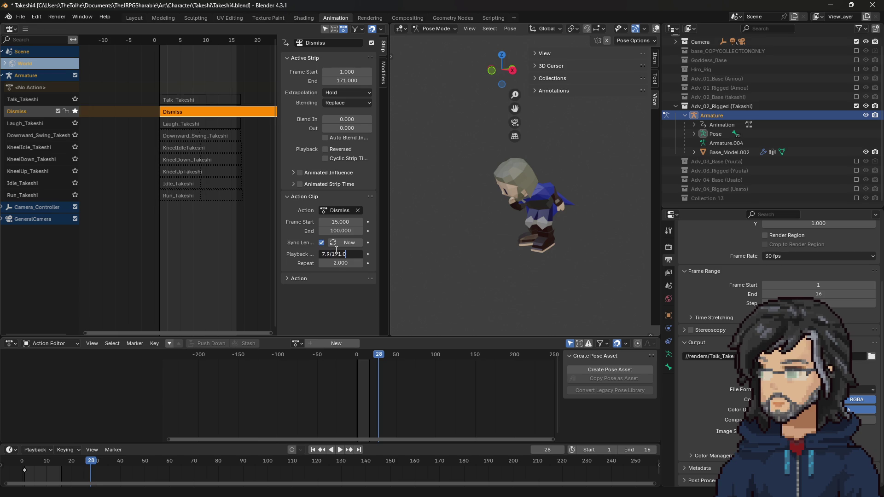
key("Return")
left_click_drag(356, 357, 367, 356)
left_click(165, 40)
key("Escape")
left_click(341, 255)
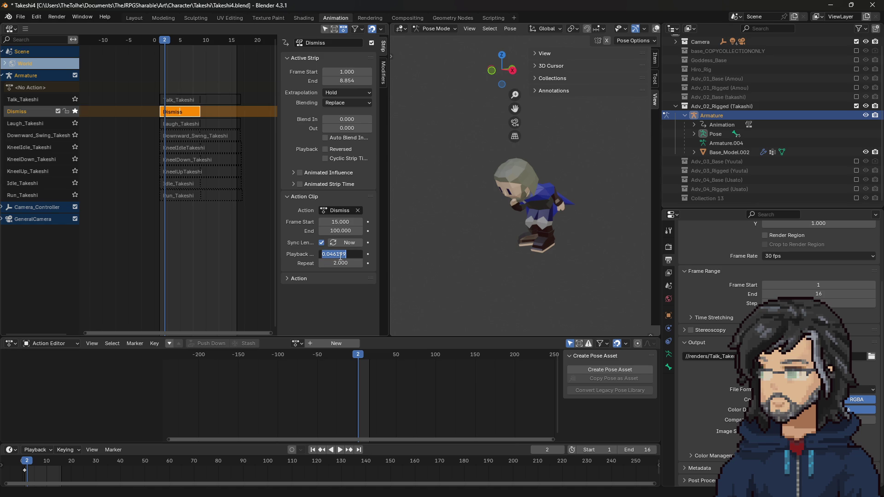
left_click(343, 263)
type("1")
key("Return")
Set Playback Scale to 7.9/85 (0.093) with Repeat 2, then scrub to verify
left_click(347, 254)
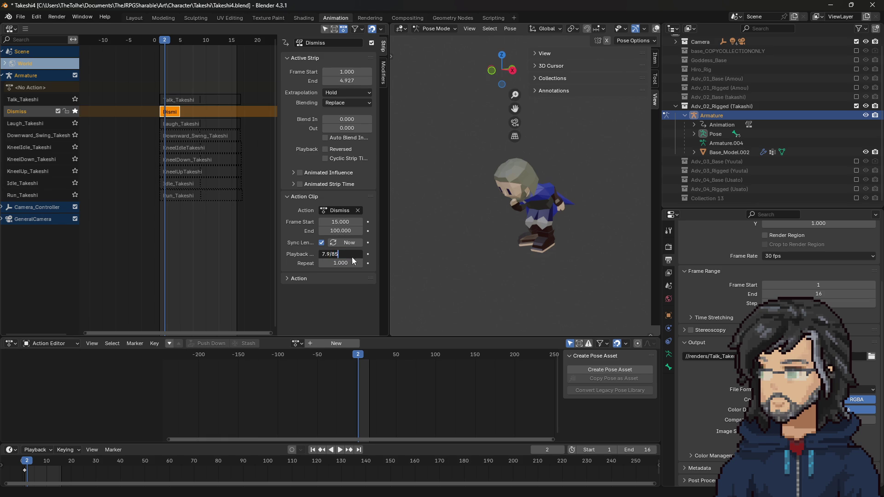
key("Return")
left_click(339, 263)
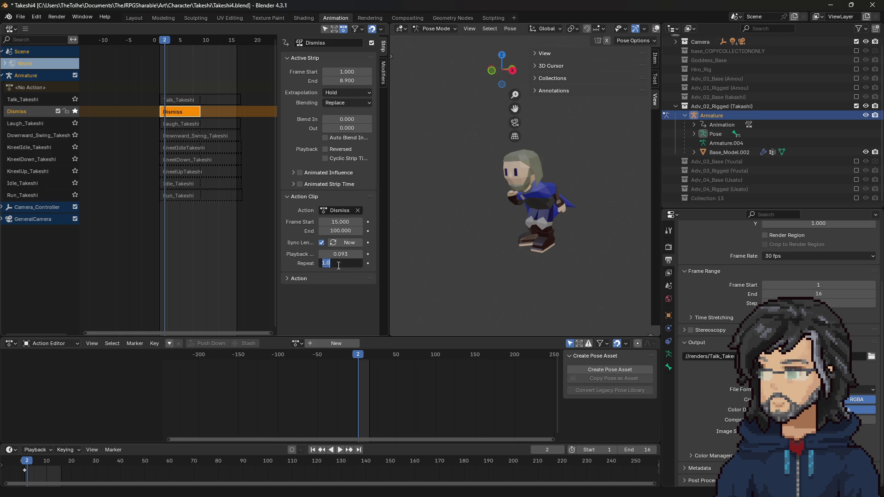
type("2")
key("Return")
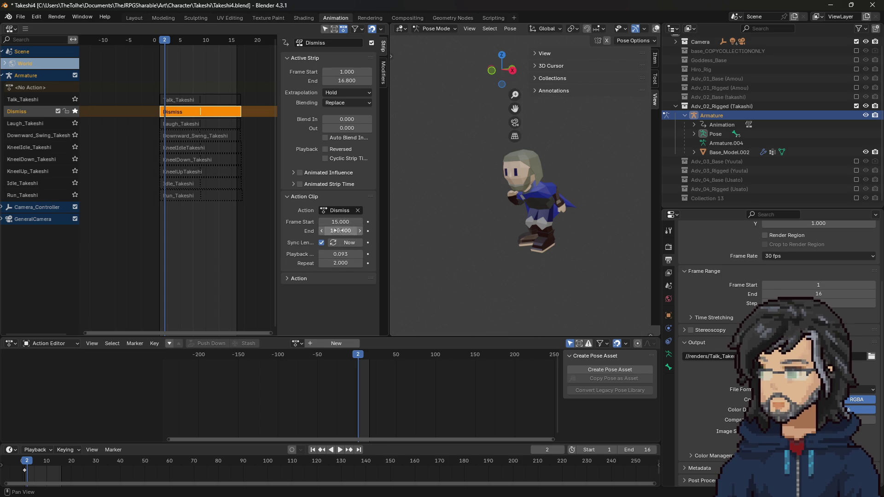
left_click(342, 253)
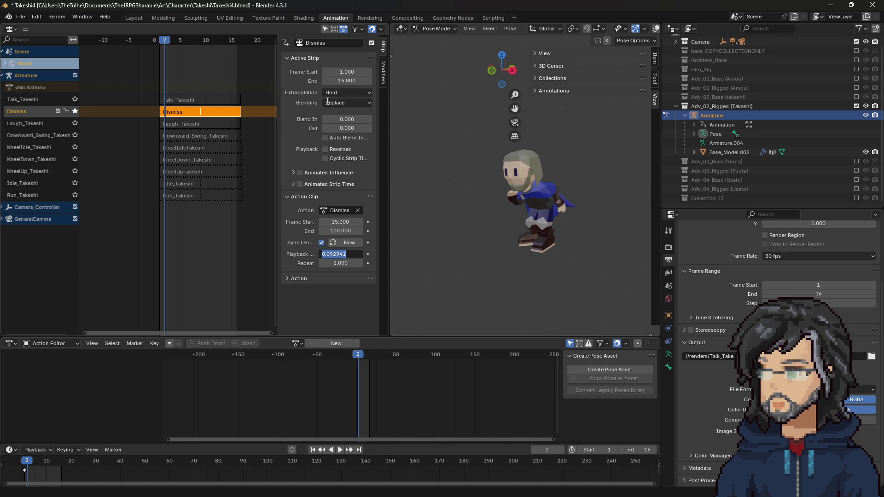
mouse_move(166, 41)
left_mouse_down()
mouse_move(211, 43)
mouse_move(161, 45)
mouse_move(201, 39)
mouse_move(163, 43)
mouse_move(200, 40)
mouse_move(185, 41)
left_mouse_up()
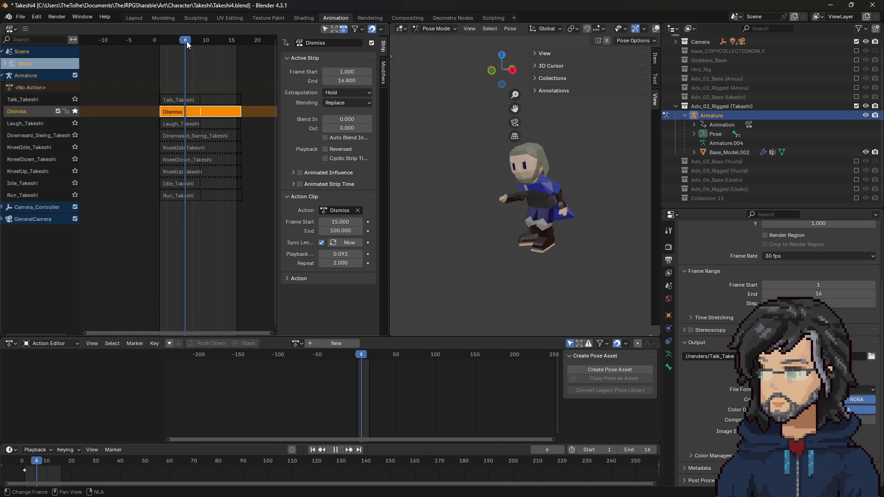
Unsolo Dismiss, then unmute and solo Talk_Takeshi and play it
left_click(75, 112)
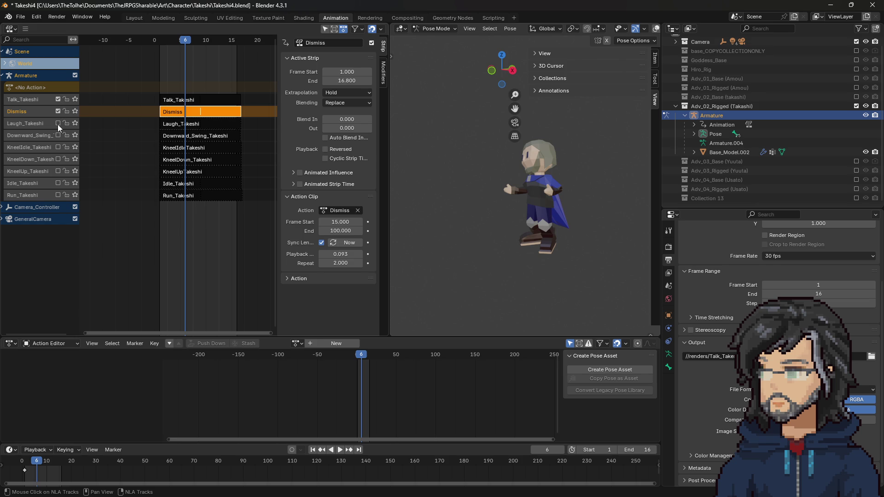
left_click(59, 99)
left_click(75, 100)
mouse_move(177, 40)
left_mouse_down()
mouse_move(166, 42)
mouse_move(203, 45)
mouse_move(159, 47)
mouse_move(197, 46)
mouse_move(180, 46)
left_mouse_up()
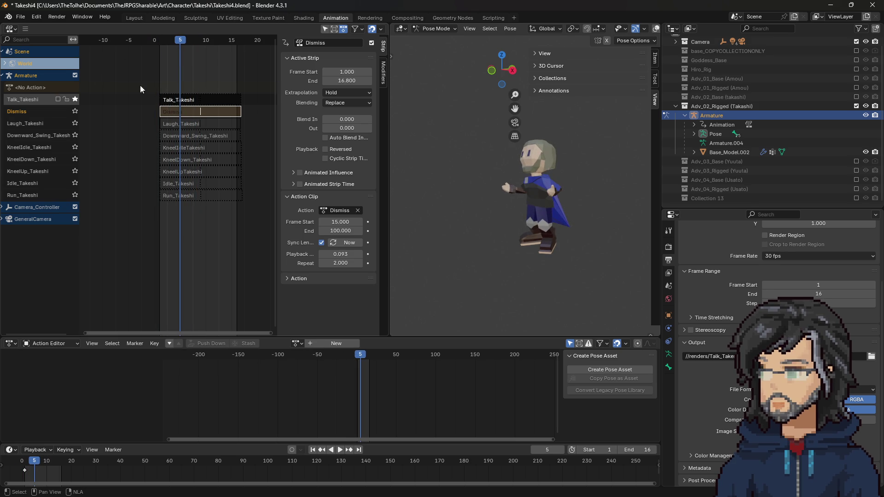
left_click(176, 41)
key("space")
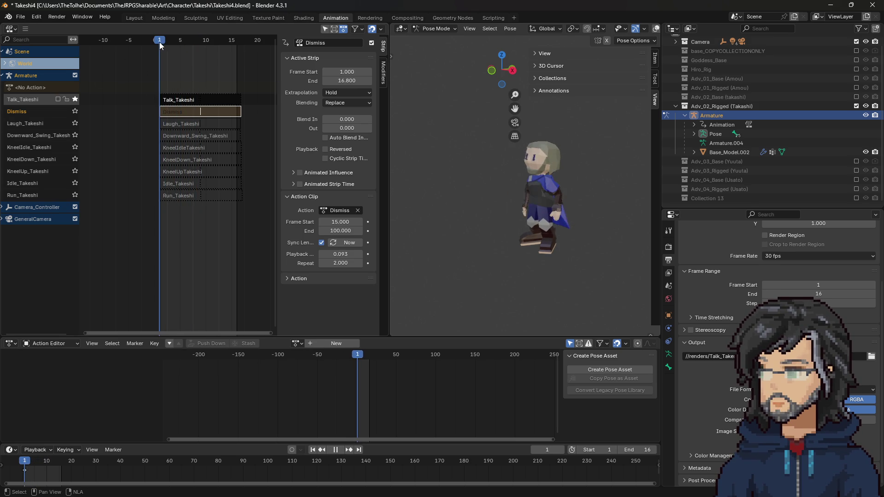
left_click_drag(177, 42, 242, 43)
key("space")
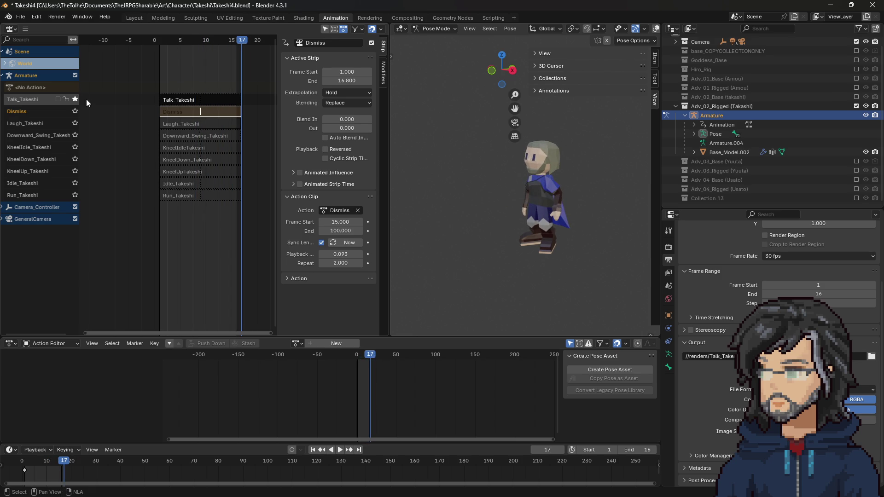
Switch solo back from Talk_Takeshi to Dismiss and play it from frame 1
left_click(74, 99)
left_click(75, 111)
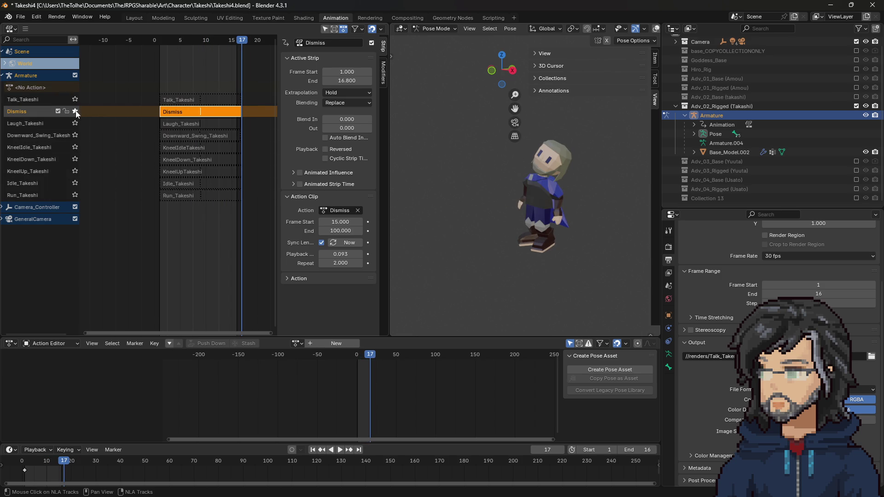
key("space")
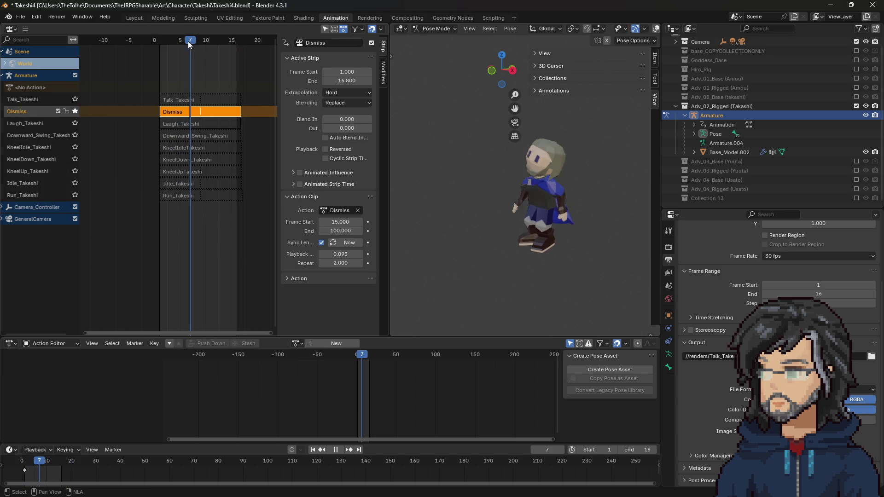
key("space")
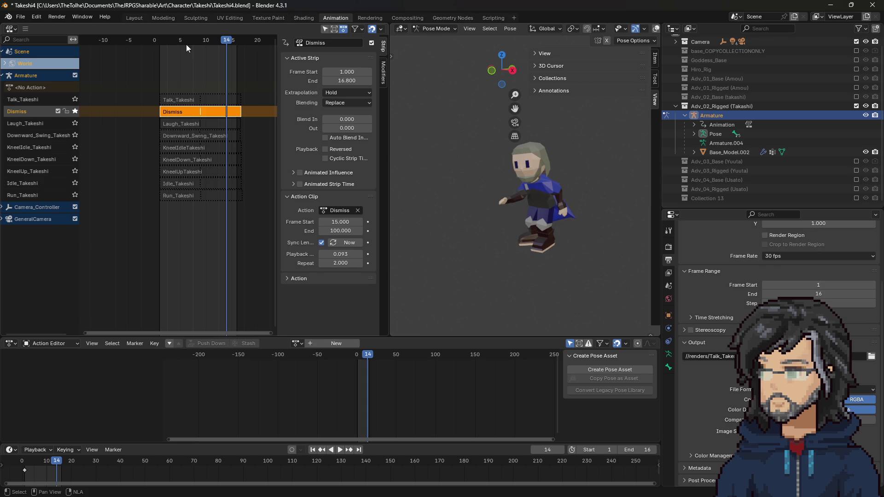
Unsolo Dismiss, solo Laugh_Takeshi, and play its animation
left_click(75, 111)
left_click(75, 123)
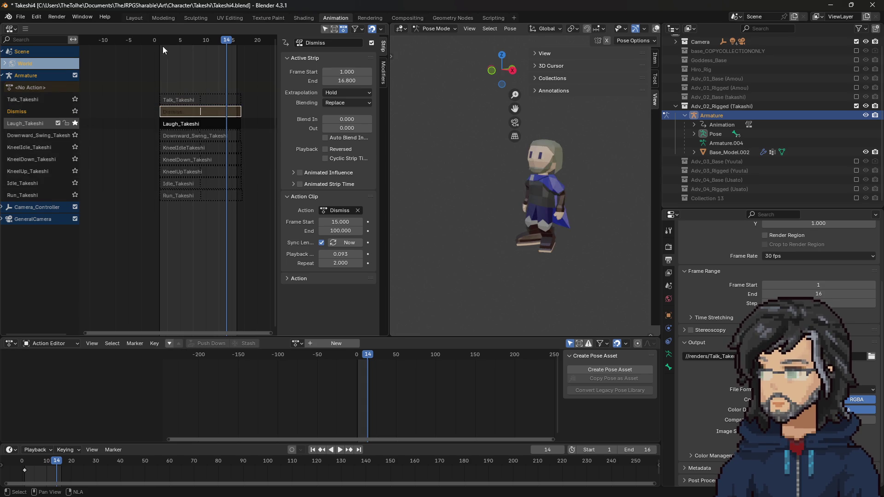
left_click(158, 41)
key("space")
mouse_move(158, 40)
left_mouse_down()
mouse_move(210, 42)
mouse_move(159, 46)
left_mouse_up()
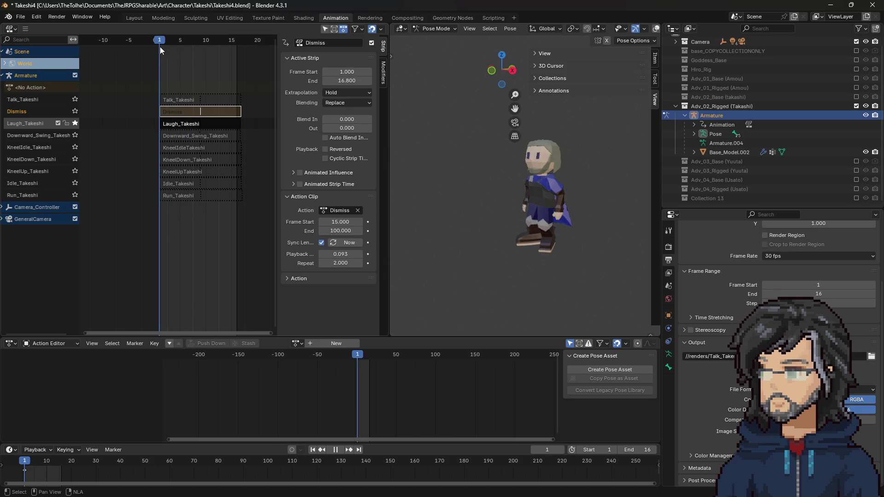
Set the Laugh_Takeshi strip's Playback Scale to 1 and review its frames up to 108
left_click(178, 124)
left_click(338, 254)
type("1")
key("Return")
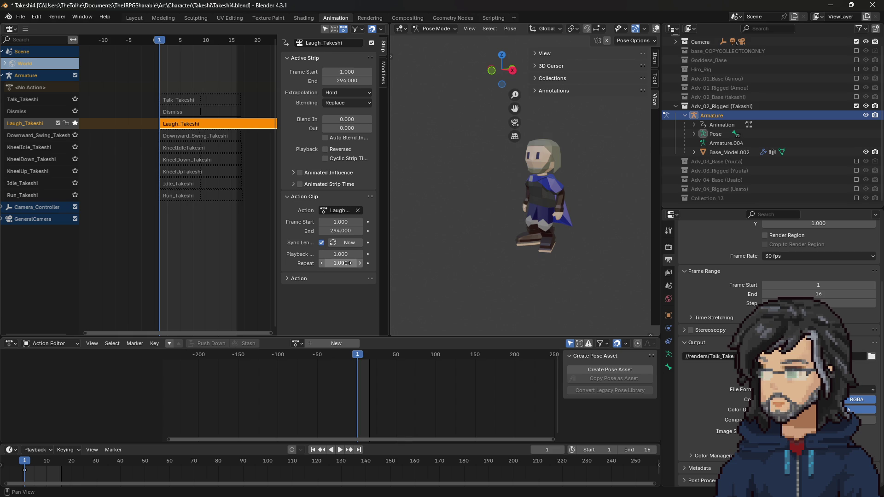
mouse_move(360, 359)
left_mouse_down()
mouse_move(508, 360)
mouse_move(356, 361)
mouse_move(426, 358)
left_mouse_up()
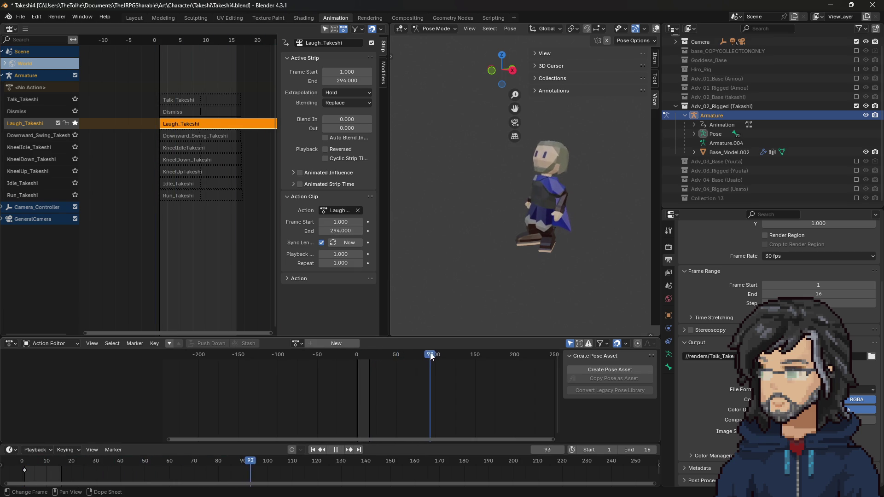
left_click(342, 223)
key("space")
mouse_move(401, 358)
left_mouse_down()
mouse_move(487, 358)
mouse_move(442, 358)
mouse_move(452, 357)
left_mouse_up()
key("space")
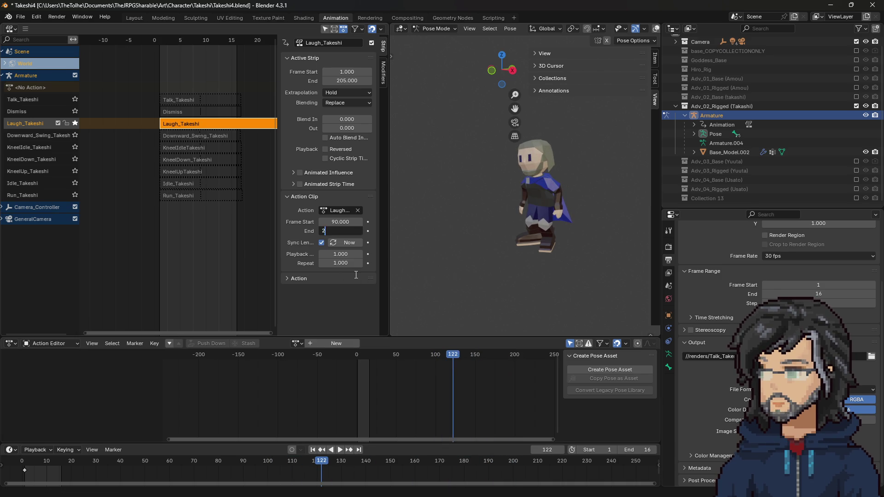
type("00.000")
mouse_move(405, 356)
left_mouse_down()
mouse_move(356, 356)
mouse_move(466, 354)
mouse_move(355, 355)
mouse_move(452, 358)
left_mouse_up()
key("space")
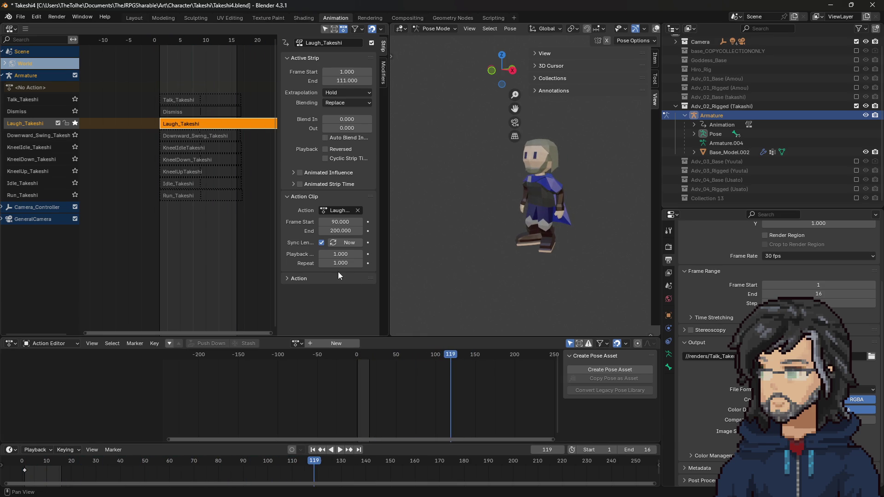
Set the Laugh strip's Playback Scale to 0.072 (7.9/110) and Repeat to 2, then preview
left_click(349, 252)
key("Return")
left_click(341, 262)
type("2")
key("Return")
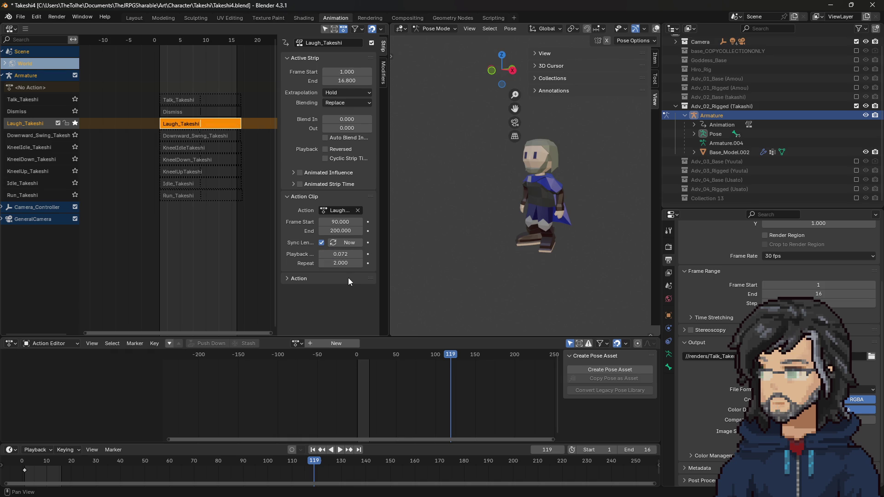
key("space")
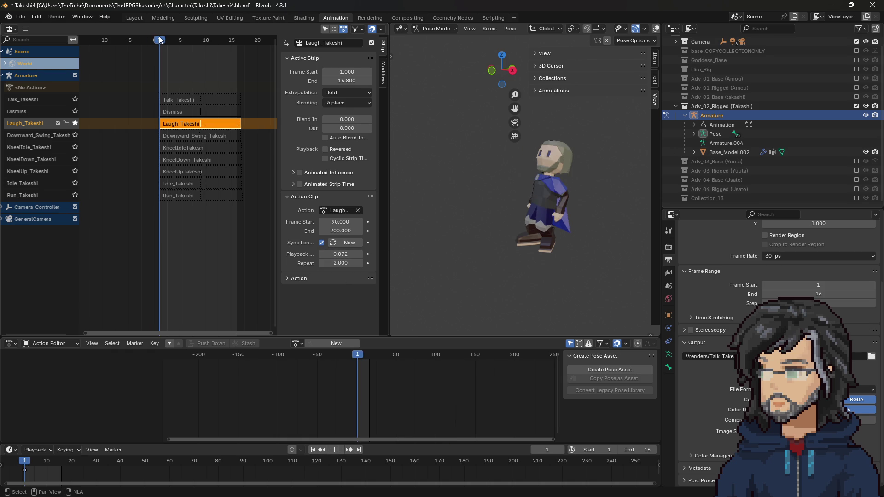
left_click_drag(159, 40, 239, 41)
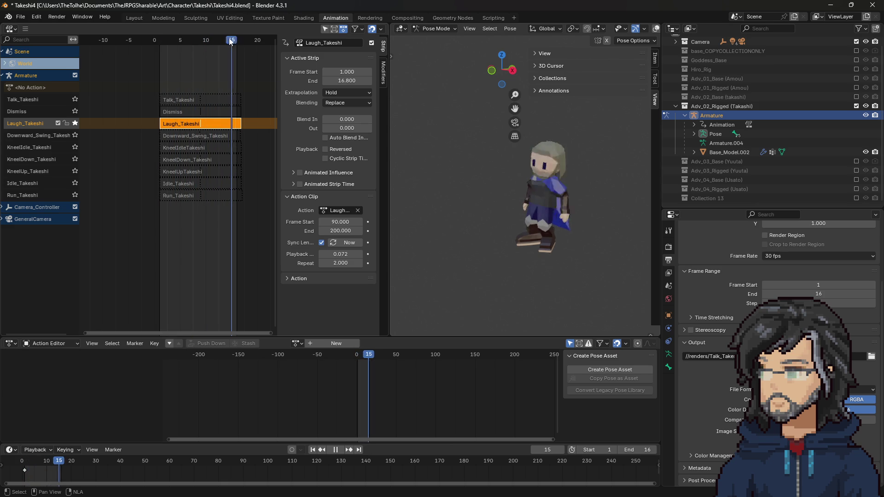
key("space")
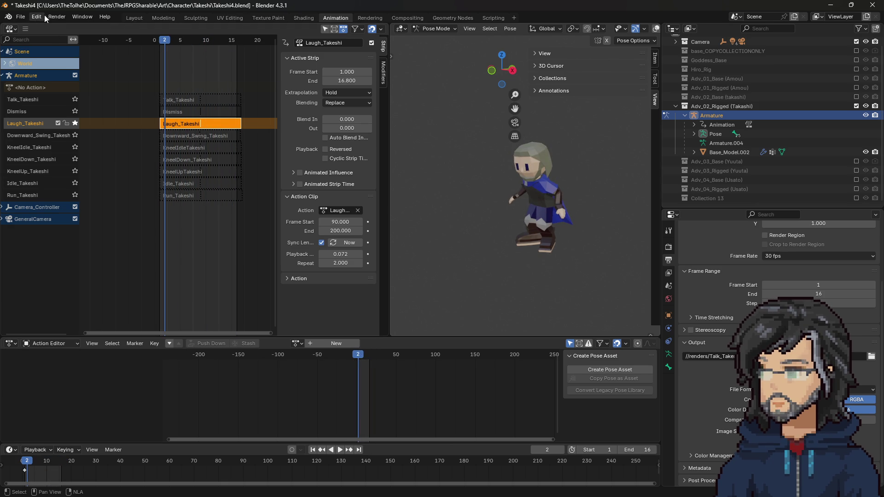
Unsolo Laugh_Takeshi and save an incremental copy as Takeshi5.blend
left_click(72, 122)
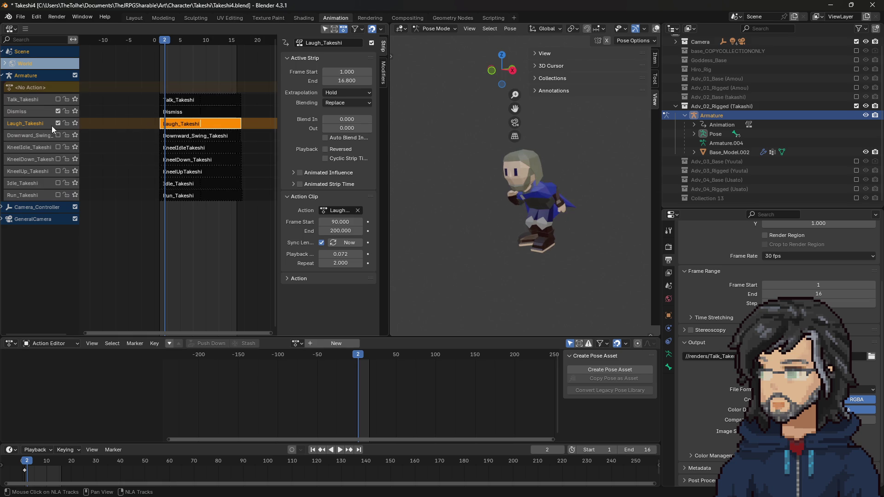
left_click(20, 16)
left_click(52, 104)
left_click(492, 19)
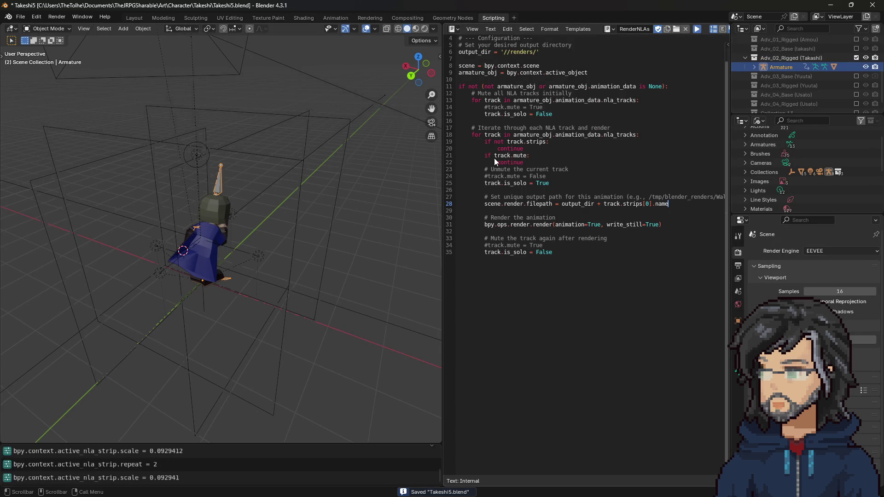
key("alt+Tab")
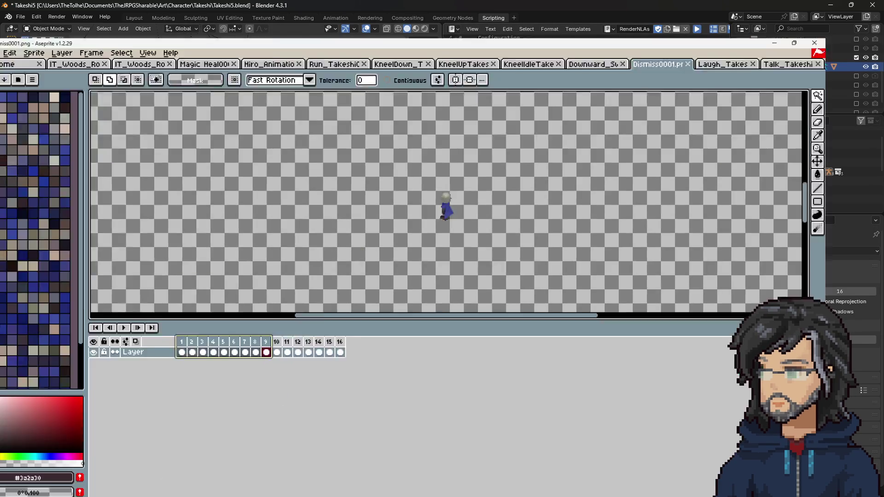
Close the outdated Talk_Takeshi and Laugh_Takeshi files and load the new Talk_Takeshi frames as an animation
left_click(742, 28)
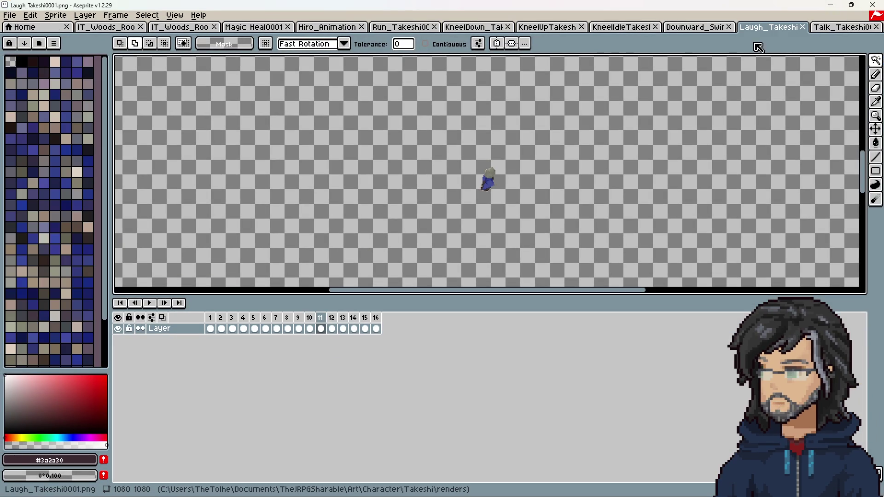
left_click(878, 28)
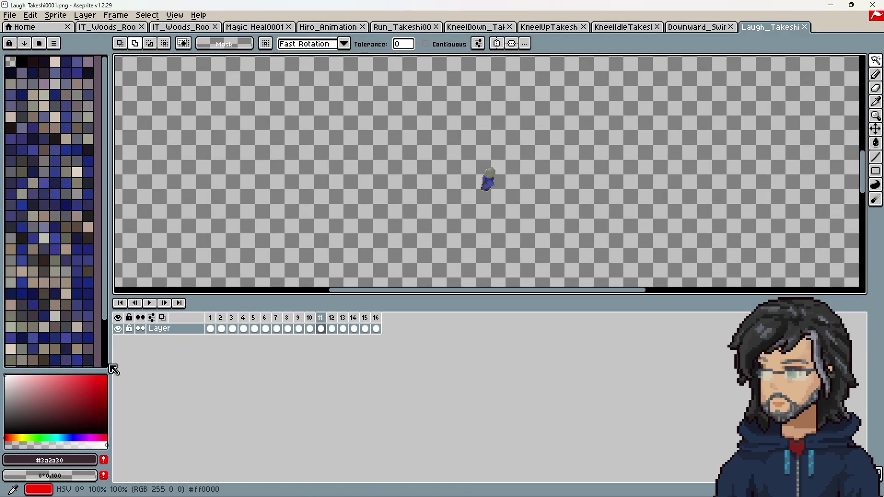
left_click(806, 28)
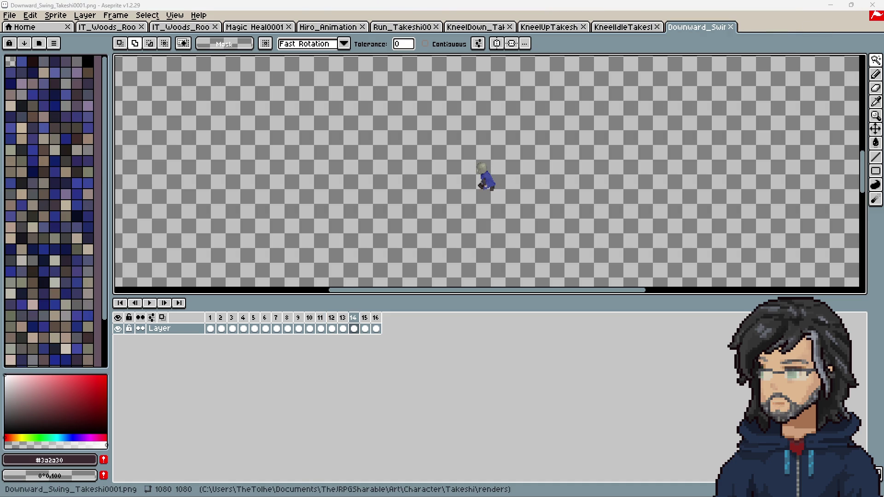
key("ctrl+shift+t")
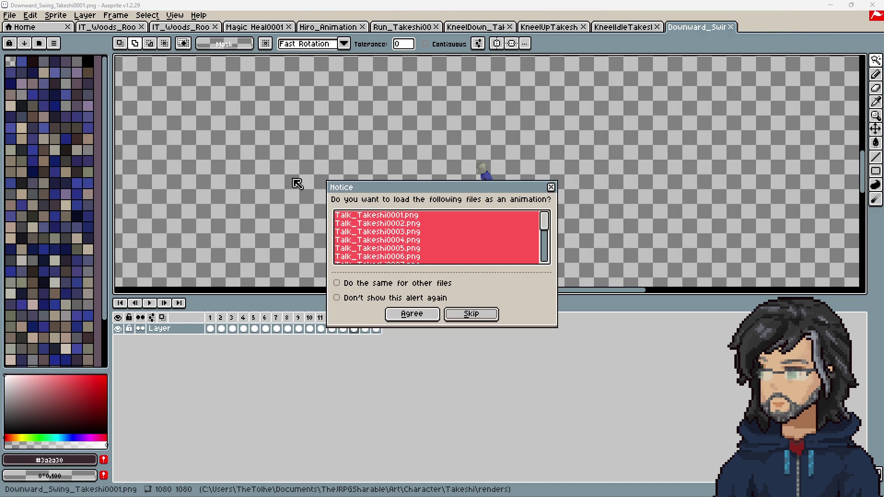
left_click(418, 314)
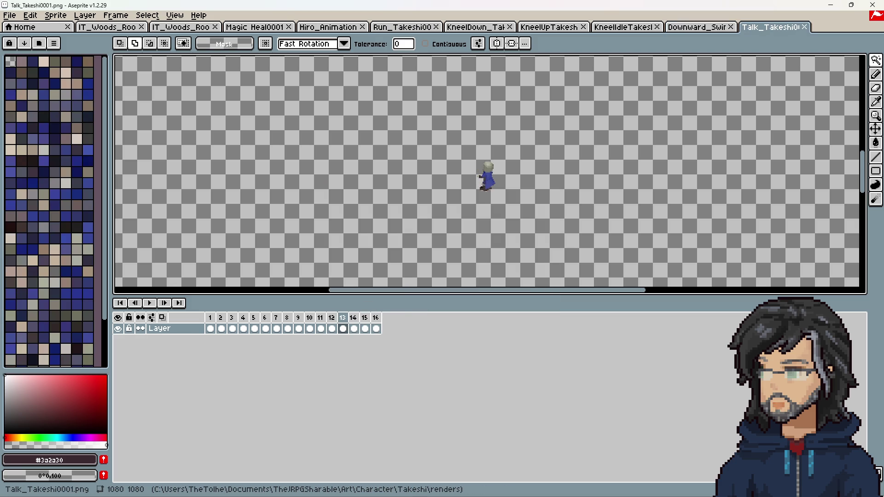
Bring in the new Laugh_Takeshi and Dismiss render frames, loading each as an animation
key("alt+Tab")
scroll(539, 145, "up", 1)
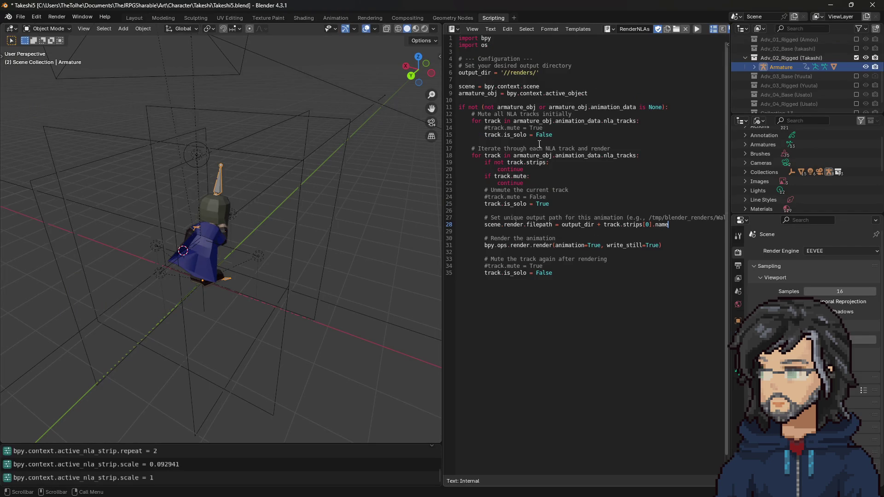
scroll(541, 146, "down", 1)
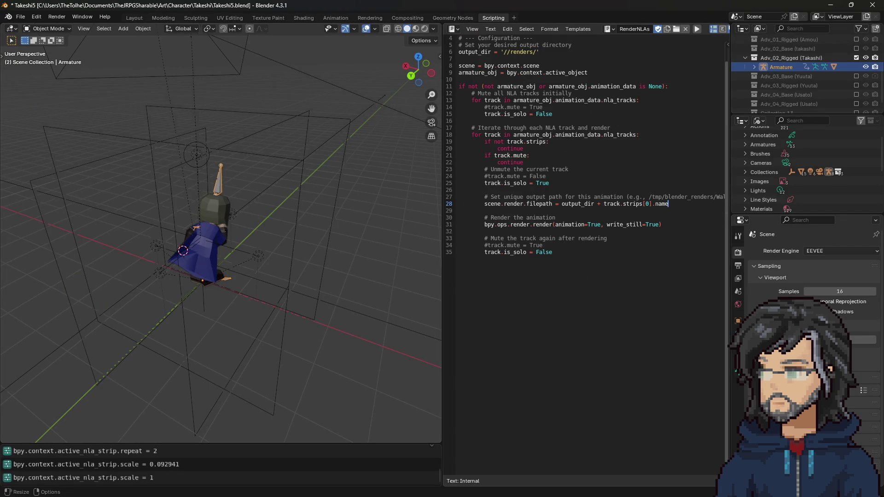
left_click(832, 5)
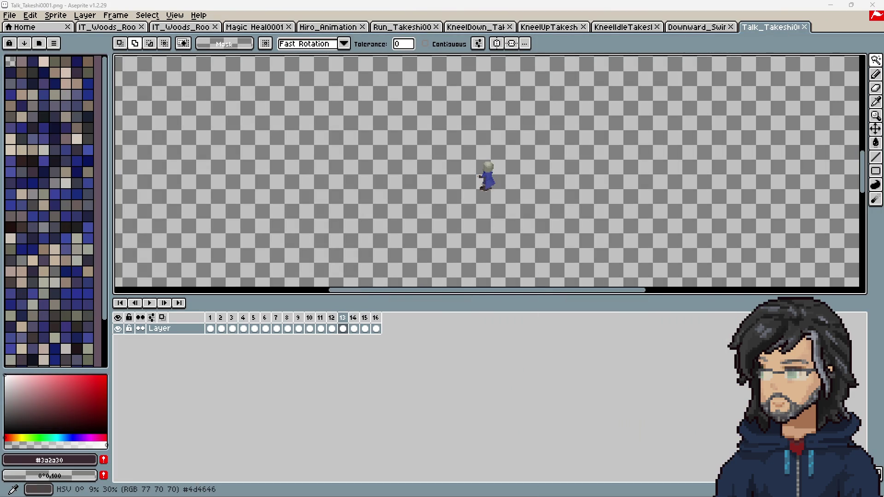
left_click_drag(182, 361, 318, 230)
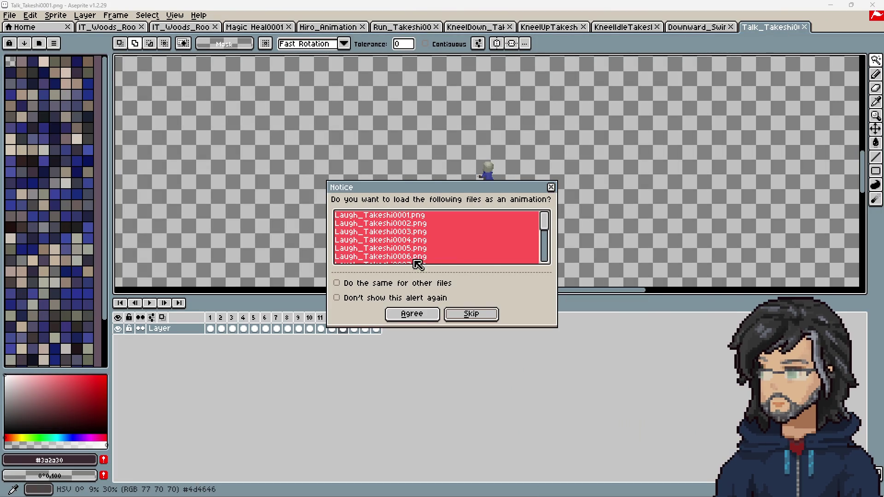
left_click(412, 314)
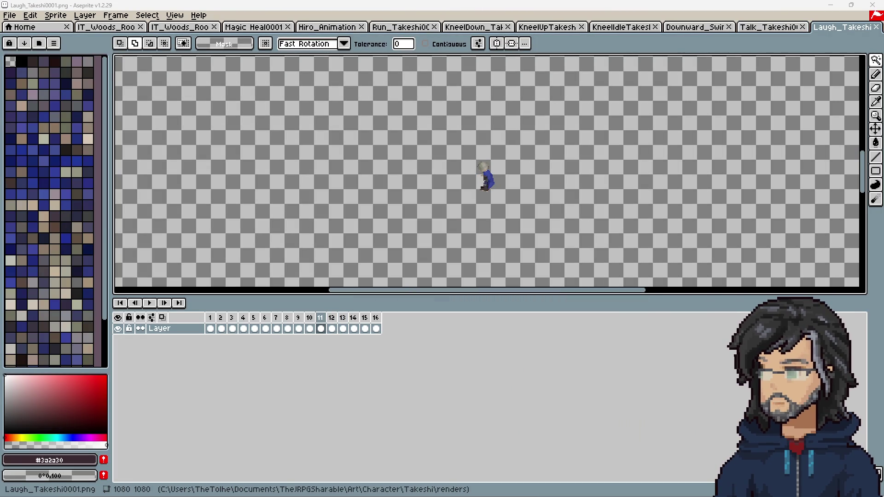
left_click(411, 315)
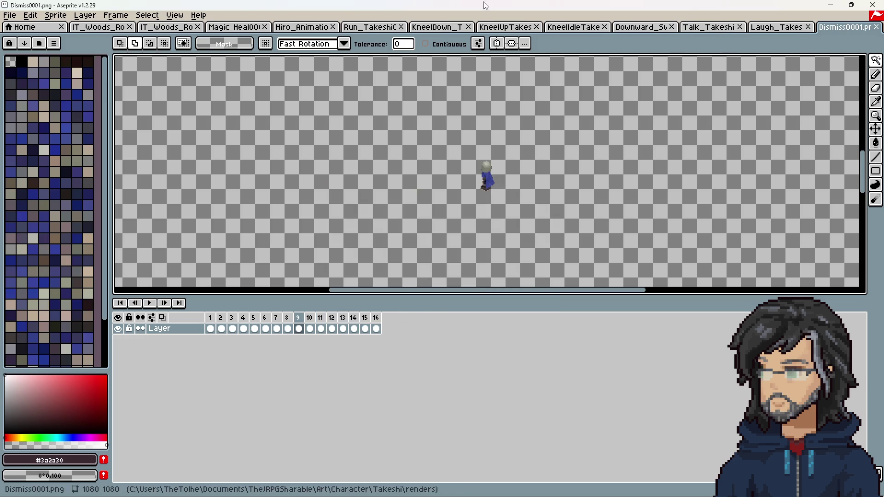
Play the Dismiss animation, stop it, and select frames 2 through 8
left_click(150, 303)
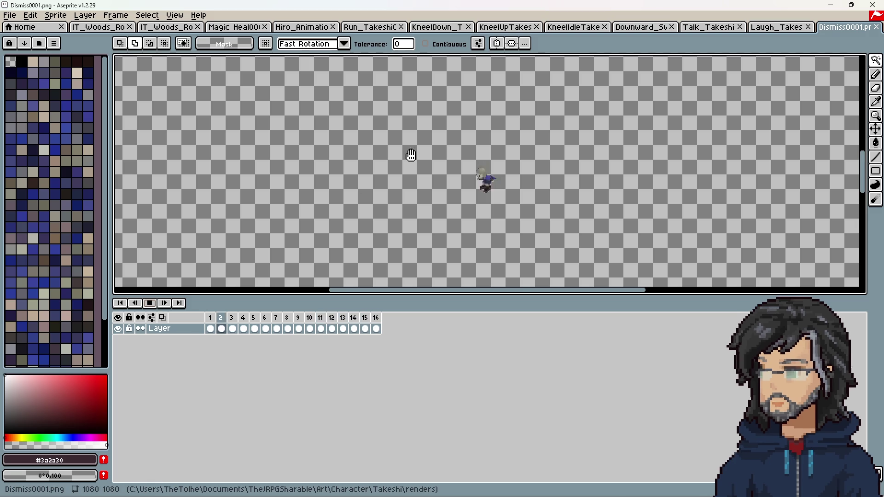
scroll(474, 211, "up", 5)
scroll(552, 210, "down", 2)
scroll(633, 207, "down", 1)
scroll(571, 165, "up", 2)
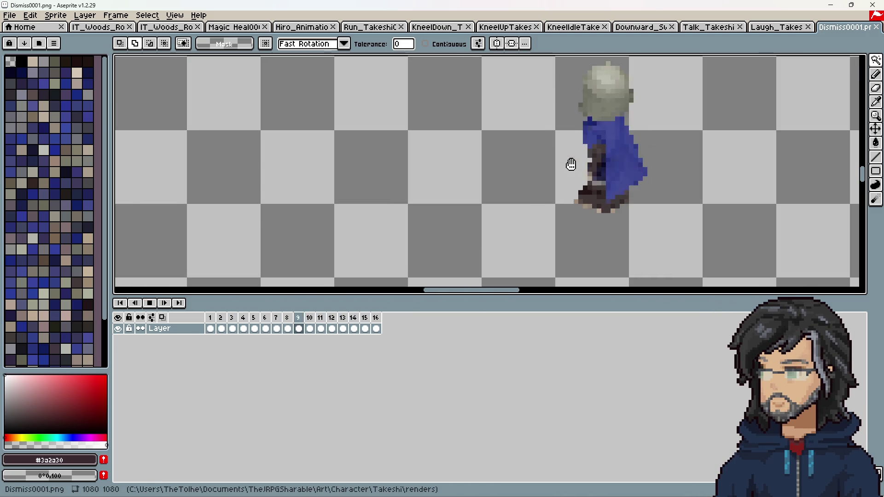
left_click(150, 304)
left_click(211, 320)
left_click(222, 321)
mouse_move(226, 324)
left_mouse_down()
mouse_move(385, 330)
mouse_move(222, 330)
left_mouse_up()
scroll(355, 250, "down", 5)
scroll(385, 216, "up", 5)
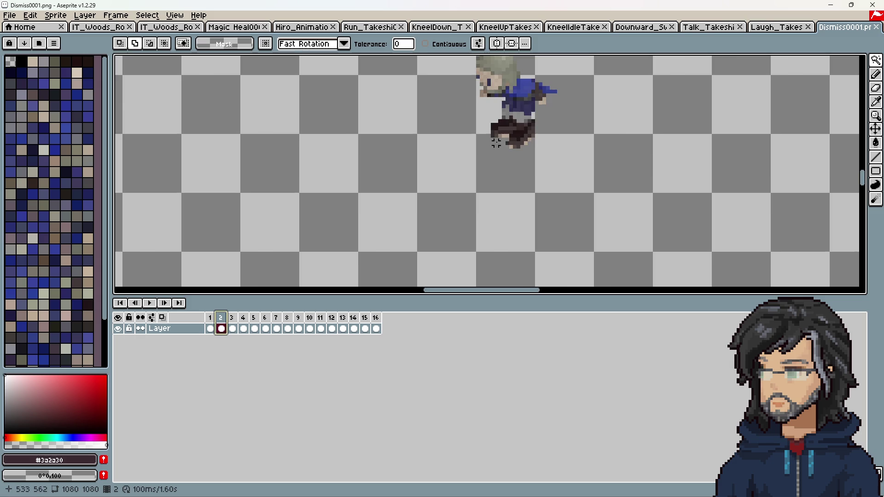
scroll(500, 143, "down", 5)
Select a frame range in Laugh_Takeshi, play it through, then close the Laugh_Takeshi file
left_click(776, 27)
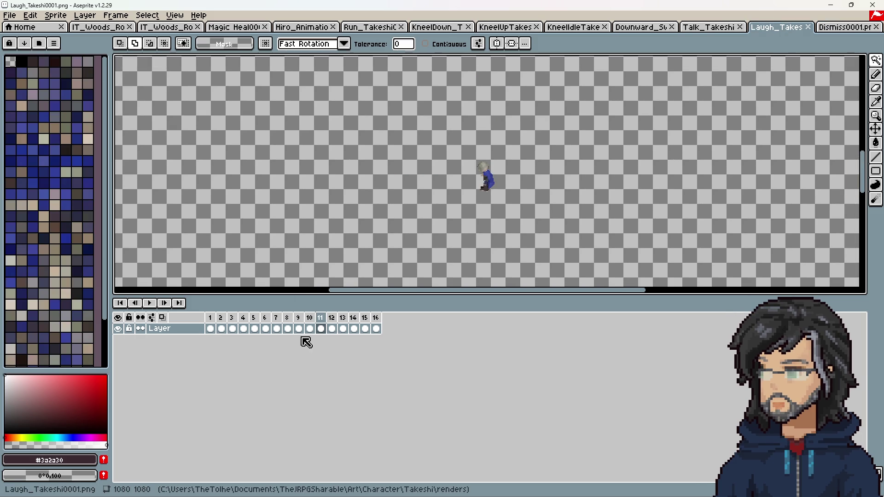
mouse_move(210, 328)
left_mouse_down()
mouse_move(374, 329)
mouse_move(213, 329)
mouse_move(244, 327)
left_mouse_up()
left_click_drag(298, 328, 315, 327)
left_click(150, 304)
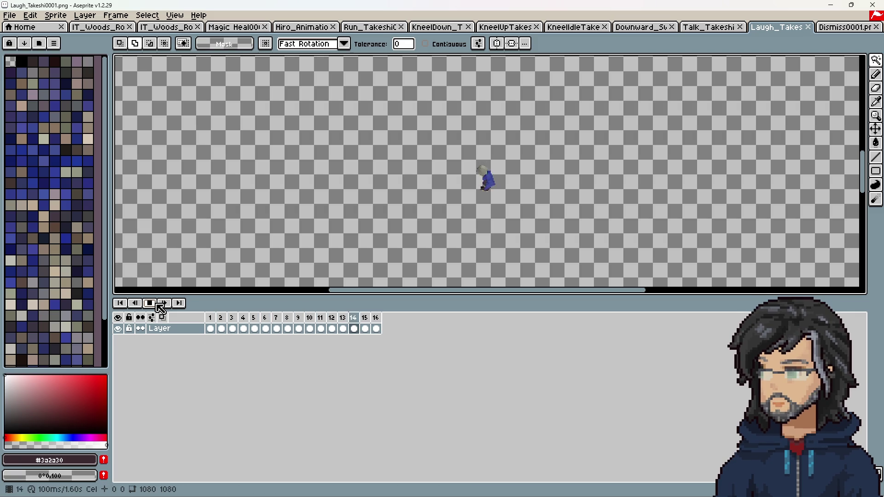
left_click(157, 307)
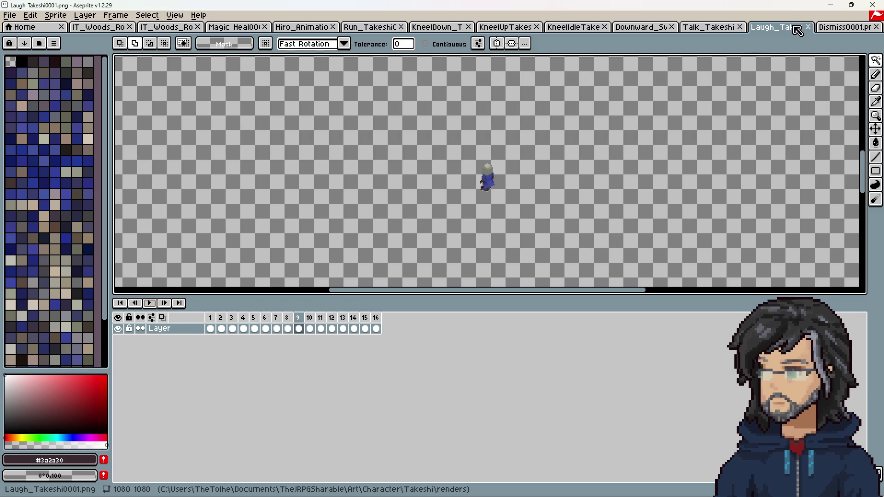
left_click(808, 27)
Save the Hiro_Animation file as Takeshi_Animation_Formatted.aseprite in a new Takeshi folder under NPCs
left_click(322, 27)
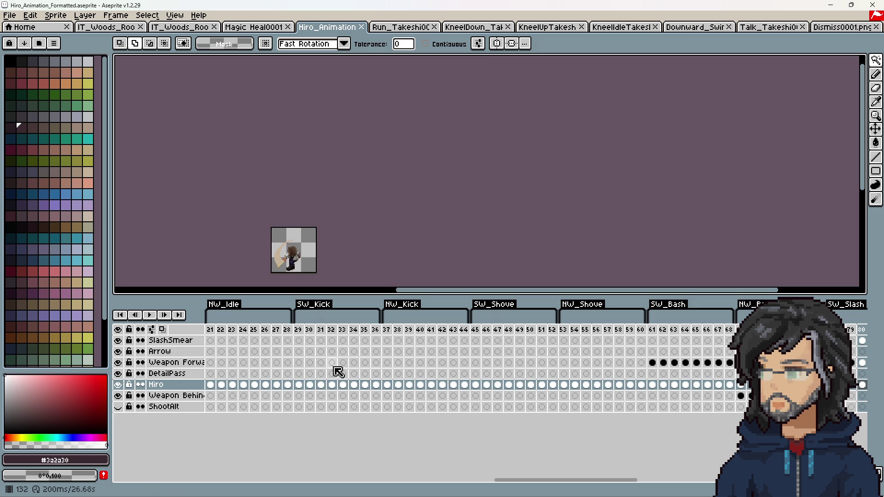
left_click(9, 15)
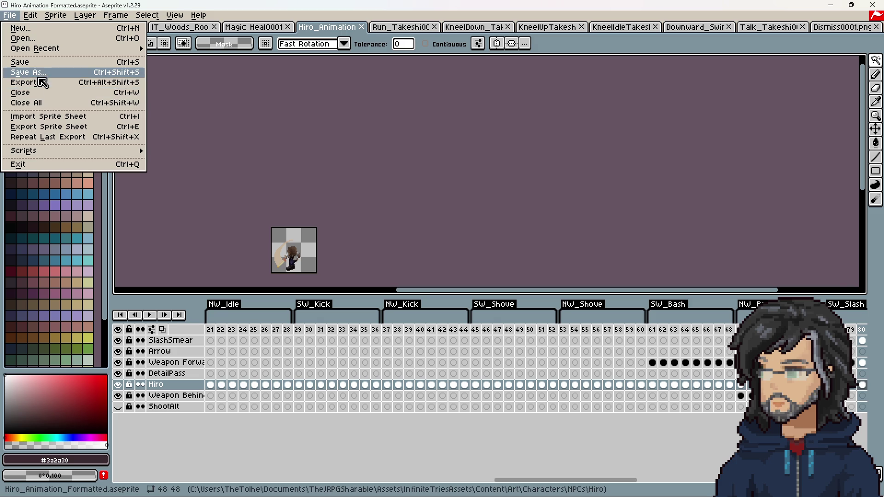
left_click(28, 73)
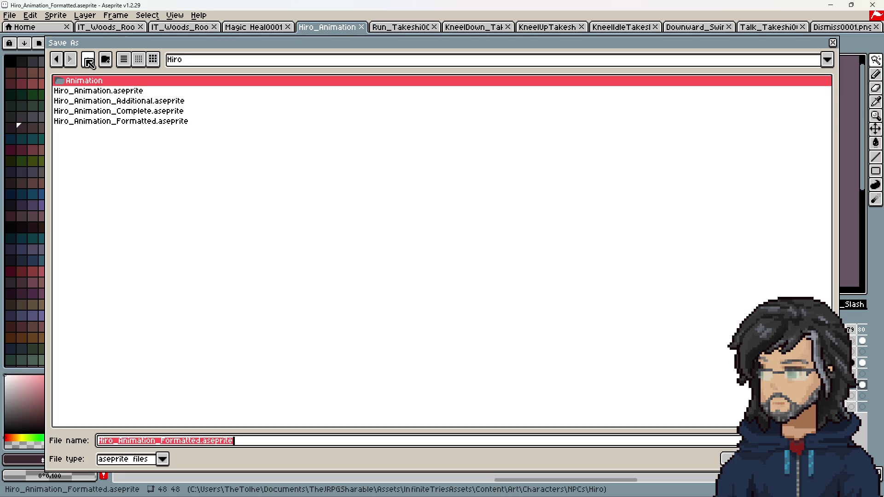
left_click(88, 61)
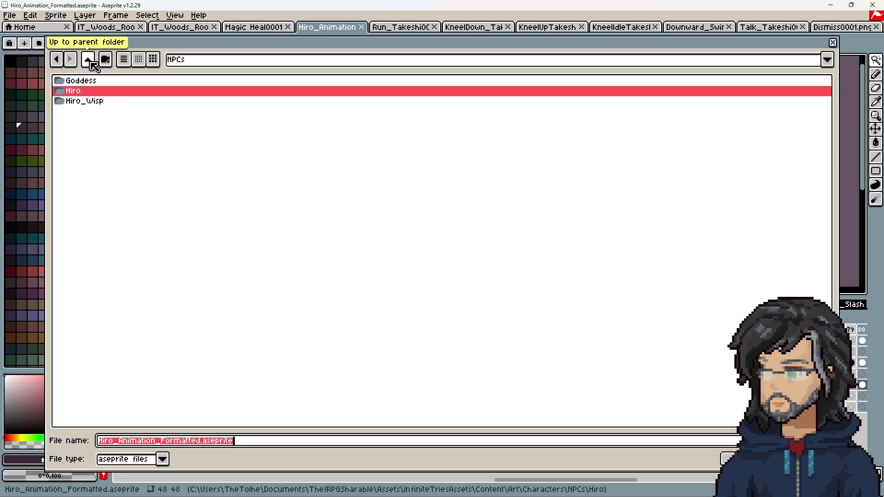
left_click(107, 61)
type("Takeshi")
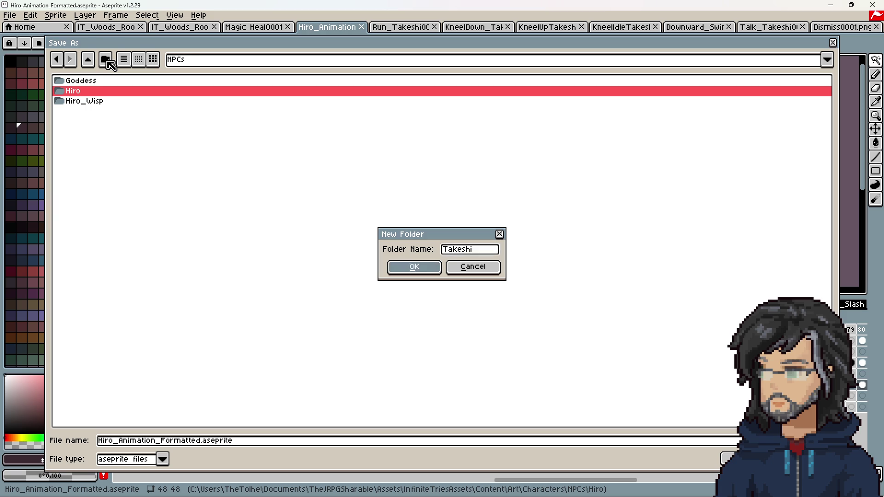
key("Return")
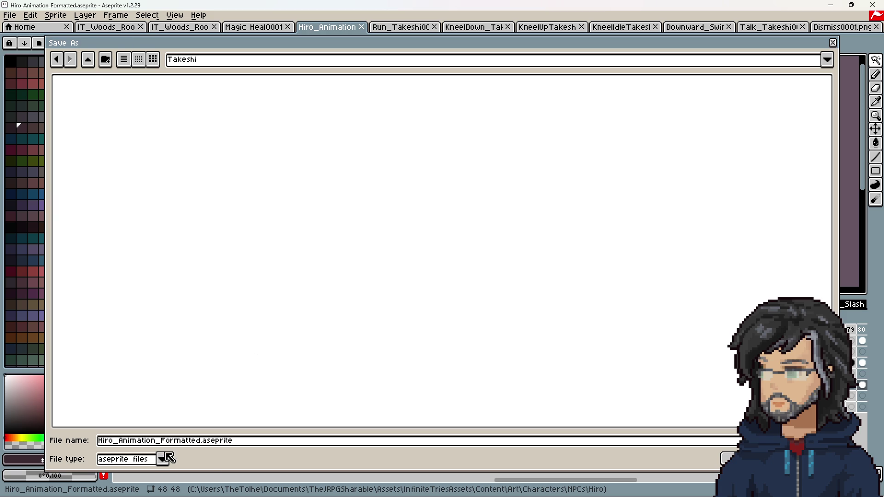
left_click(167, 440)
type("kes")
key("Return")
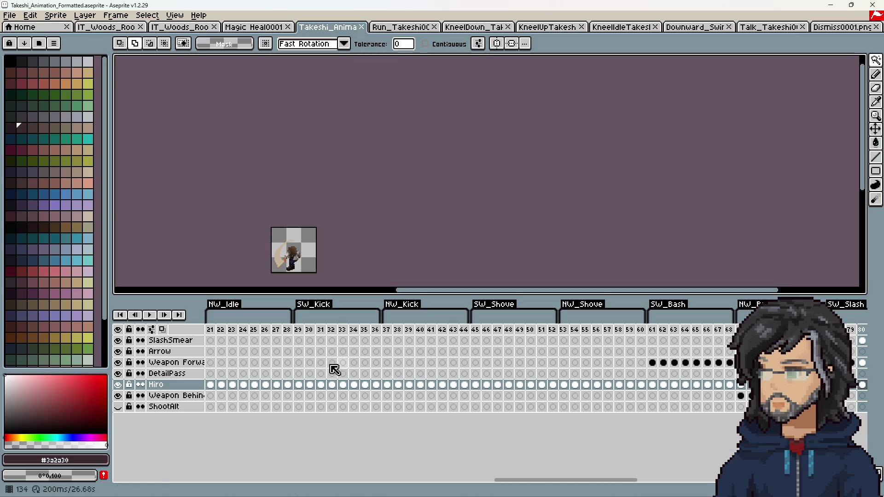
Delete the Dizzy and Interact frames 1–32 from the timeline
mouse_move(573, 481)
left_mouse_down()
mouse_move(402, 479)
mouse_move(242, 462)
left_mouse_up()
mouse_move(213, 330)
left_mouse_down()
mouse_move(386, 338)
mouse_move(556, 333)
left_mouse_up()
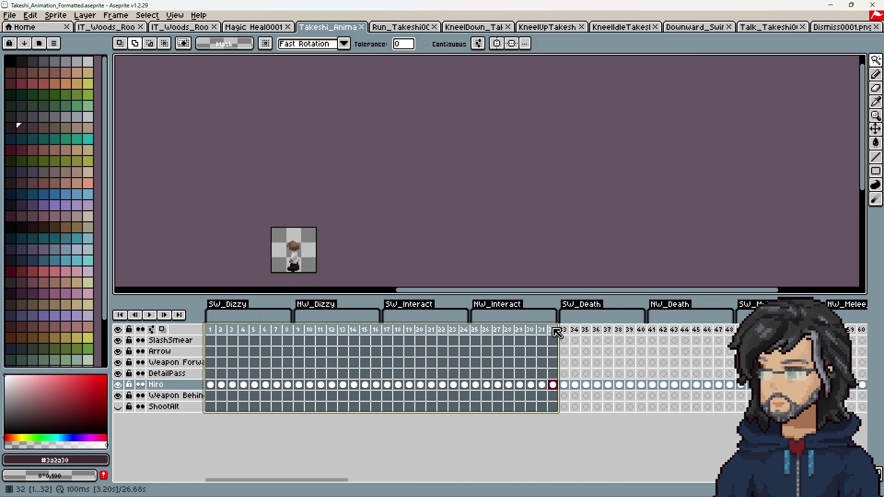
right_click(558, 334)
left_click(583, 377)
Delete the frames of both GetUp animations, starting at frame 17
mouse_move(215, 331)
left_mouse_down()
mouse_move(773, 333)
mouse_move(733, 332)
left_mouse_up()
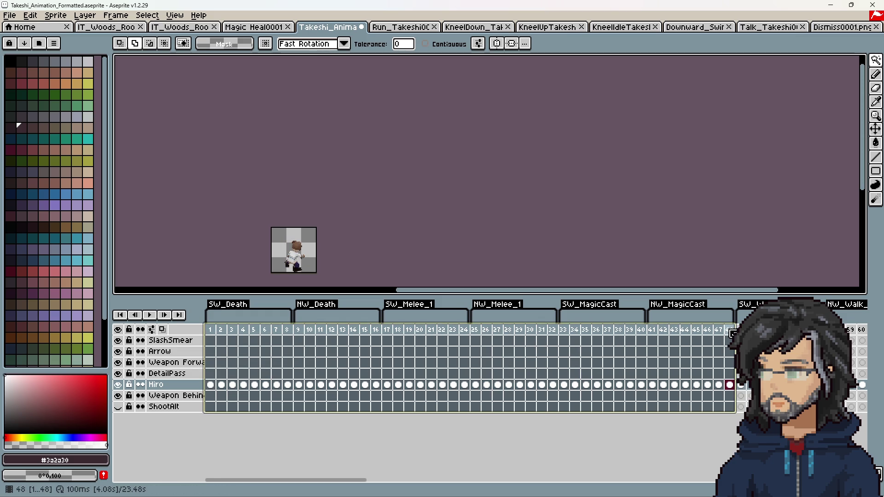
left_click(741, 383)
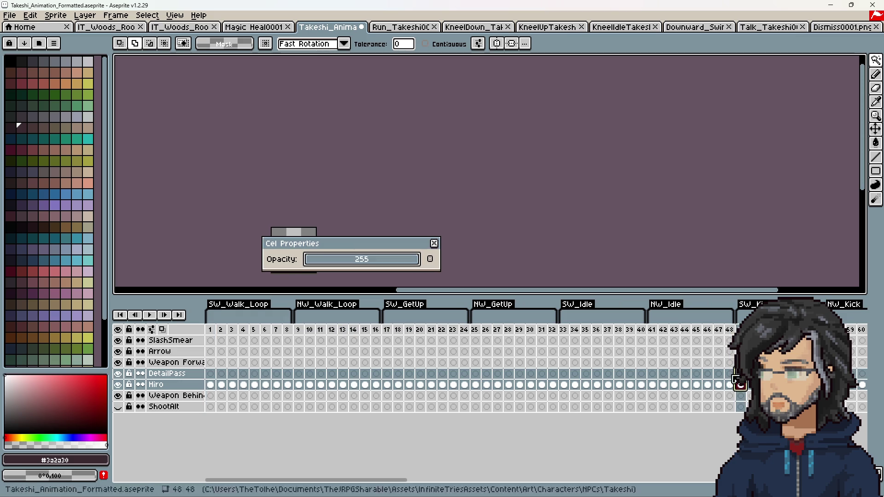
left_click(435, 243)
left_click(388, 330)
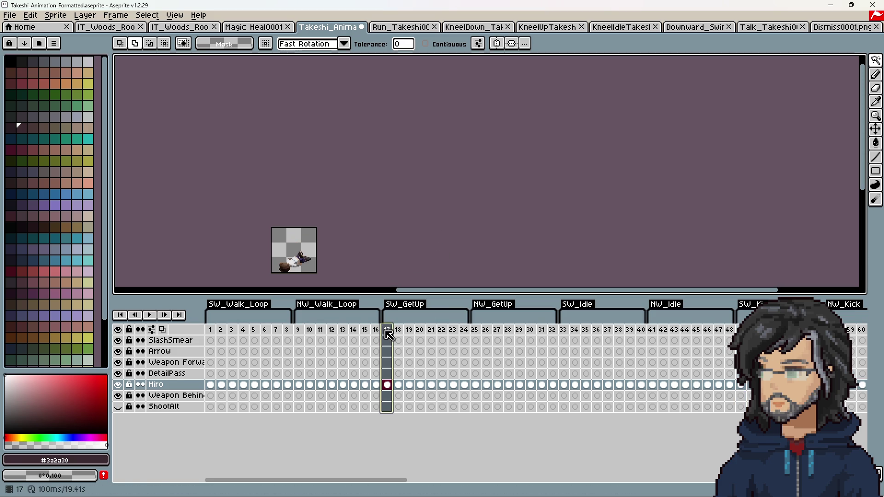
mouse_move(394, 332)
left_mouse_down()
mouse_move(641, 335)
mouse_move(544, 335)
mouse_move(553, 334)
left_mouse_up()
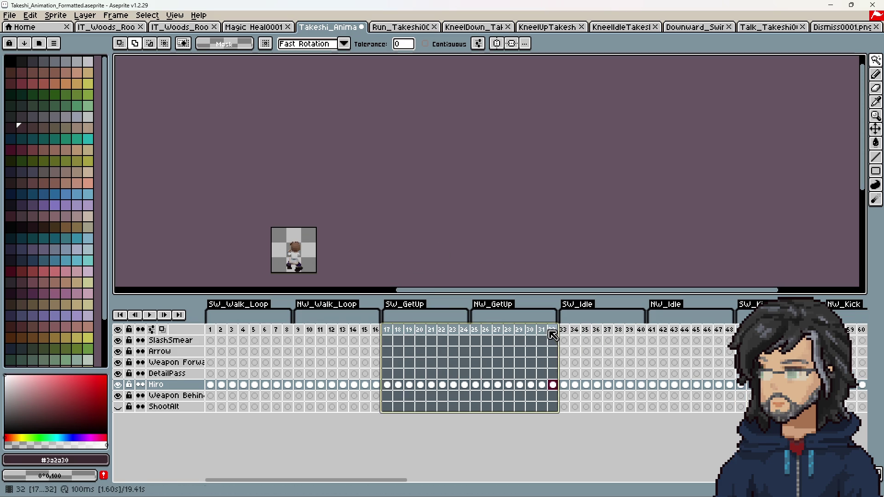
right_click(553, 334)
left_click(576, 382)
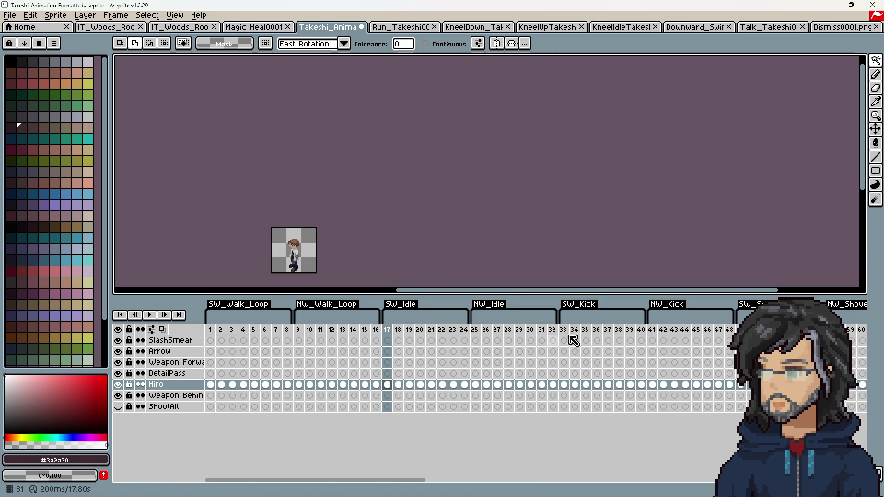
Delete the Shove and Bash frames 33–48, then select the Shoot frames
mouse_move(570, 336)
left_mouse_down()
mouse_move(881, 334)
mouse_move(519, 330)
left_mouse_up()
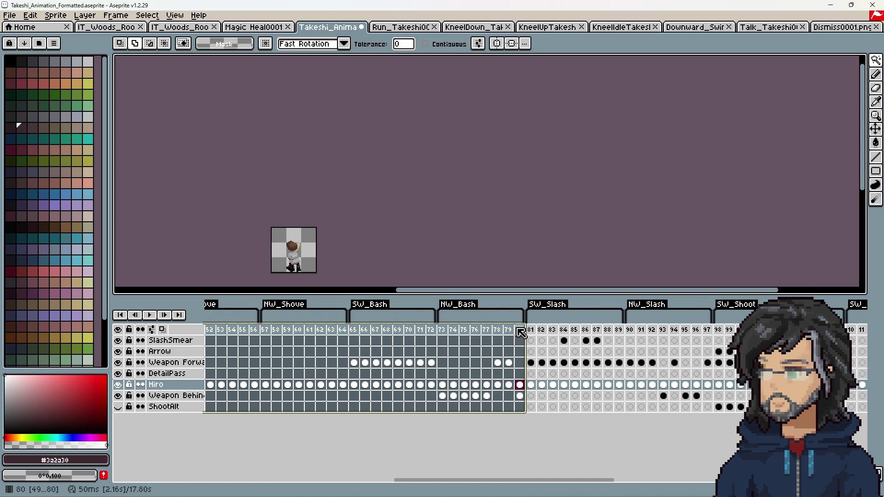
right_click(520, 330)
left_click(548, 381)
left_click(469, 331)
mouse_move(399, 336)
left_mouse_down()
mouse_move(644, 336)
mouse_move(515, 335)
left_mouse_up()
right_click(518, 331)
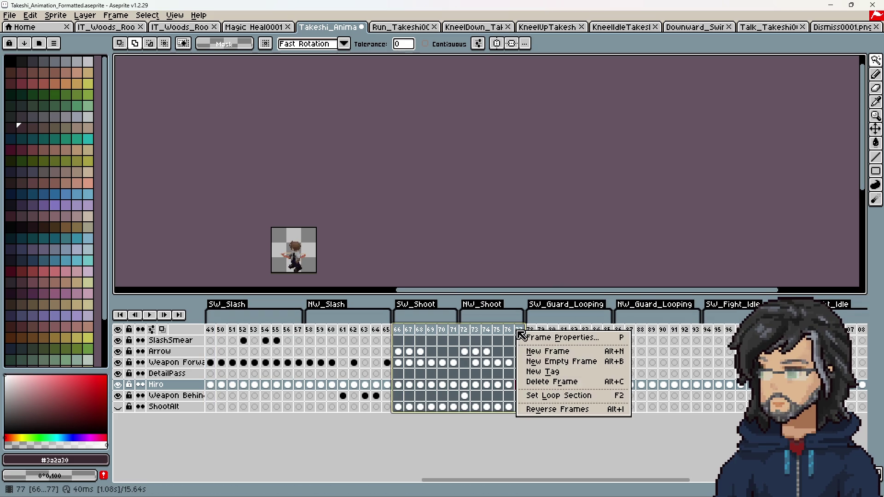
Delete the Shoot frames and every frame after the NW_Slash animation
left_click(562, 389)
double_click(321, 307)
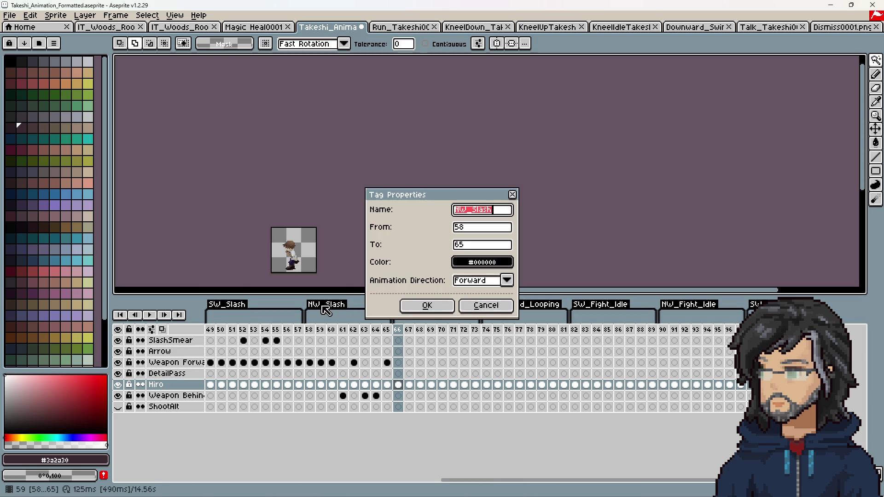
left_click(494, 311)
left_click_drag(309, 335, 375, 335)
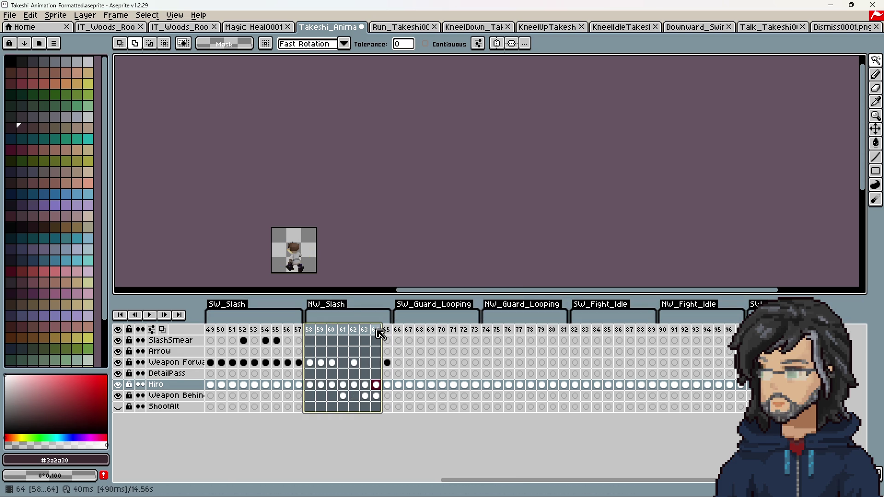
left_click(377, 330)
left_click_drag(309, 333, 729, 341)
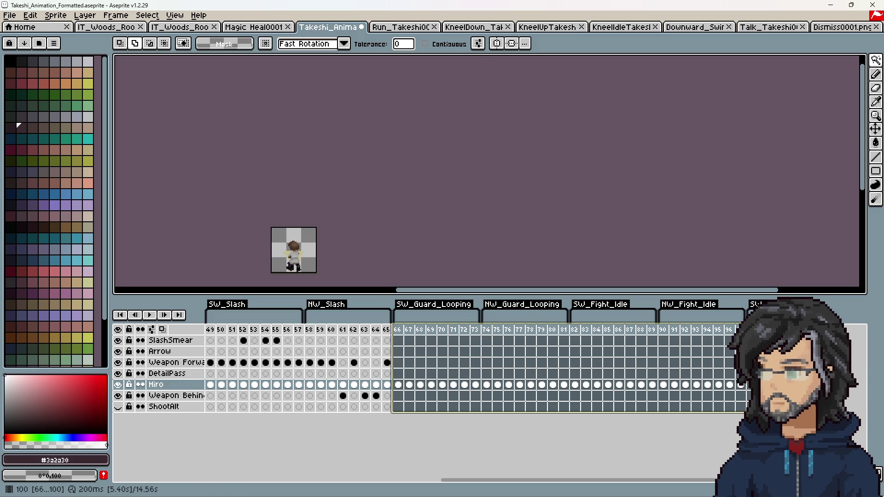
right_click(779, 328)
left_click(857, 378)
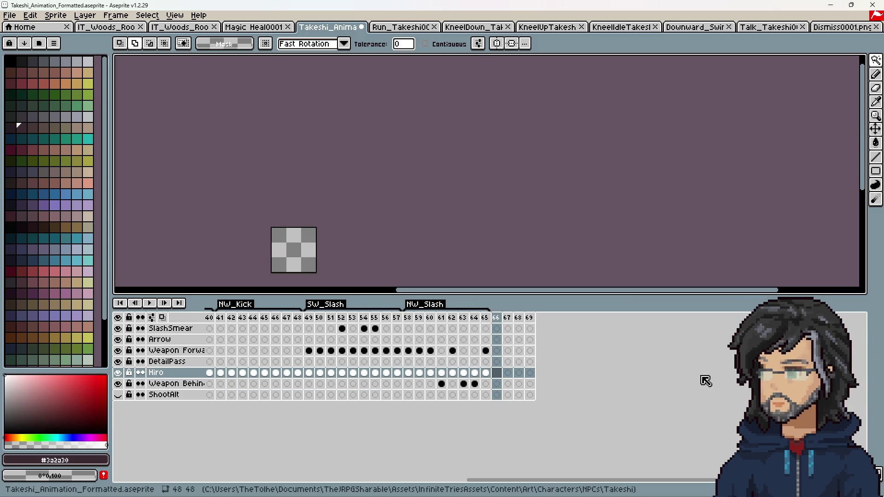
Delete the SW_Kick and NW_Kick frames
left_click_drag(554, 480, 303, 481)
left_click_drag(550, 317, 715, 319)
right_click(715, 319)
left_click(716, 374)
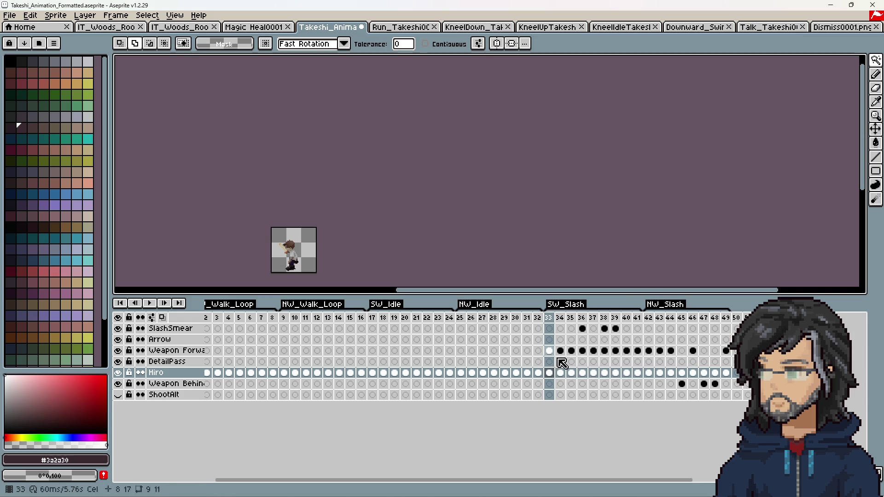
Drop the Idle_Takeshi render images into Aseprite and load them as one animation
left_click_drag(608, 481, 596, 481)
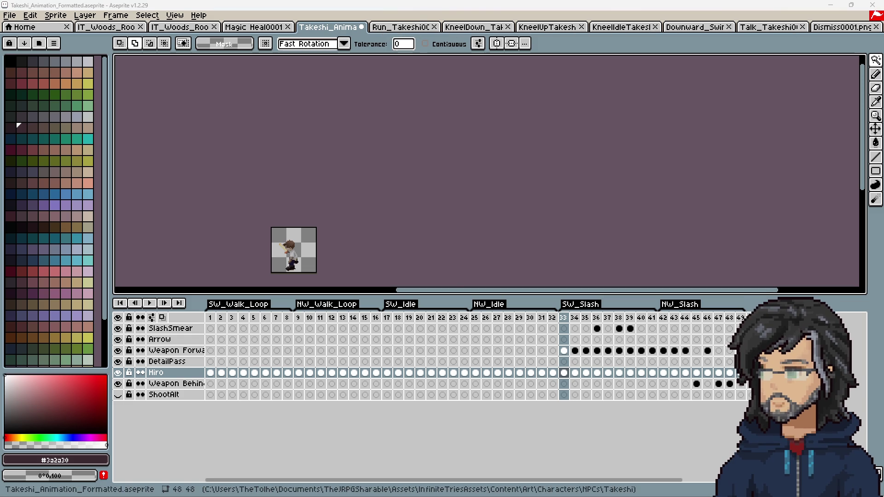
left_click_drag(233, 330, 438, 180)
left_click(412, 313)
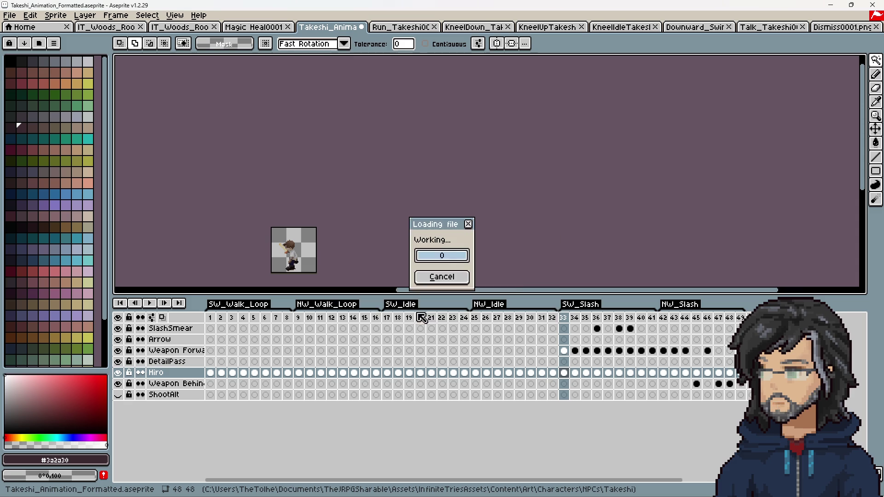
Compare the new Idle_Takeshi frames with SW_Idle at frame 17 in the formatted Takeshi file
left_click_drag(210, 328, 234, 329)
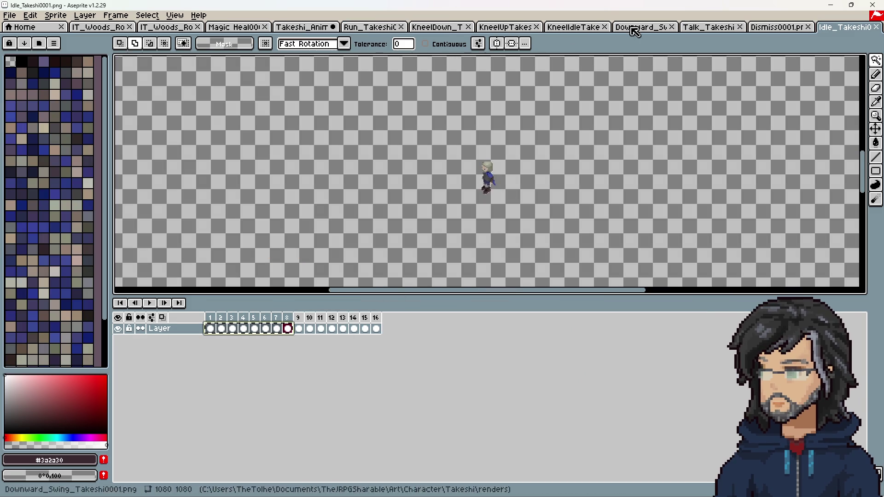
left_click(303, 28)
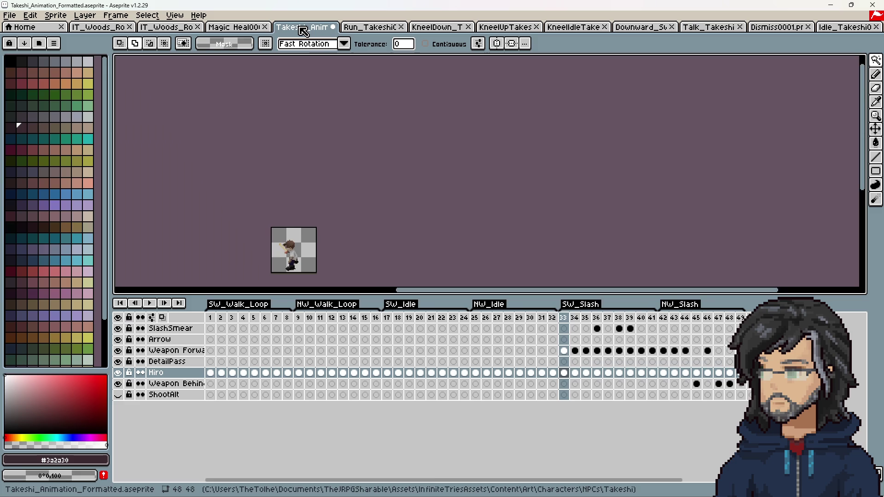
left_click(386, 373)
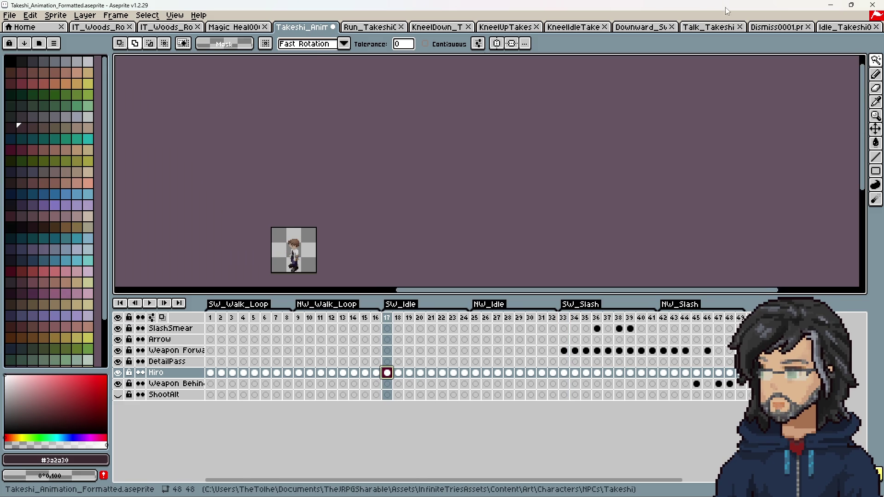
left_click(838, 29)
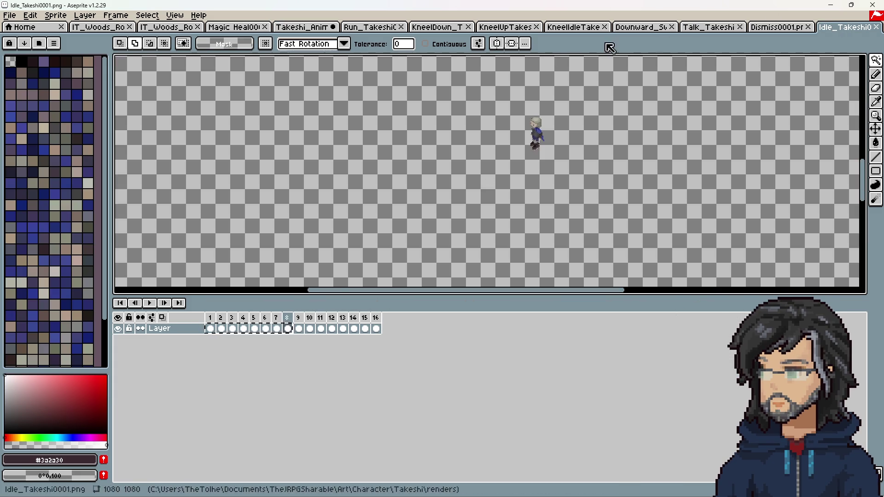
left_click(304, 27)
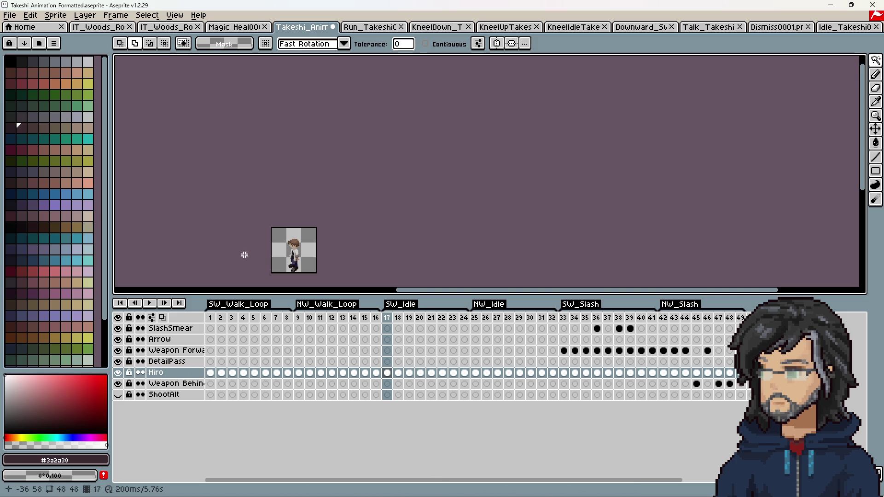
left_click(838, 26)
Resize the Idle_Takeshi canvas to 48×48, then undo the resize
type("c45")
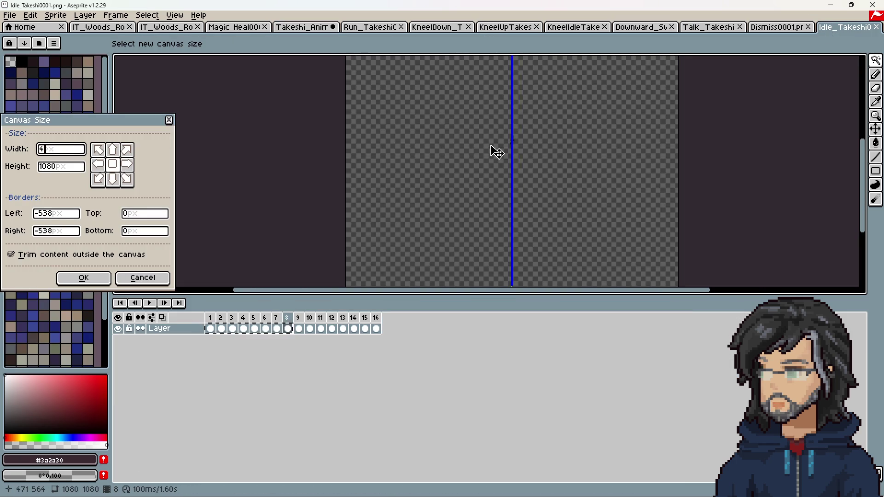
key("BackSpace")
type("8")
key("Tab")
type("48")
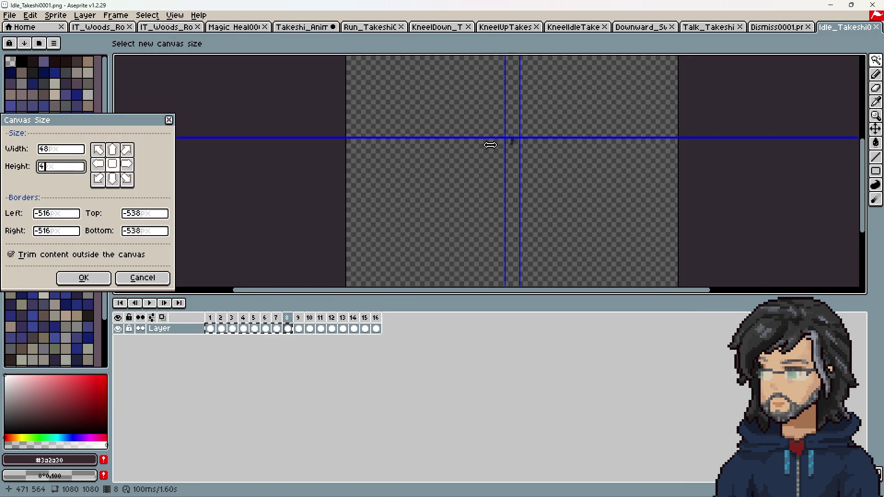
left_click(87, 277)
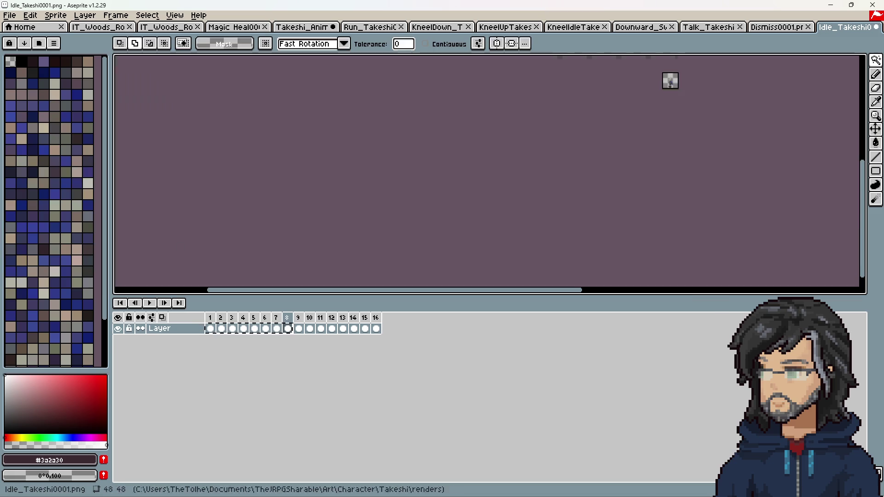
scroll(597, 159, "up", 3)
key("ctrl+z")
scroll(573, 223, "down", 2)
middle_click_drag(574, 223, 464, 128)
scroll(464, 128, "up", 4)
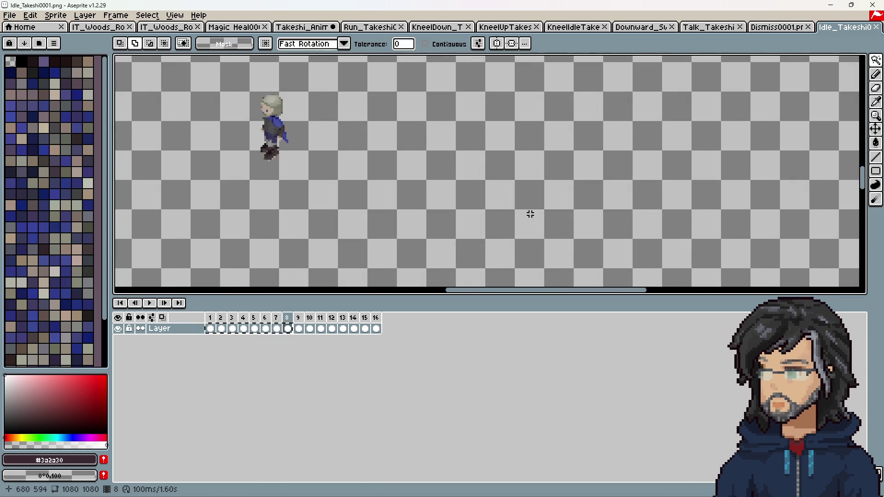
Try a 48×48 canvas crop again, nudging its bottom and top edges, then cancel
key("ctrl+alt+c")
type("48")
key("Tab")
type("48")
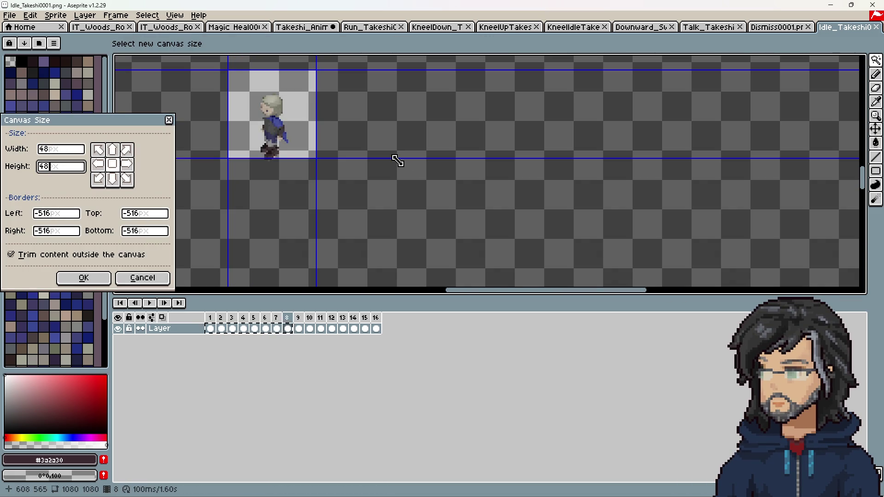
scroll(274, 176, "up", 3)
middle_click_drag(274, 175, 361, 228)
left_click_drag(361, 220, 365, 227)
scroll(376, 202, "down", 3)
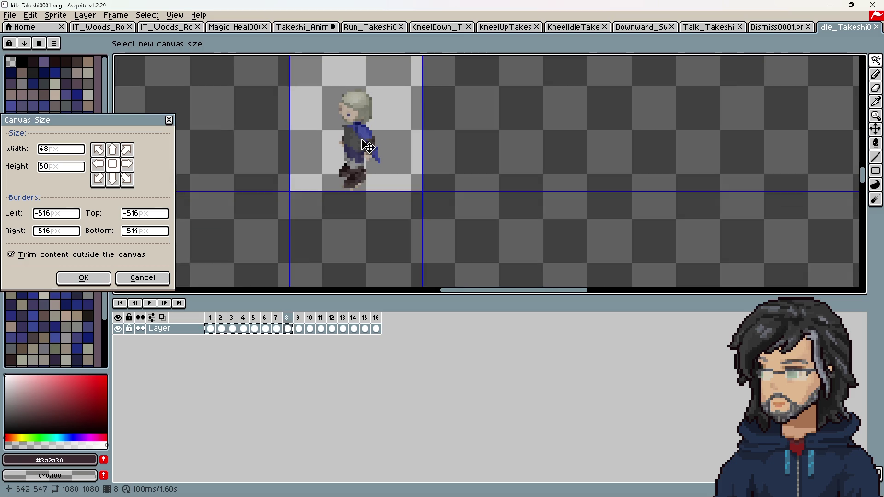
scroll(366, 152, "up", 3)
scroll(363, 133, "down", 4)
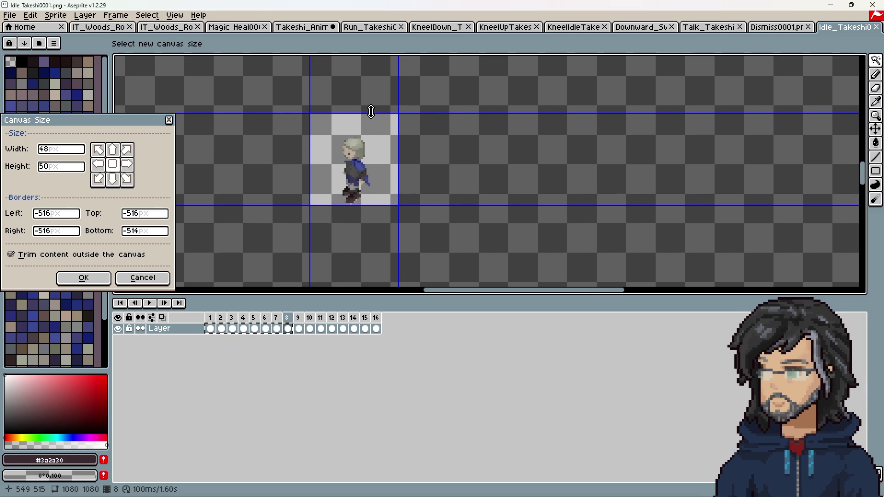
left_click_drag(372, 111, 372, 116)
scroll(350, 175, "up", 3)
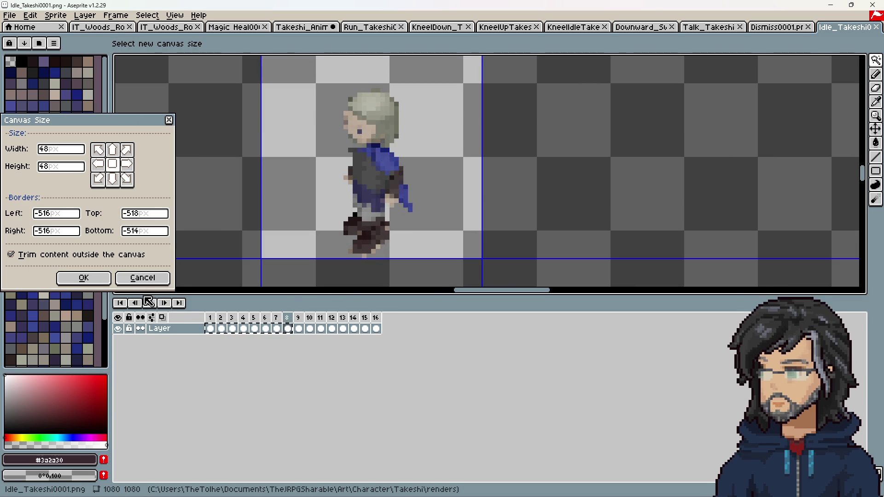
left_click(142, 279)
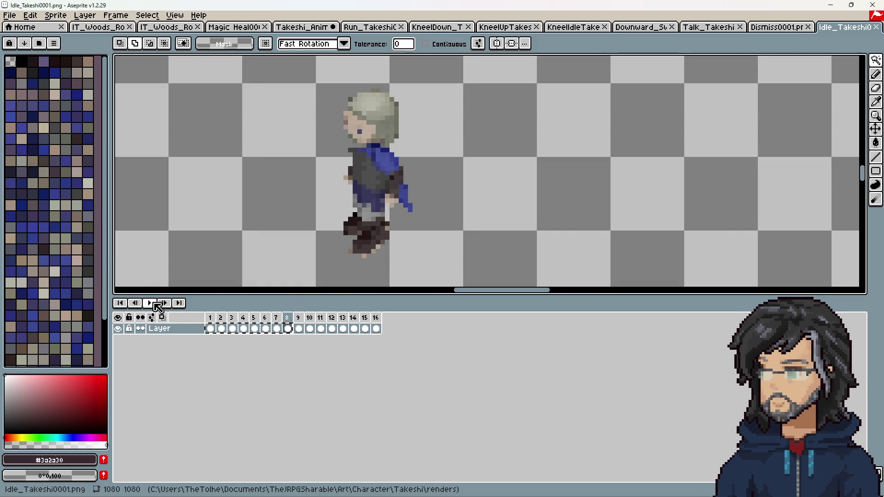
Play the Idle animation, return to an earlier frame, and clear the selection
scroll(327, 233, "down", 2)
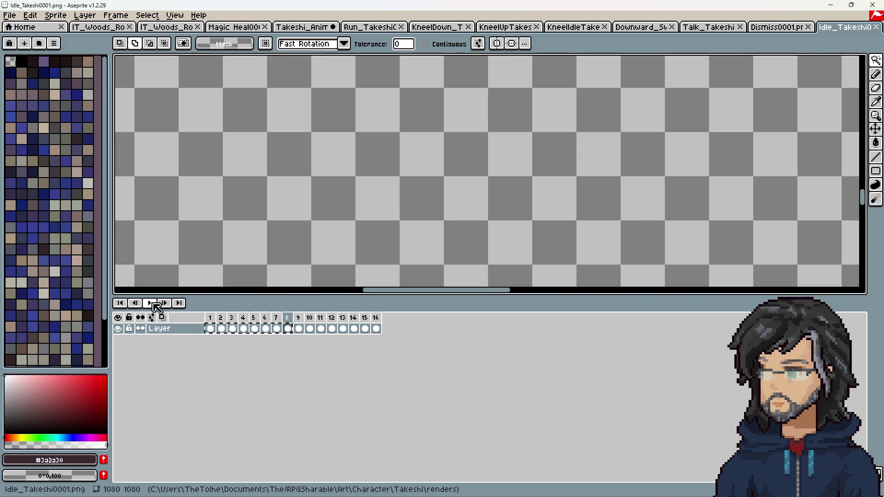
left_click(149, 303)
scroll(336, 203, "down", 1)
scroll(344, 203, "up", 1)
scroll(344, 203, "up", 1)
left_click_drag(415, 130, 420, 181)
scroll(421, 182, "down", 2)
scroll(451, 186, "up", 4)
key("ctrl+alt+c")
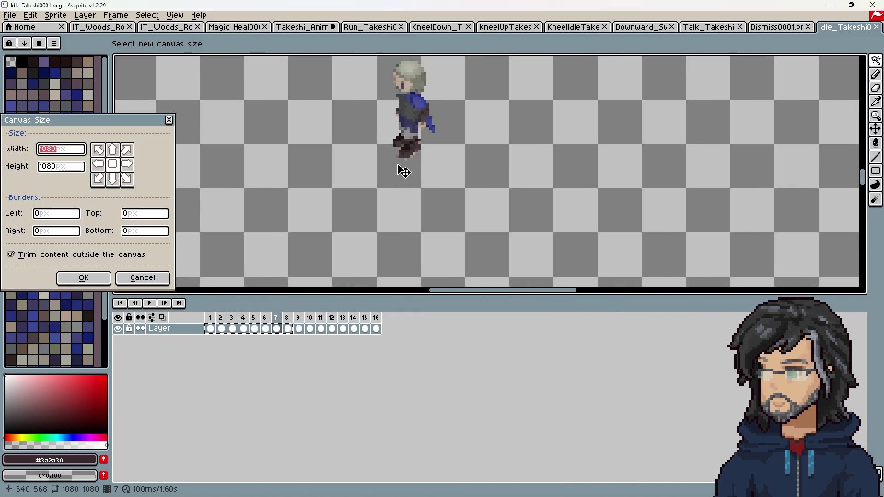
left_click(169, 120)
scroll(223, 152, "down", 3)
left_click(212, 324)
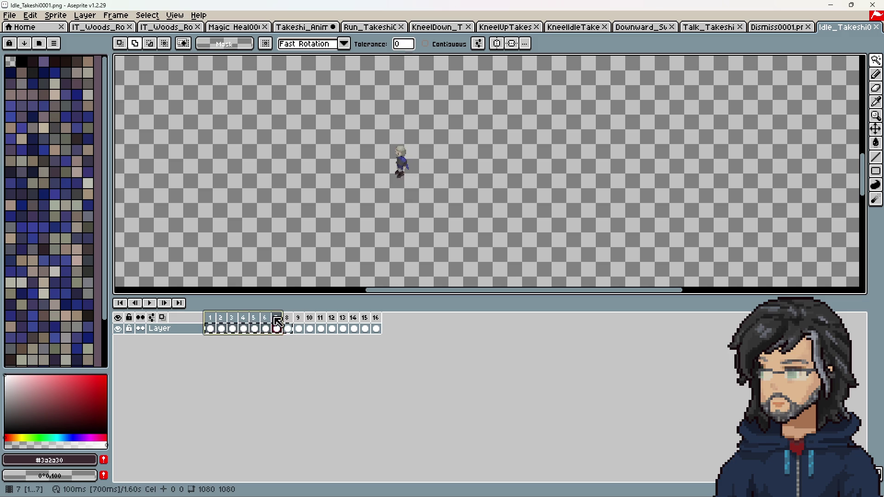
scroll(378, 192, "up", 5)
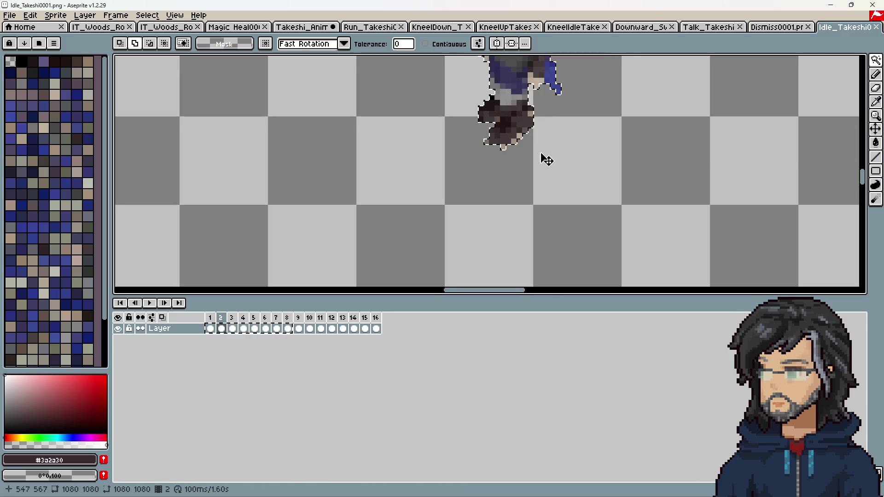
left_click(532, 146)
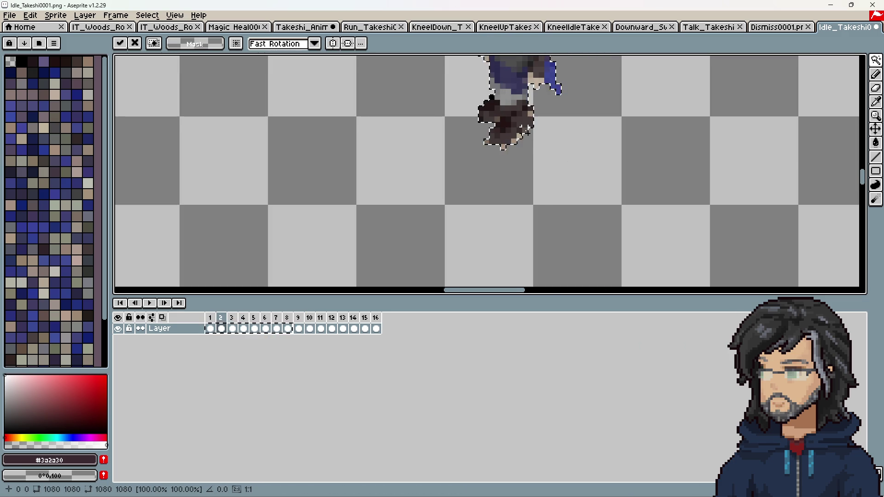
key("ctrl+d")
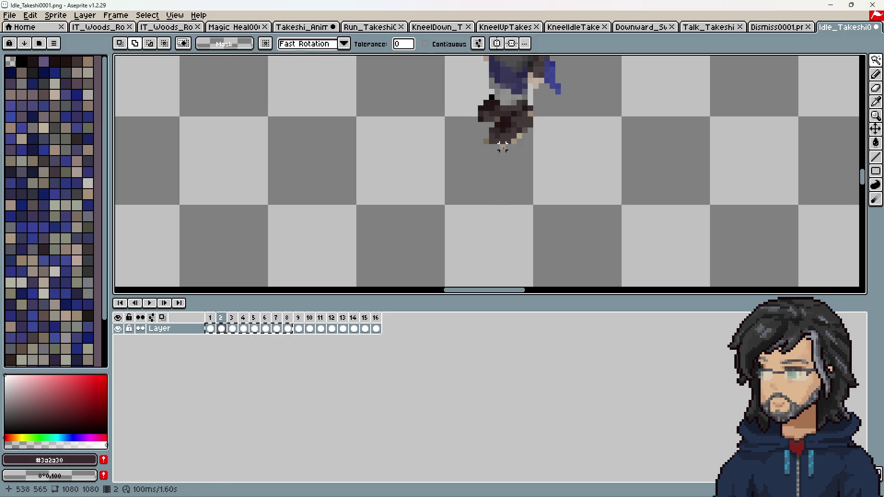
Preview trimming the canvas bottom to about 566 px, then cancel and bring up Dismiss0001
scroll(492, 165, "down", 3)
scroll(493, 170, "up", 3)
scroll(492, 168, "down", 3)
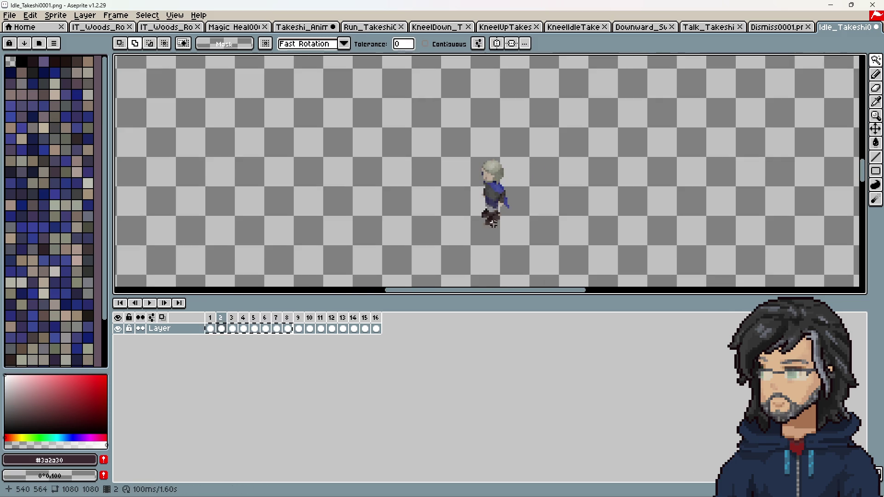
key("ctrl+alt+c")
scroll(476, 234, "down", 2)
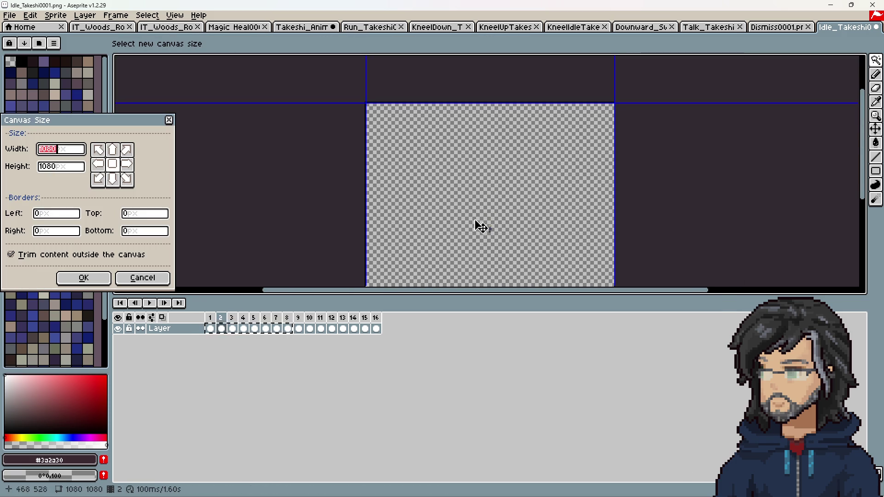
mouse_move(479, 208)
left_mouse_down()
mouse_move(479, 148)
mouse_move(432, 95)
left_mouse_up()
scroll(432, 95, "up", 1)
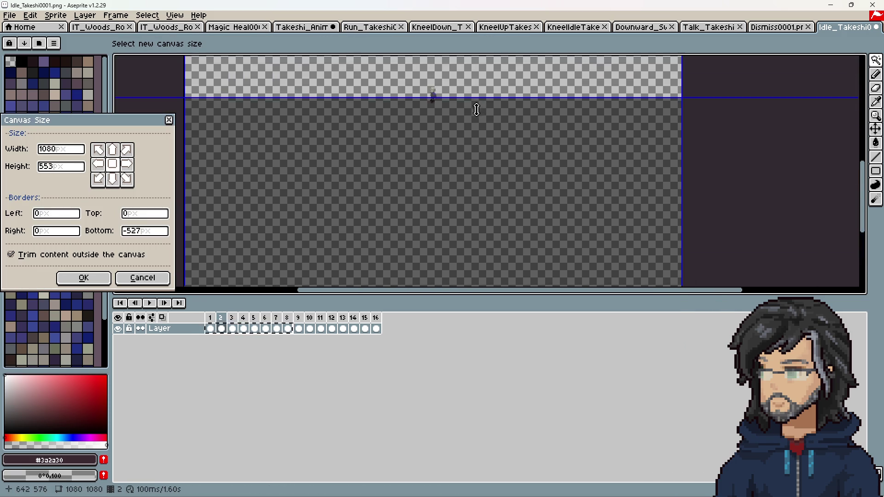
scroll(420, 95, "up", 1)
mouse_move(496, 95)
left_mouse_down()
mouse_move(492, 172)
mouse_move(493, 162)
left_mouse_up()
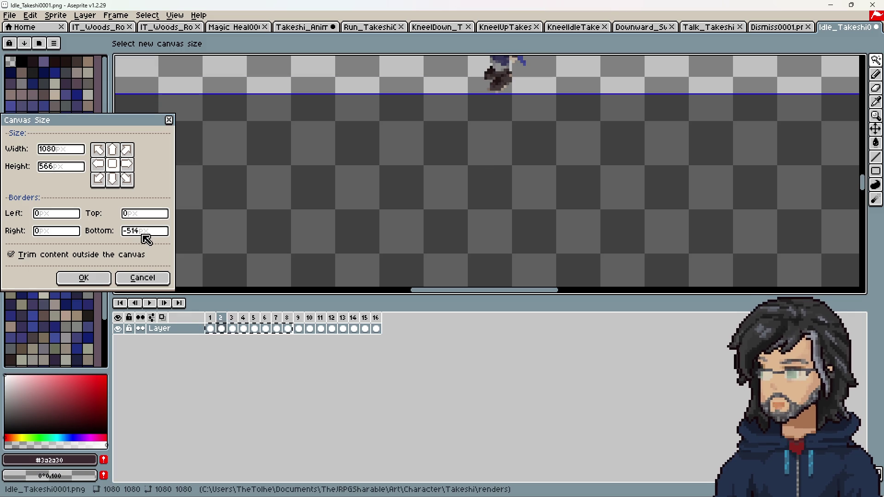
key("Escape")
left_click(764, 28)
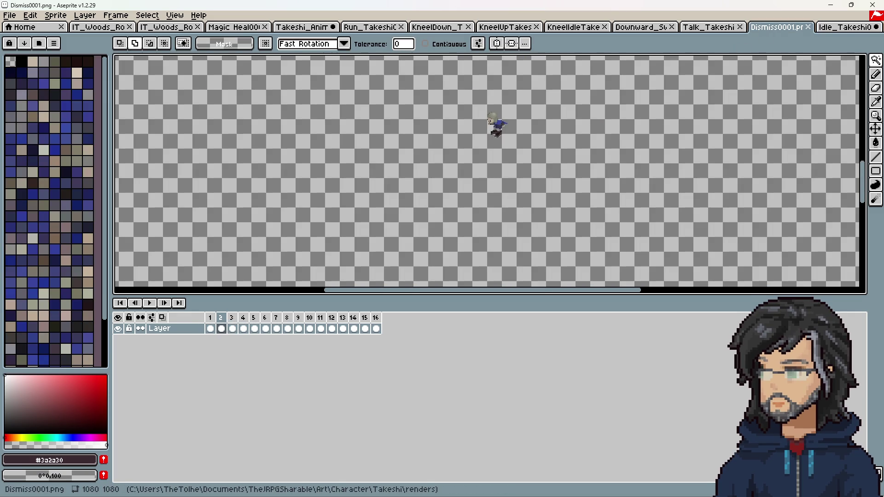
Play and then stop the Talk_Takeshi animation to review it
scroll(504, 127, "up", 2)
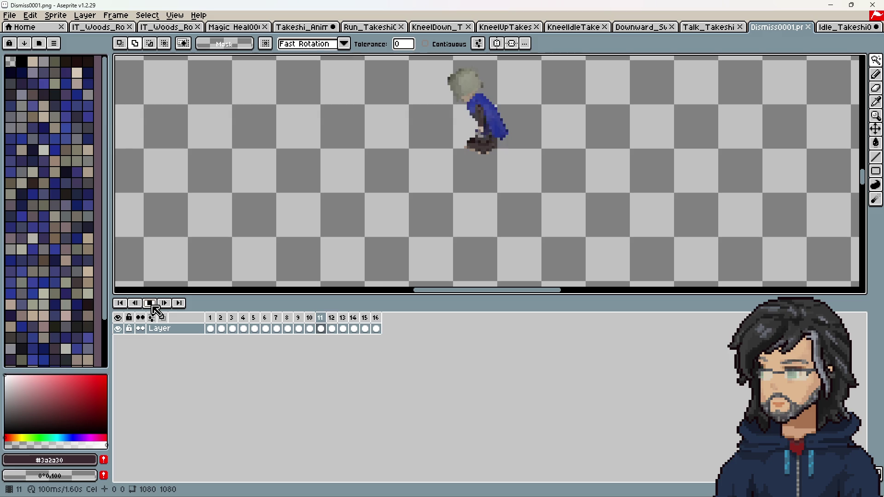
left_click(709, 27)
left_click(151, 304)
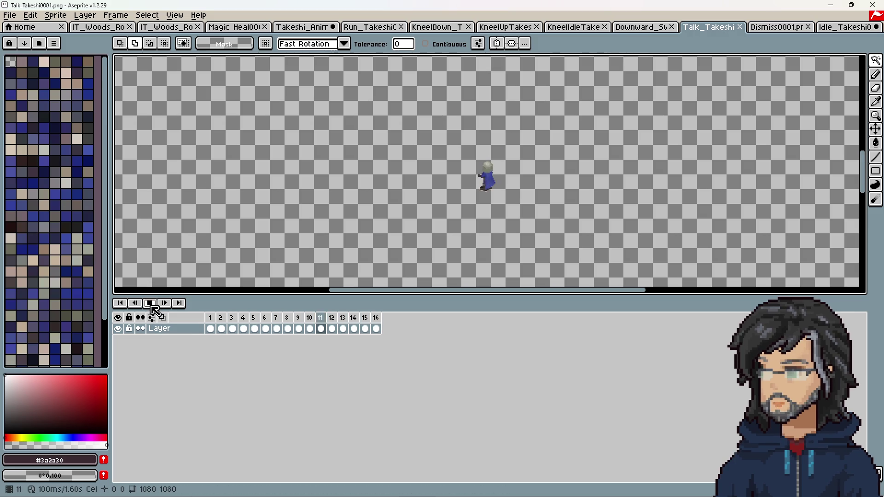
left_click(150, 303)
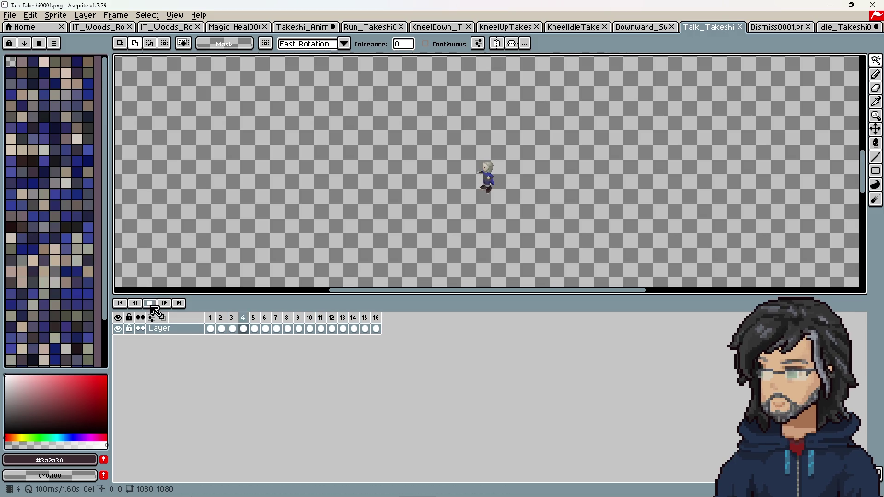
Bring up the Downward_Swing animation and stop its playback on frame 6
left_click(638, 26)
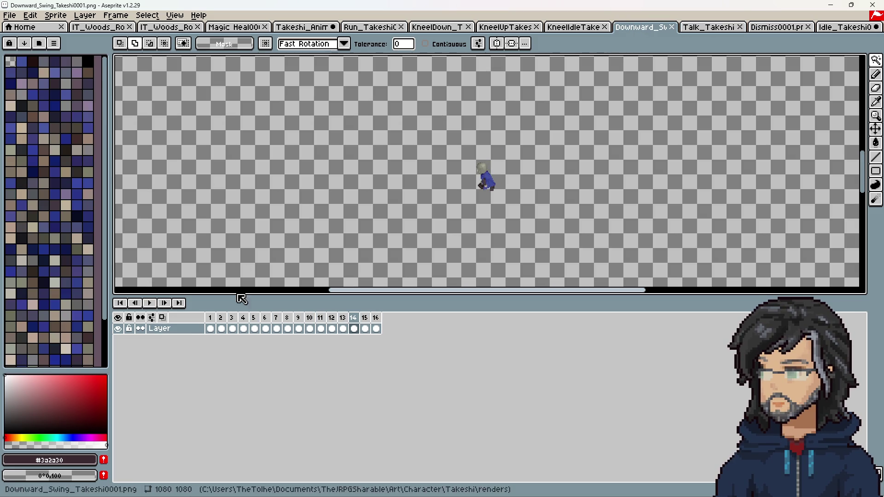
scroll(486, 198, "up", 5)
mouse_move(486, 199)
middle_mouse_down()
mouse_move(539, 181)
mouse_move(616, 194)
middle_mouse_up()
left_click(150, 302)
scroll(474, 207, "down", 2)
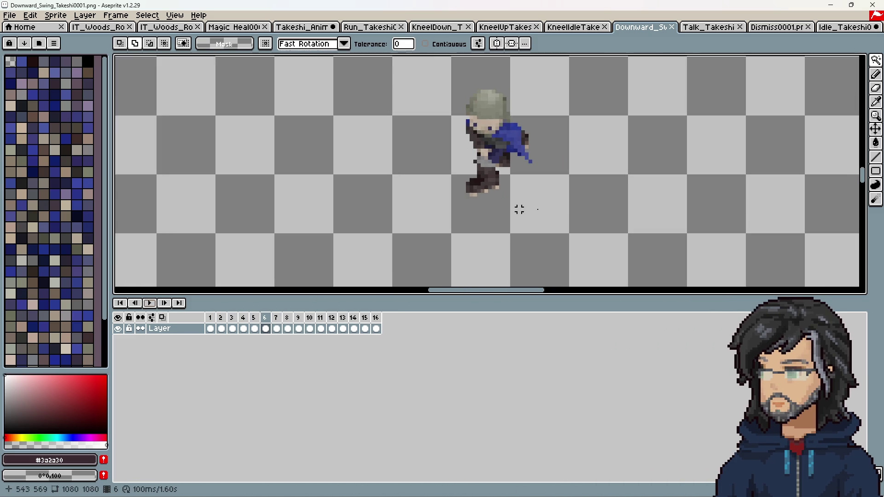
Preview trimming the swing canvas to about 566 px tall, then cancel without resizing
key("ctrl+alt+c")
scroll(431, 221, "down", 5)
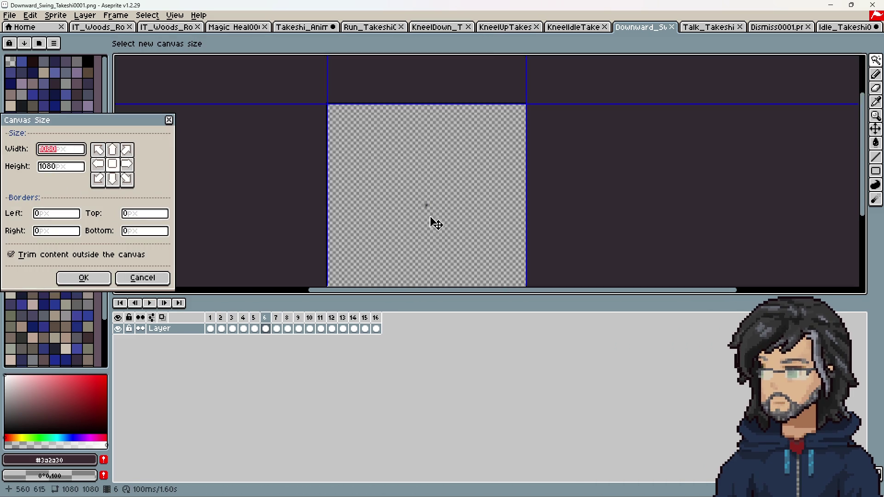
mouse_move(430, 191)
left_mouse_down()
mouse_move(432, 170)
mouse_move(421, 223)
mouse_move(411, 207)
left_mouse_up()
scroll(424, 193, "up", 5)
mouse_move(404, 212)
left_mouse_down()
mouse_move(426, 417)
mouse_move(415, 289)
left_mouse_up()
scroll(408, 257, "up", 5)
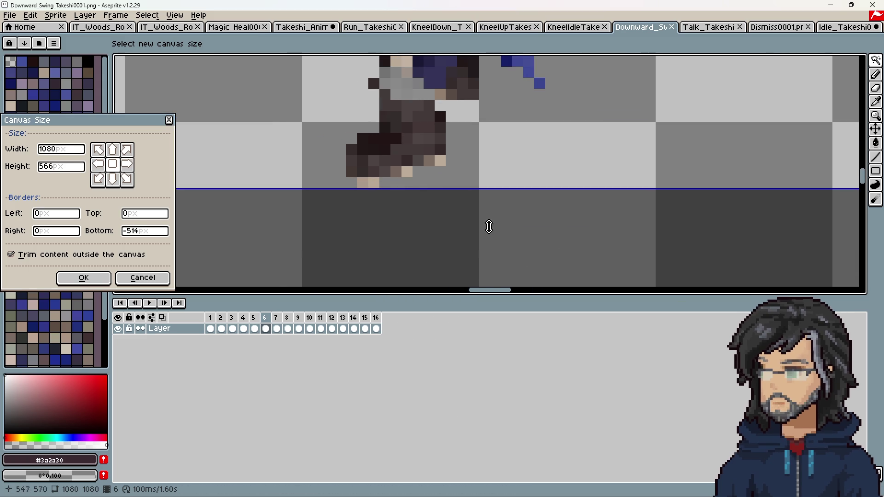
key("Escape")
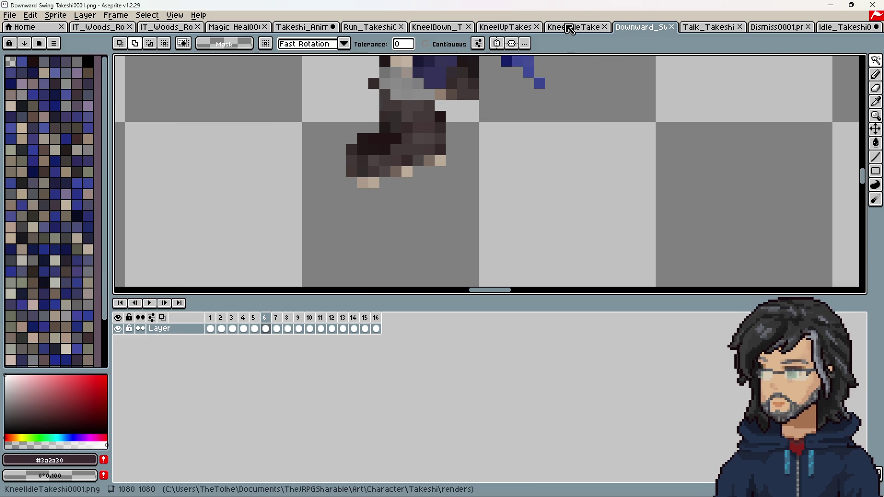
On KneelIdleTakeshi0001, preview pulling the canvas bottom up to about 567–570 px
left_click(569, 27)
scroll(503, 195, "up", 3)
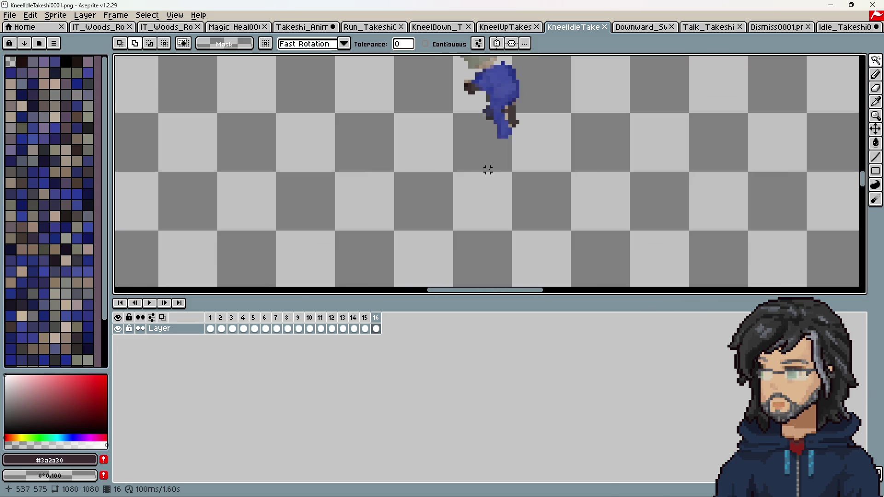
scroll(489, 166, "down", 6)
scroll(474, 180, "up", 5)
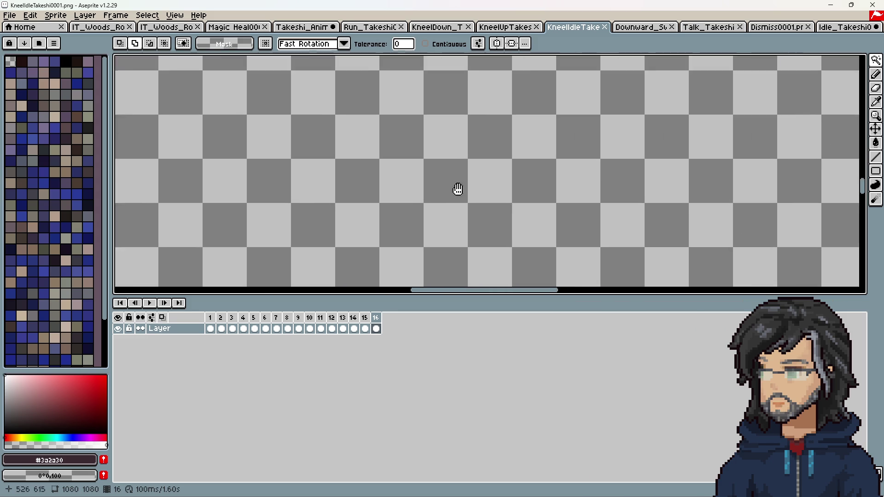
scroll(457, 196, "down", 5)
key("ctrl+alt+c")
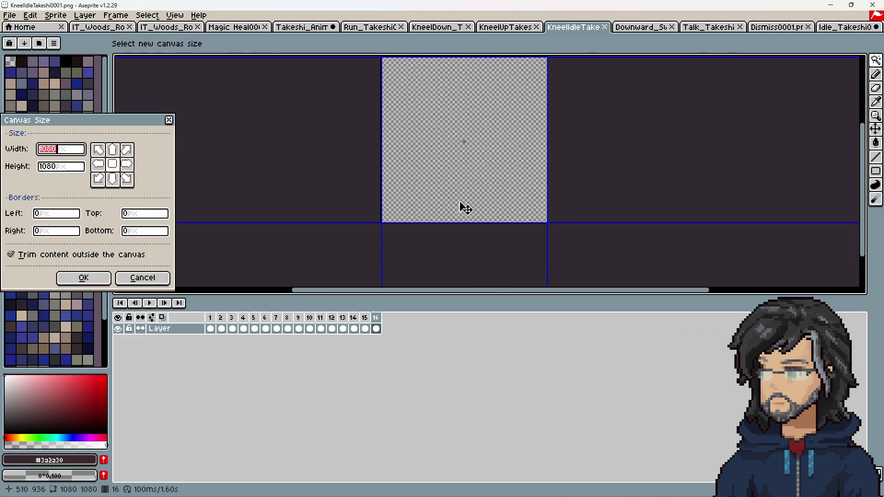
scroll(470, 134, "up", 4)
mouse_move(466, 221)
left_mouse_down()
mouse_move(470, 134)
mouse_move(410, 184)
mouse_move(416, 190)
mouse_move(426, 178)
left_mouse_up()
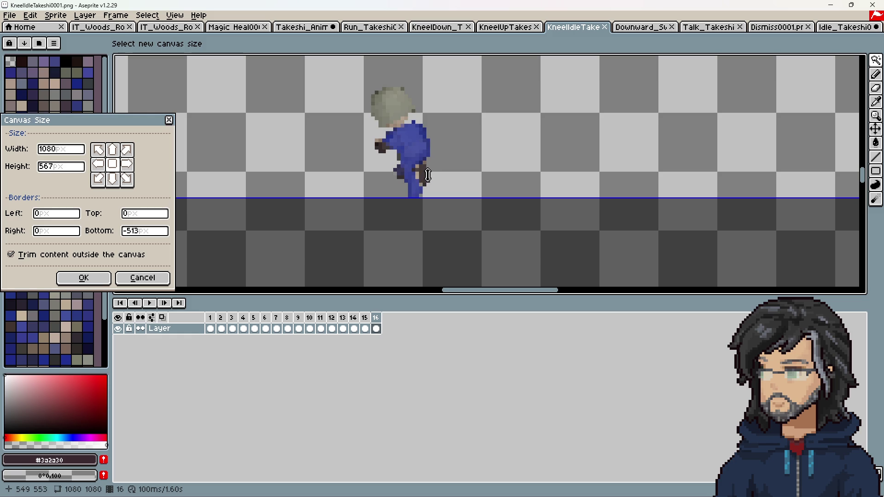
left_click_drag(428, 175, 430, 188)
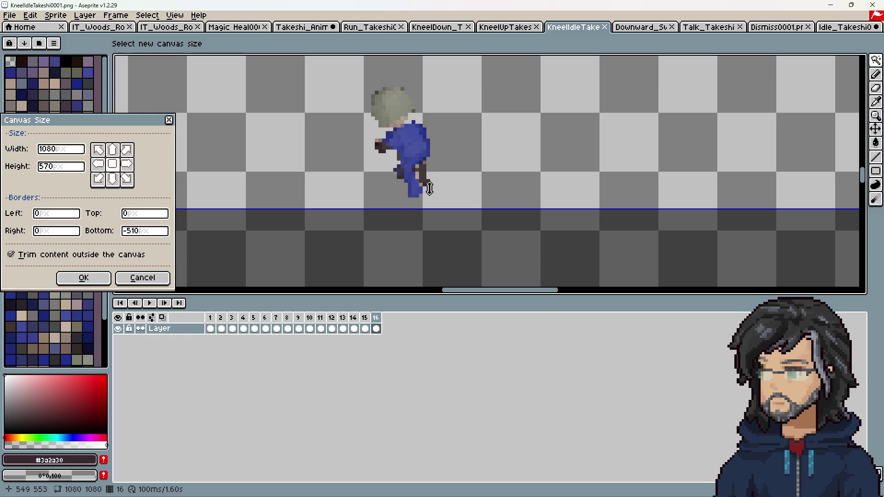
key("Return")
Play the KneelUp animation, then inspect frames 1 and 9
left_click(507, 27)
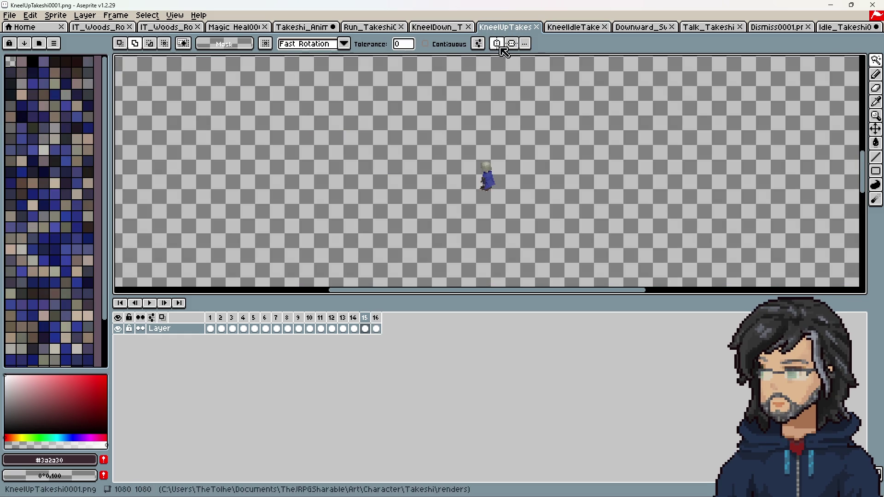
left_click(154, 303)
left_click(154, 305)
left_click(225, 318)
left_click(216, 318)
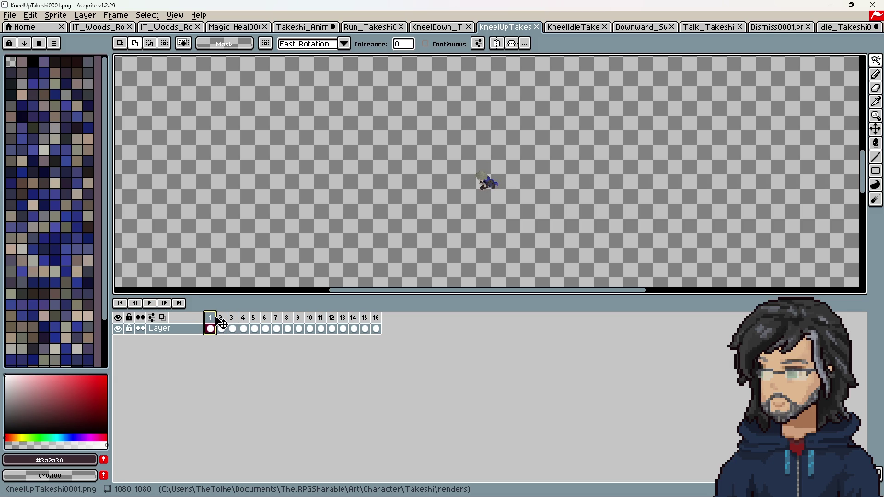
scroll(444, 189, "up", 2)
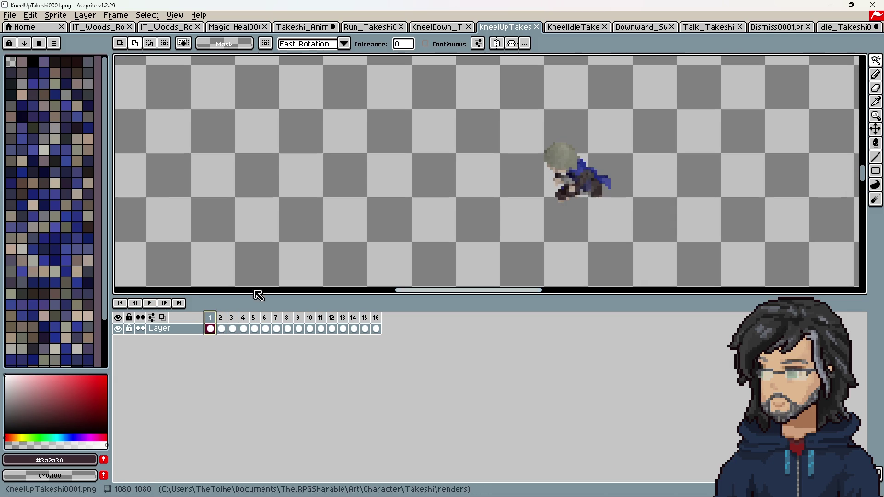
left_click(302, 317)
scroll(573, 229, "down", 3)
scroll(576, 221, "up", 1)
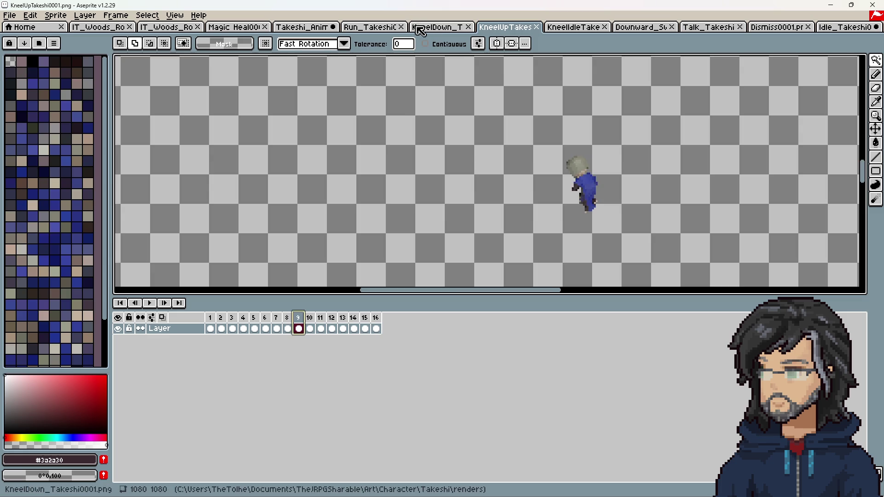
Step through the KneelDown animation's frames 1, 16, 9 and back to 16
key("ctrl+shift+Tab")
scroll(390, 276, "down", 3)
scroll(415, 157, "up", 1)
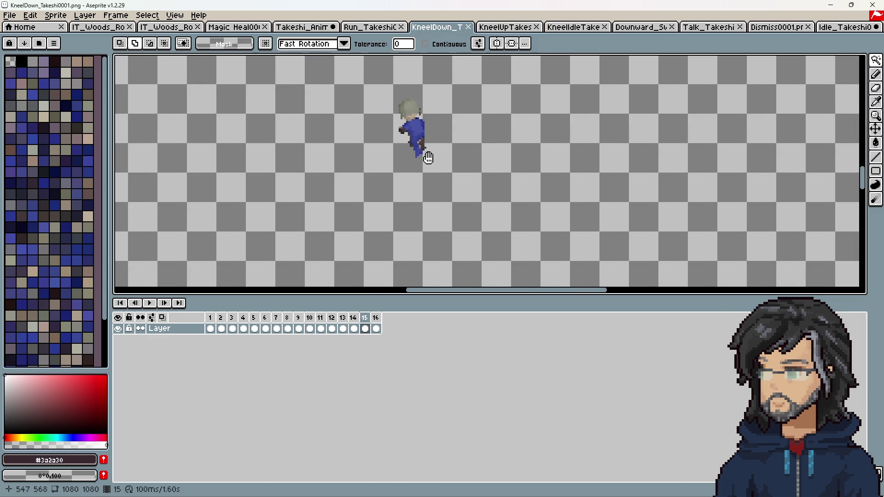
left_click(261, 322)
left_click(210, 322)
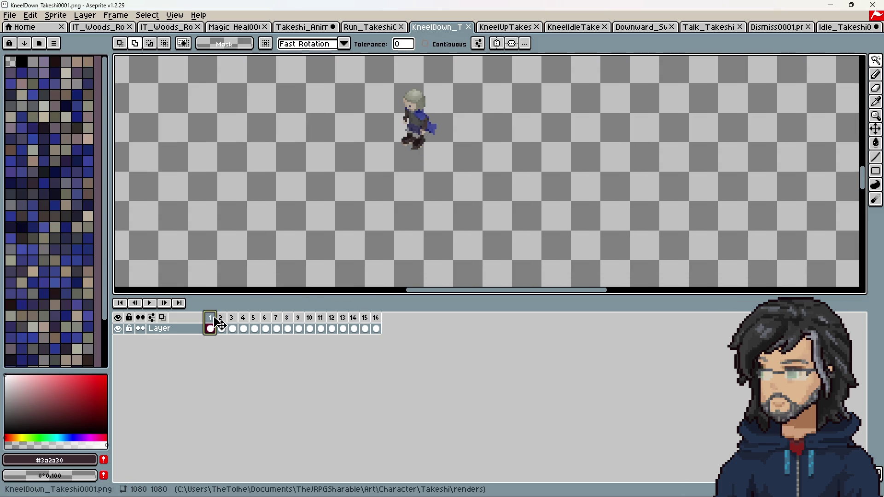
left_click(287, 323)
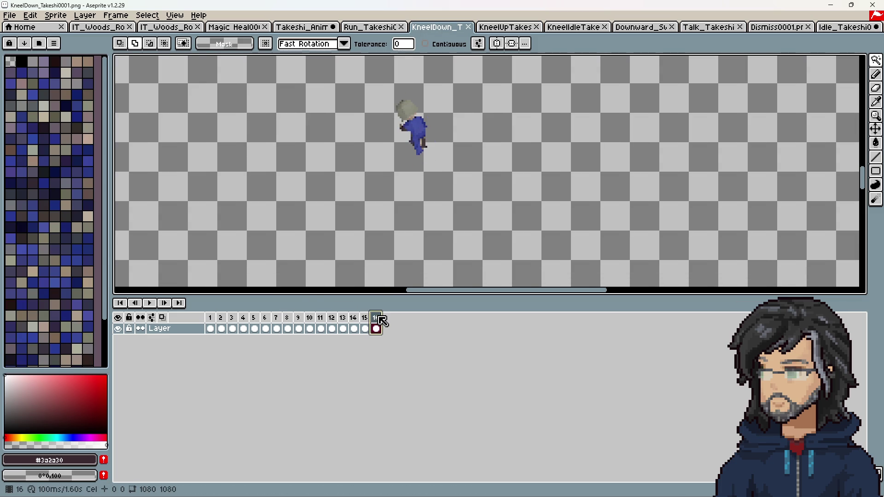
left_click(304, 324)
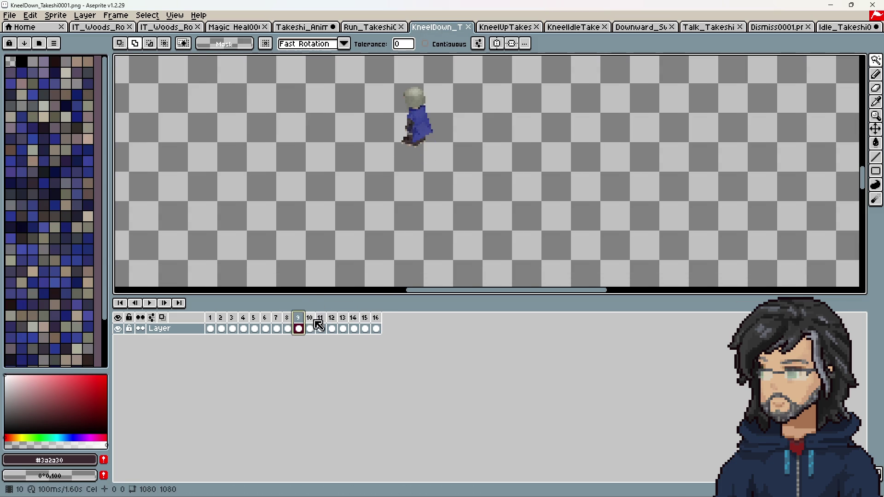
left_click(381, 323)
Preview a bottom trim on KneelDown without cropping, then switch to Run_Takeshi
scroll(415, 188, "down", 3)
key("ctrl+alt+c")
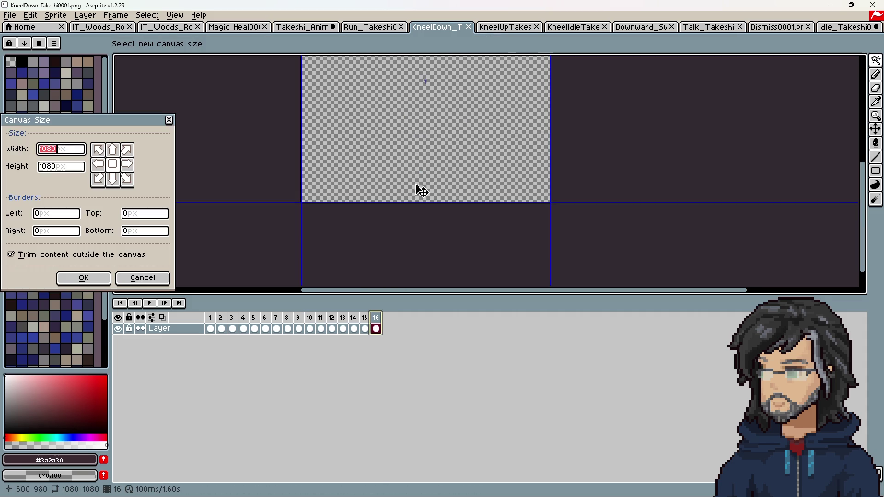
mouse_move(419, 203)
left_mouse_down()
mouse_move(420, 35)
mouse_move(403, 173)
left_mouse_up()
scroll(419, 70, "up", 5)
key("Return")
left_click(368, 27)
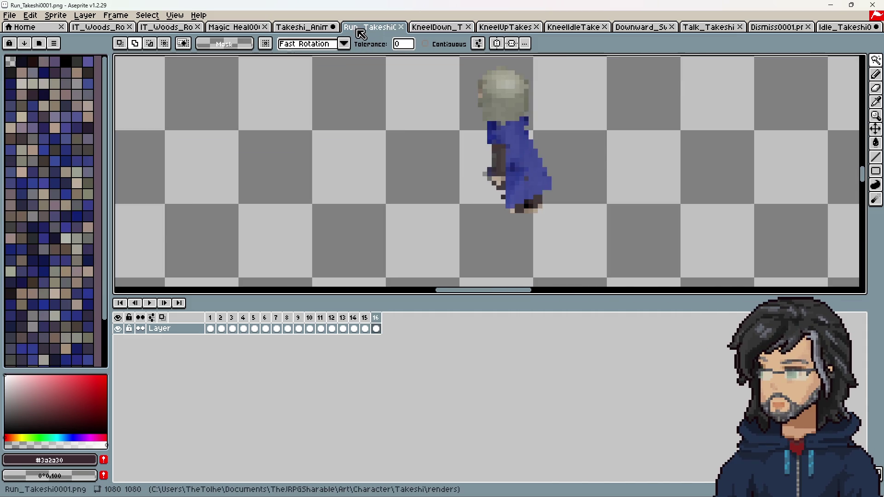
Play the Run animation, stop on frame 6, and view the whole 1080×1080 canvas
scroll(533, 171, "up", 5)
scroll(465, 209, "up", 3)
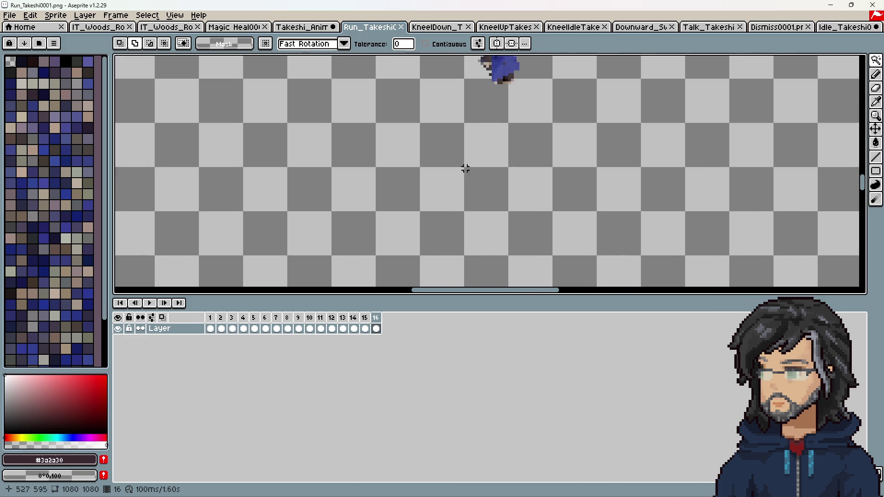
left_click(150, 304)
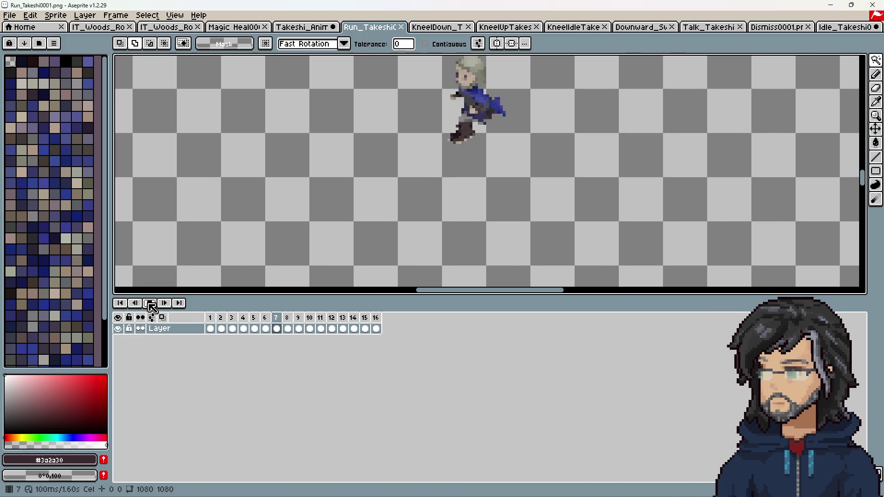
left_click(150, 304)
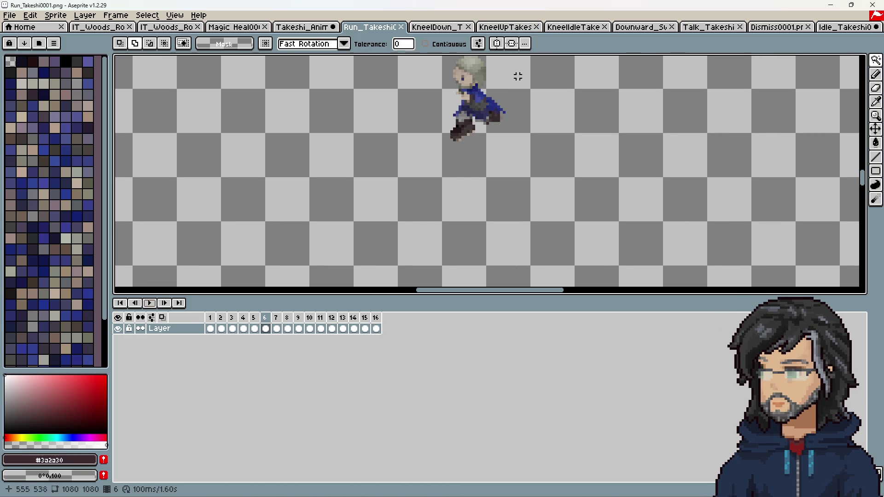
scroll(492, 123, "down", 10)
left_click_drag(513, 169, 437, 229)
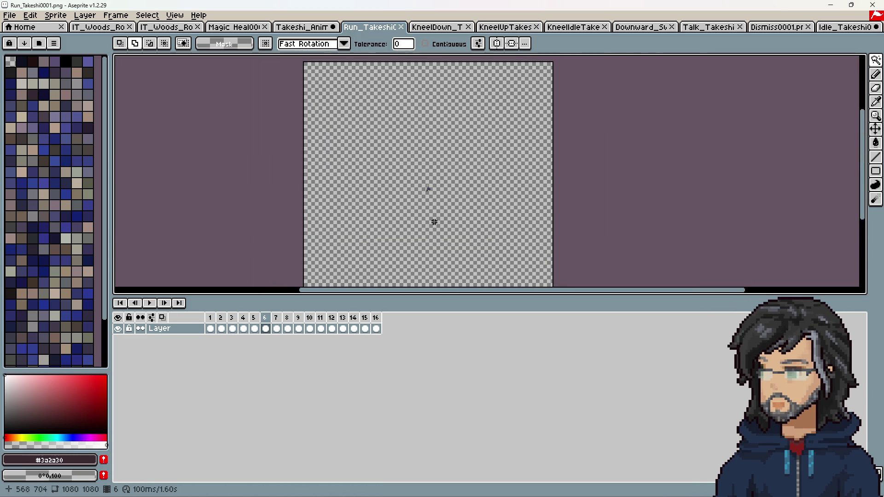
Crop the Run canvas to 48×48 around the runner, then move to KneelDown_Takeshi
key("ctrl+alt+c")
middle_click_drag(440, 166, 435, 112)
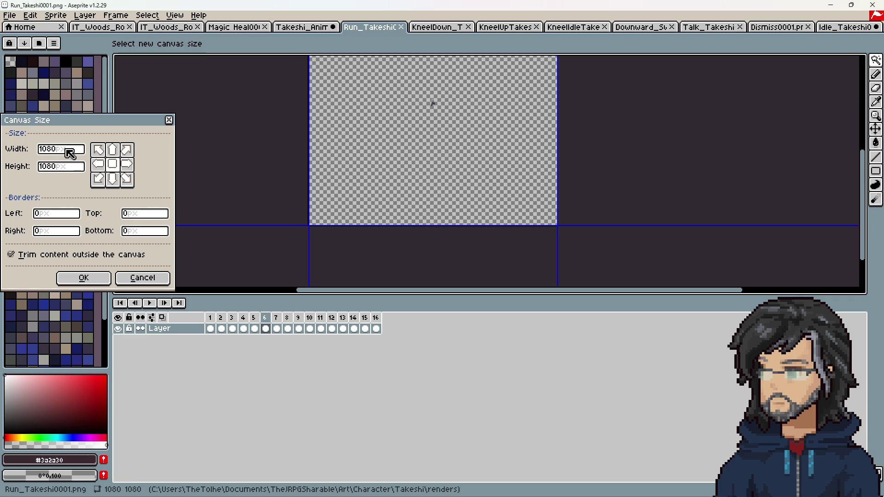
type("48")
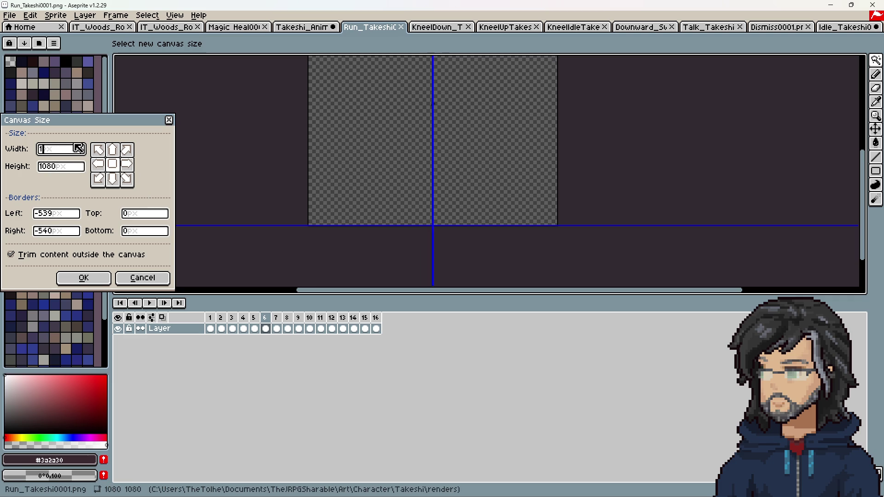
key("Tab")
type("48")
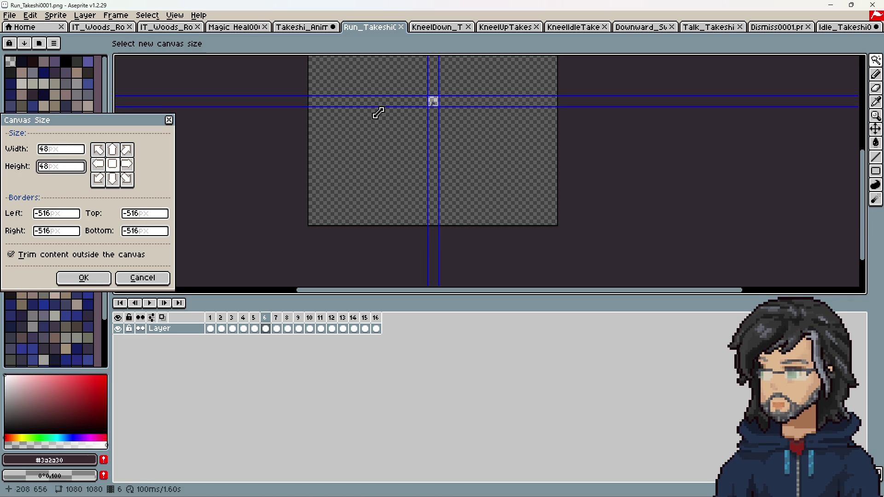
scroll(430, 113, "up", 8)
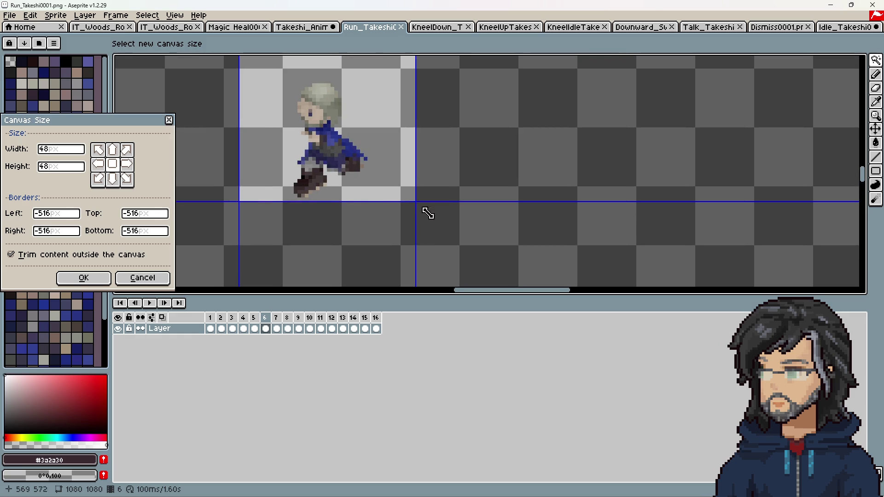
left_click_drag(329, 207, 326, 216)
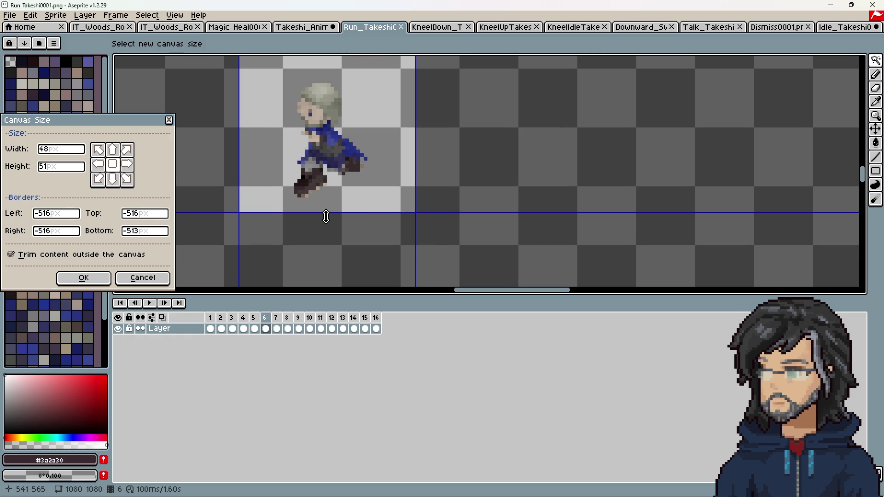
scroll(374, 189, "down", 3)
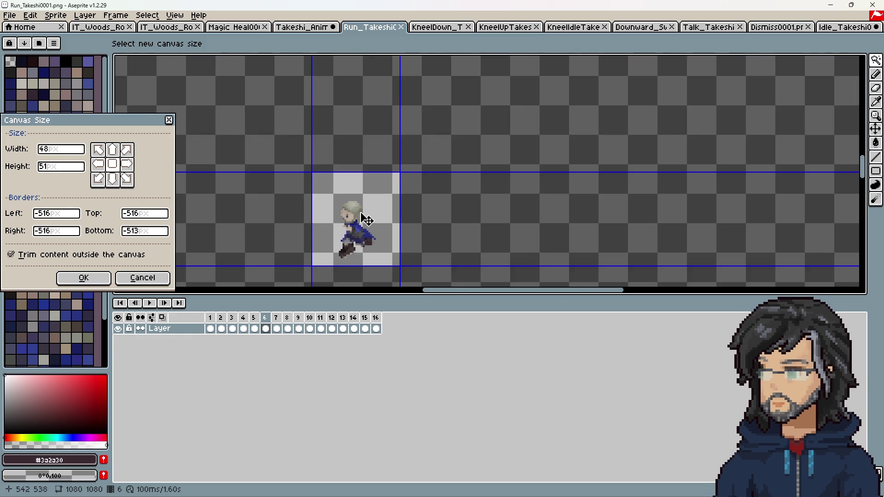
left_click_drag(359, 148, 357, 154)
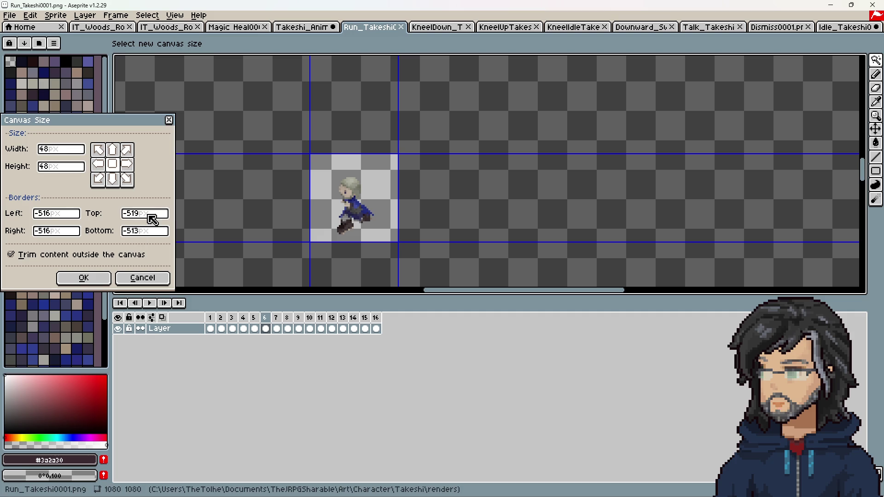
double_click(149, 214)
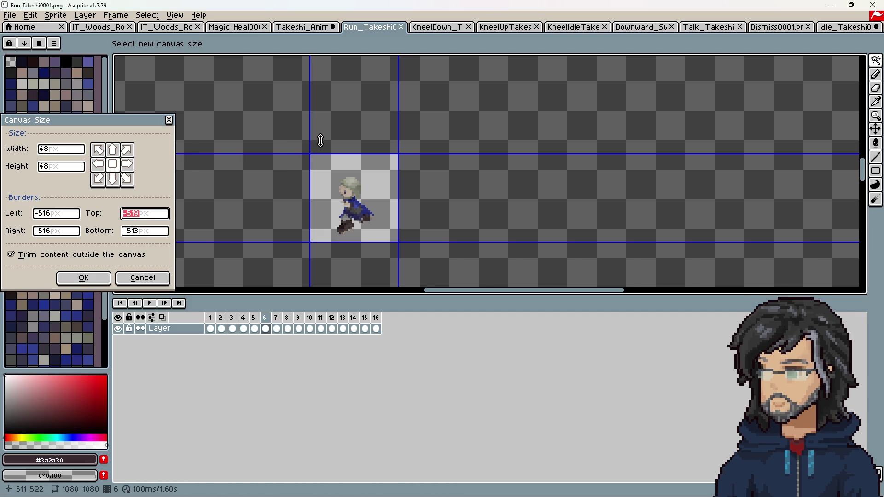
key("Return")
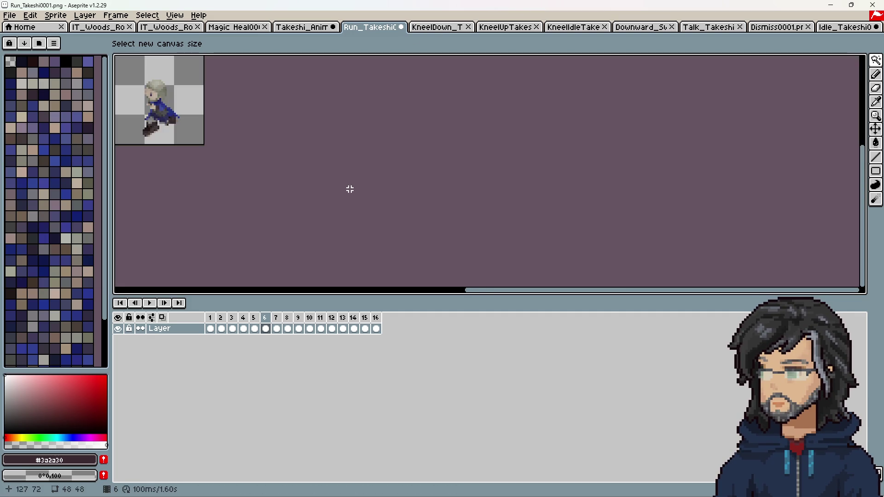
left_click(444, 28)
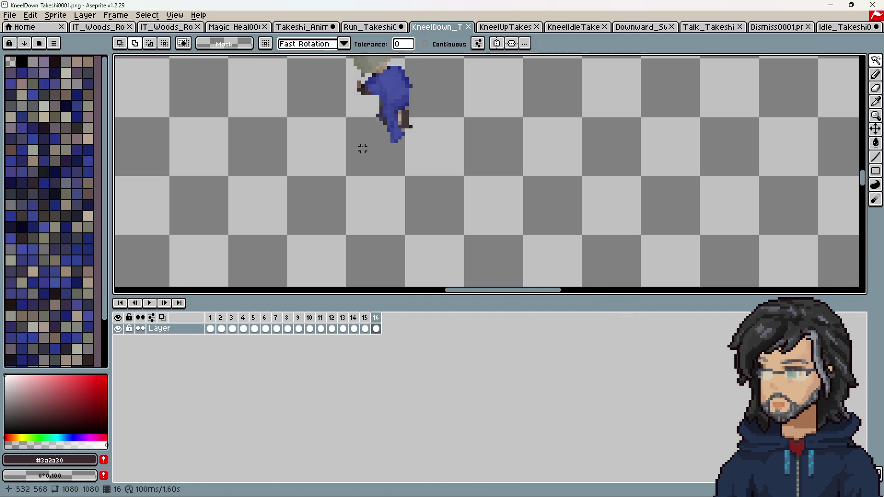
Crop the kneeling animation's canvas to 48×48 around the character
key("ctrl+alt+c")
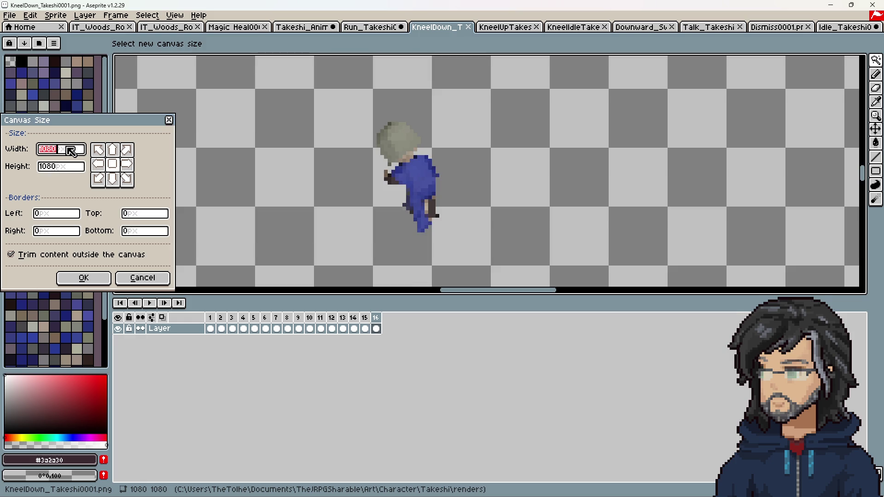
type("4")
key("Tab")
type("8")
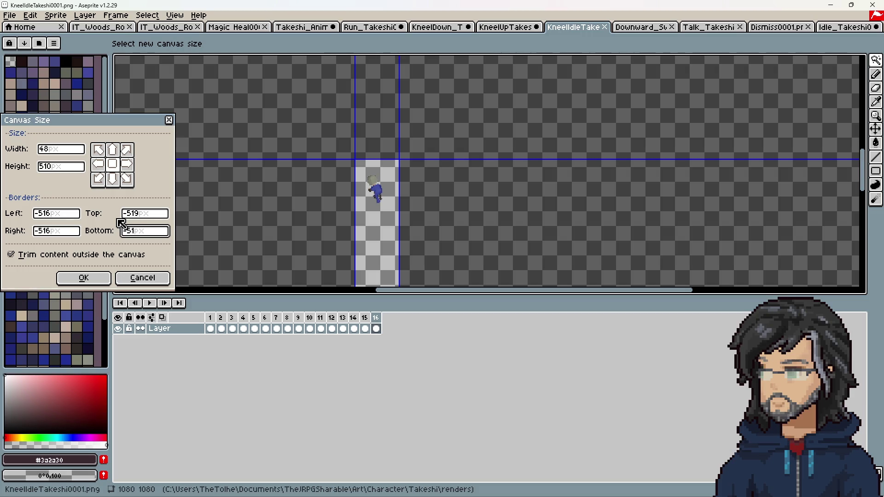
type("43")
key("Return")
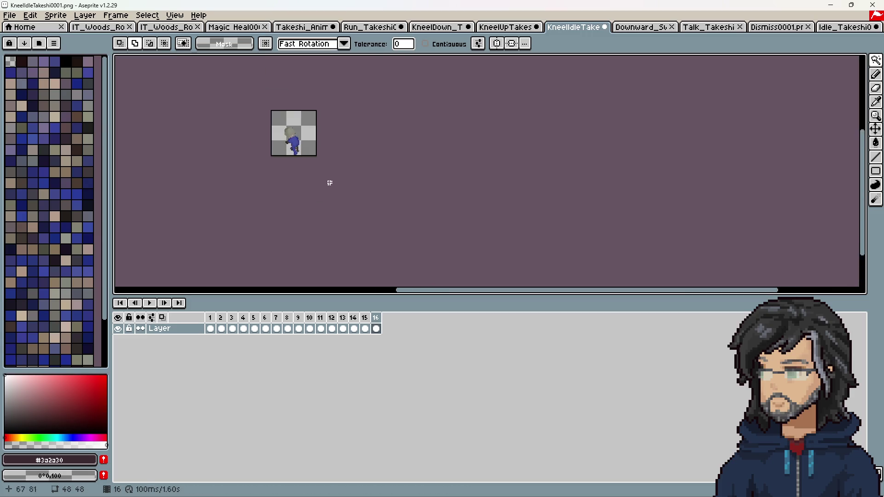
scroll(291, 140, "up", 5)
middle_click_drag(291, 140, 299, 174)
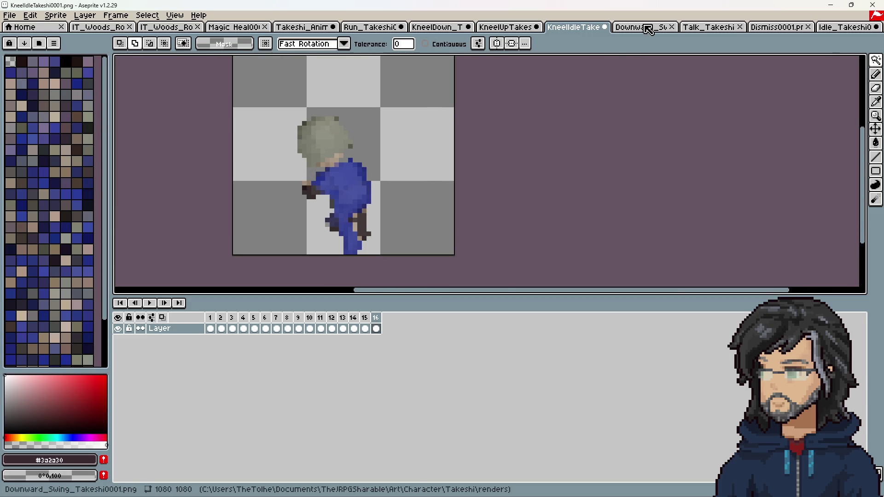
Crop Downward_Swing to 48×48 with top border -519 and bottom -513
left_click(644, 27)
scroll(453, 212, "down", 3)
scroll(453, 213, "up", 2)
key("ctrl+alt+c")
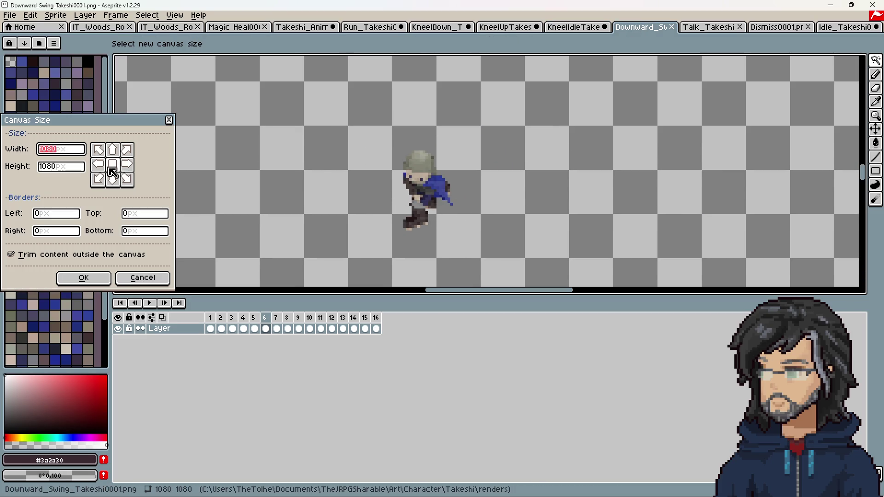
type("51")
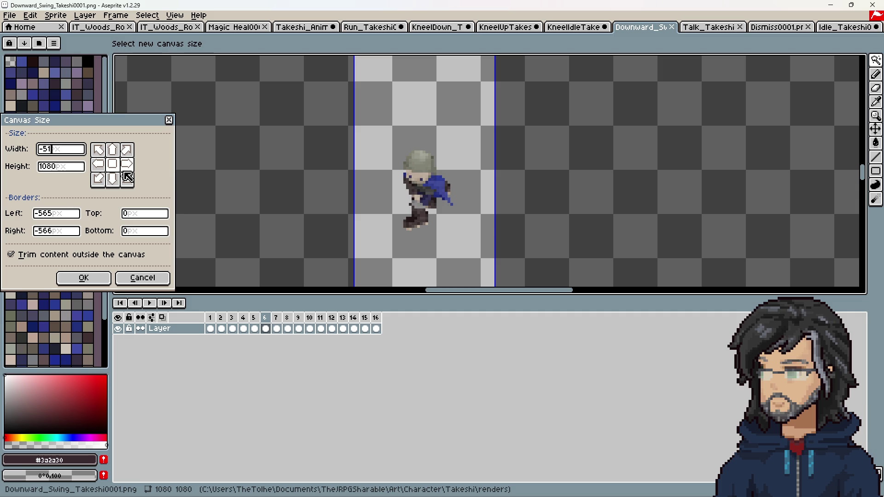
key("BackSpace")
key("BackSpace")
type("48")
key("Tab")
type("48")
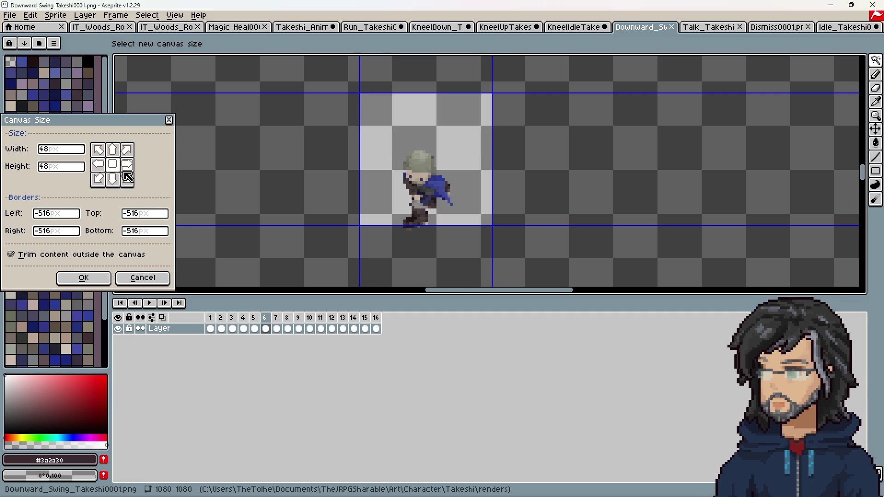
type("-519")
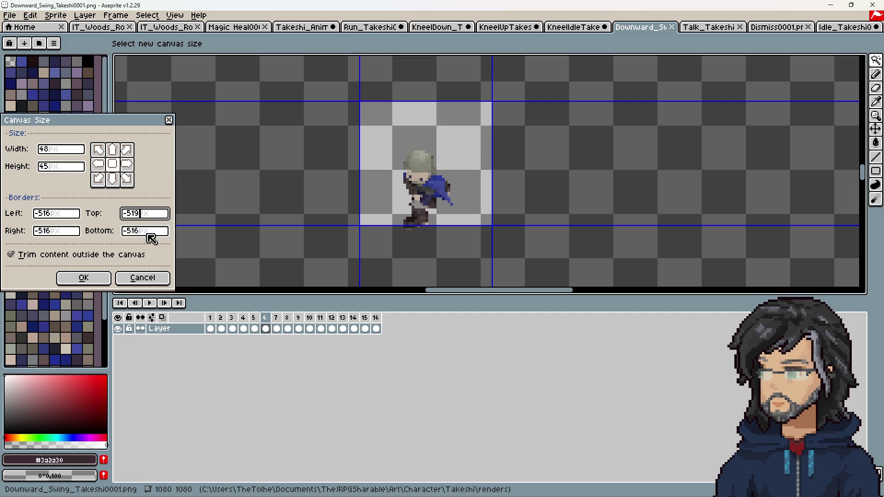
key("Left")
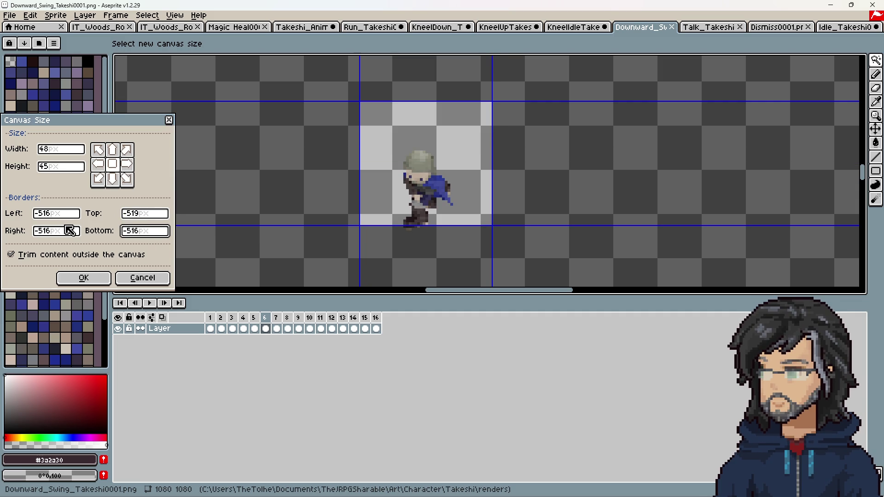
key("BackSpace")
key("Delete")
type("3")
left_click(82, 277)
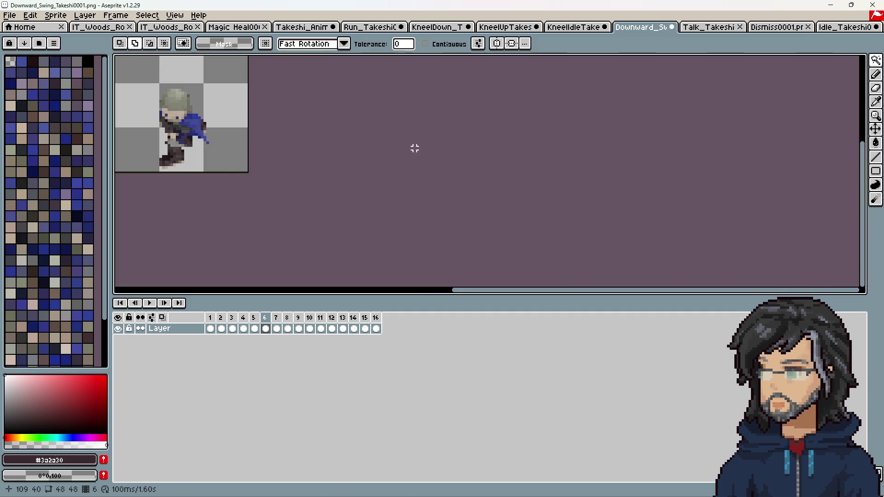
left_click(718, 26)
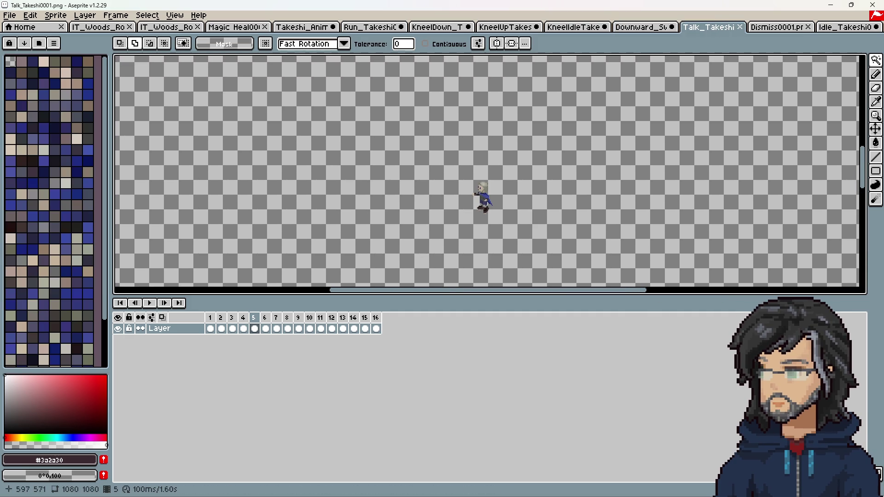
Crop the Talk frames to 48×48 with a -519 top border
key("ctrl+alt+c")
type("48")
key("Tab")
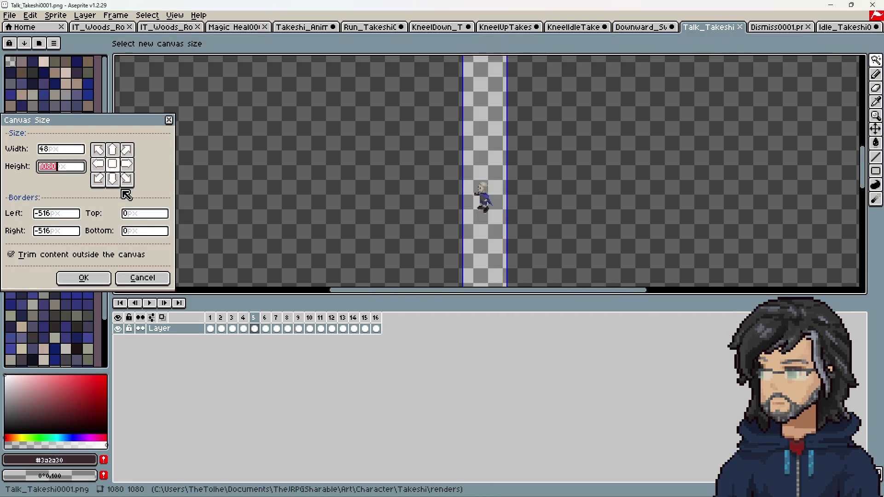
type("48")
key("BackSpace")
type("9")
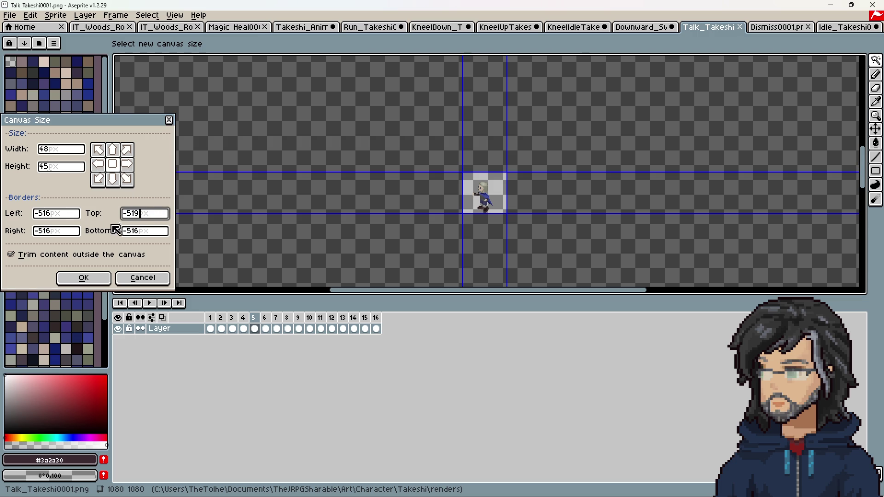
type("3")
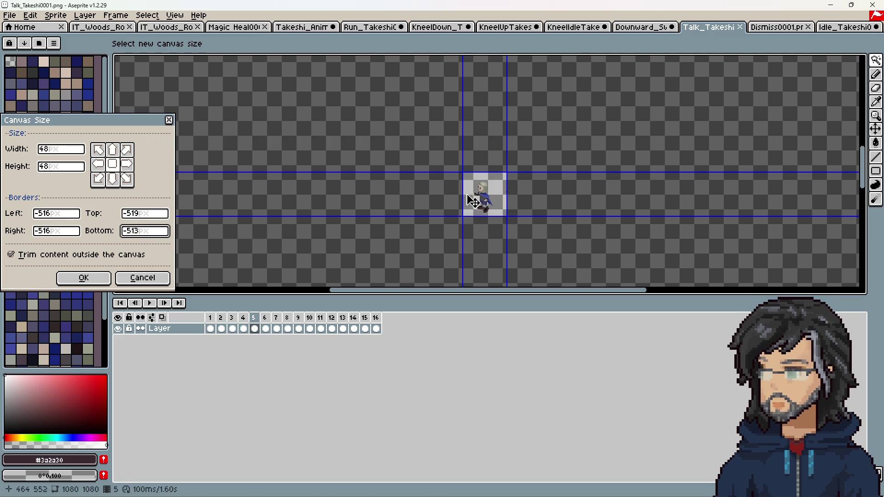
scroll(484, 207, "up", 6)
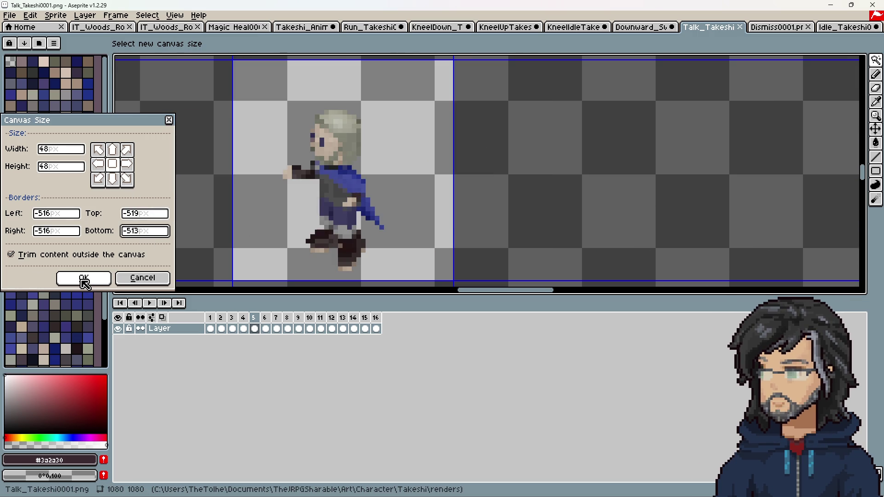
left_click(83, 278)
Crop the Dismiss frames to 48×48 with a -519 top border
left_click(769, 27)
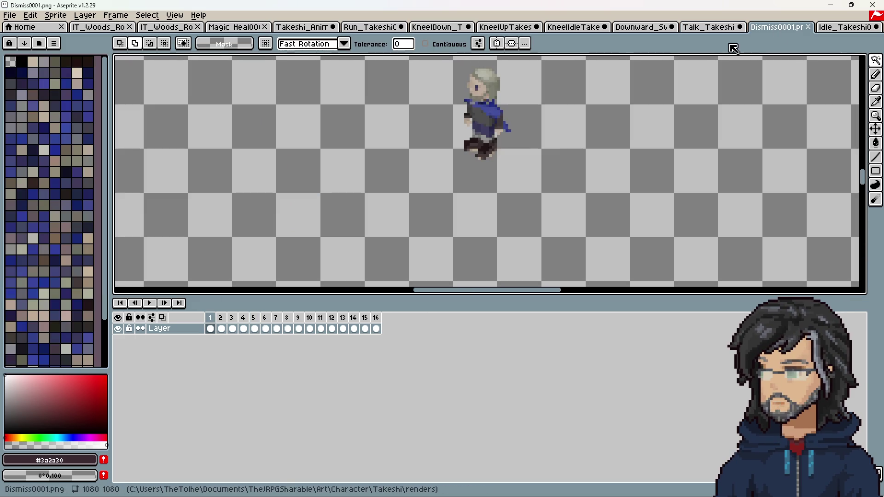
key("ctrl+alt+c")
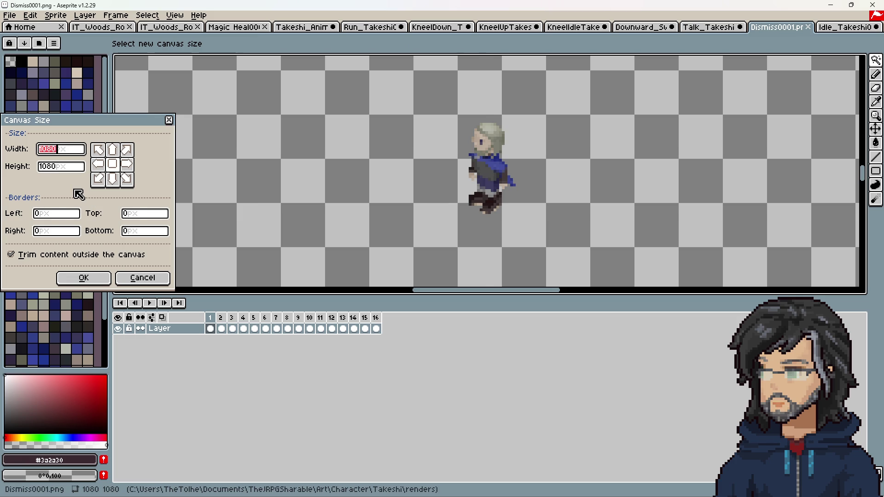
type("48")
key("Tab")
type("48")
left_click(151, 219)
key("BackSpace")
type("9")
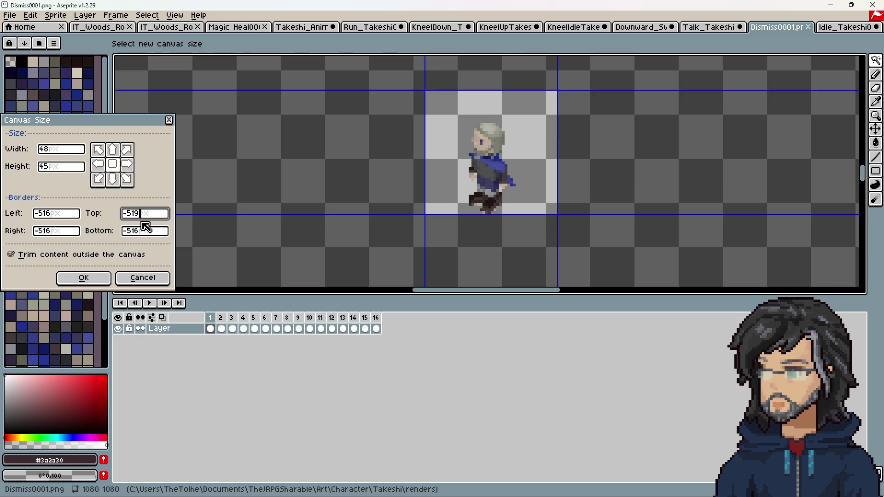
type("3")
left_click(84, 277)
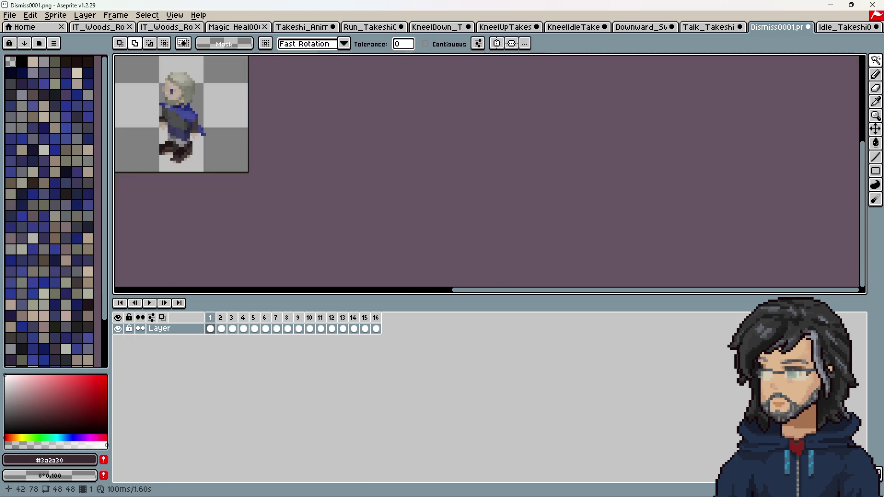
Crop the Idle frames to 48×48 with top -519 and bottom -513 borders
left_click(847, 26)
mouse_move(406, 138)
middle_mouse_down()
mouse_move(373, 271)
mouse_move(392, 213)
middle_mouse_up()
key("ctrl+alt+c")
type("48")
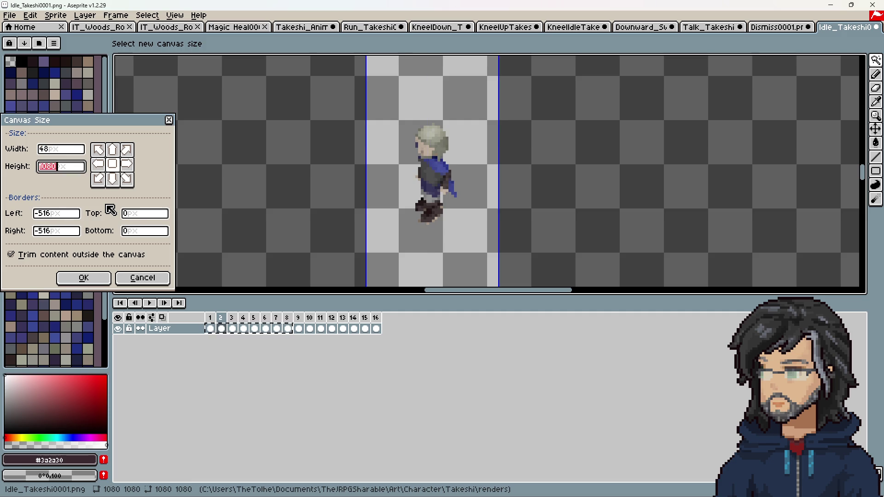
key("Tab")
type("48")
type("-519")
key("Tab")
type("3")
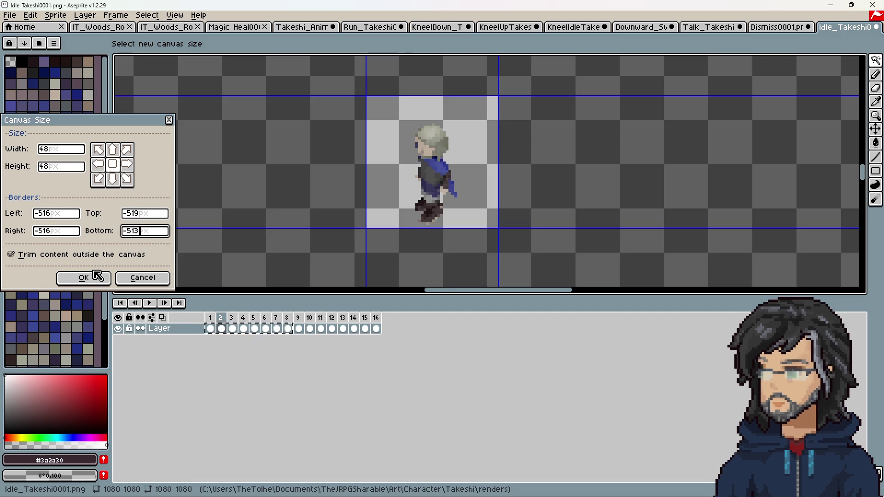
left_click(84, 278)
scroll(288, 169, "up", 3)
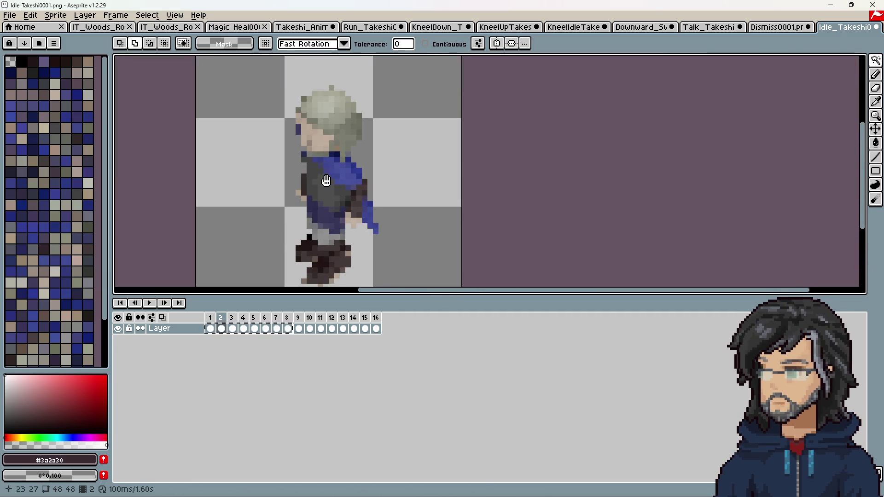
Preview the cropped idle animation and sort through the open render documents, keeping KneelIdle open
left_click(155, 304)
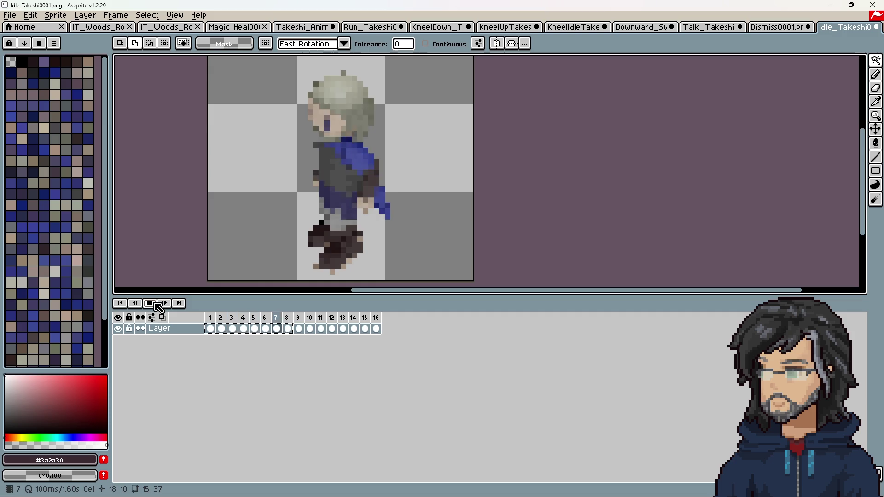
scroll(340, 170, "down", 5)
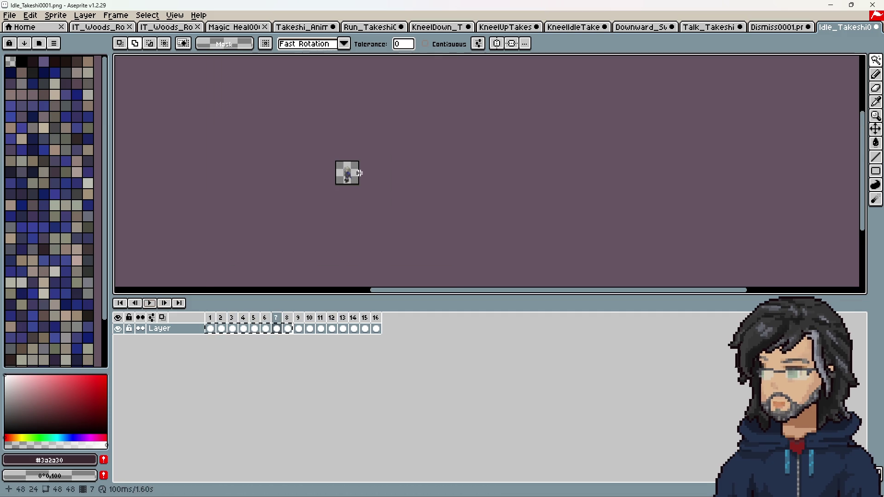
left_click(783, 26)
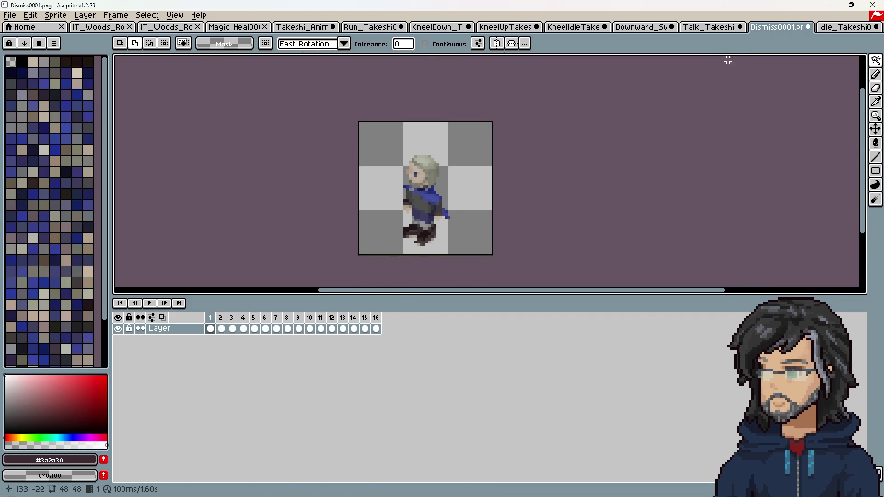
left_click(709, 27)
left_click(605, 26)
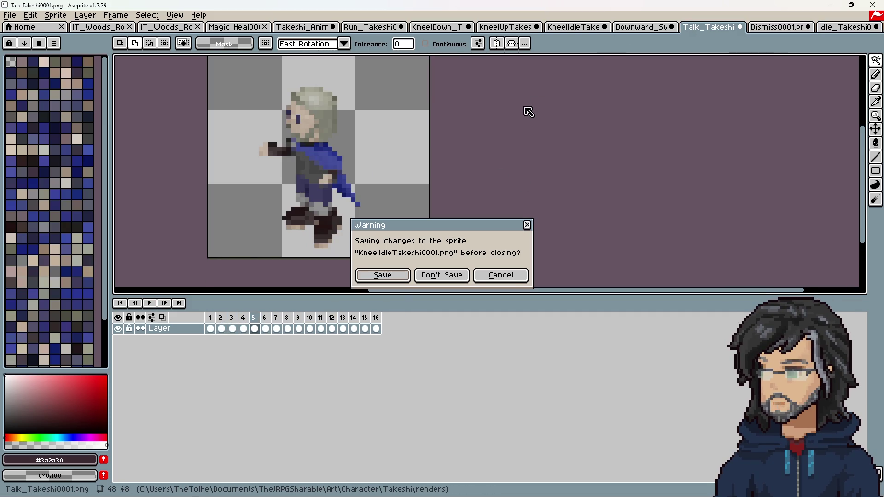
left_click(505, 275)
left_click(324, 29)
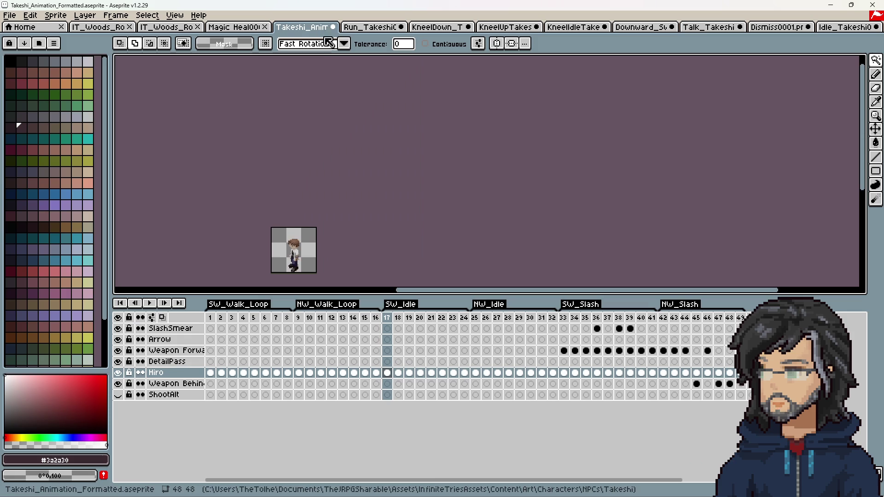
left_click(396, 28)
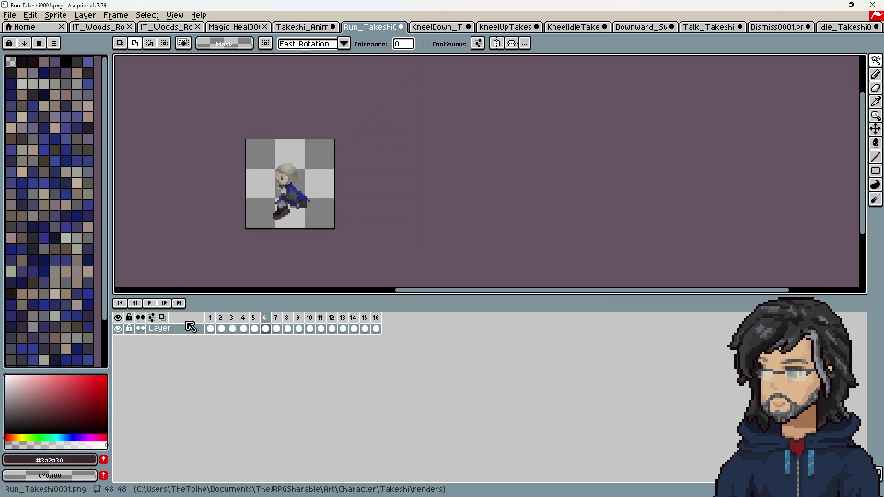
Select the 16 Run frames, then preview the walk loop on the Hiro layer of the formatted file
left_click_drag(211, 331, 375, 331)
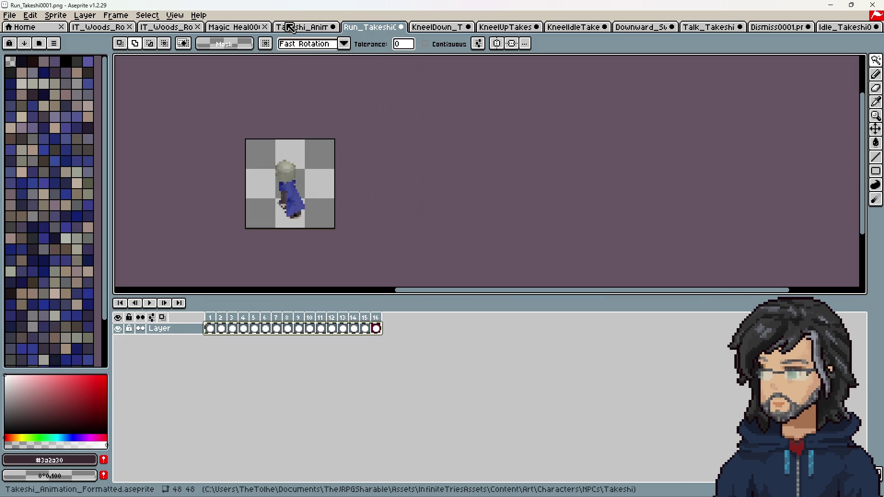
left_click(302, 26)
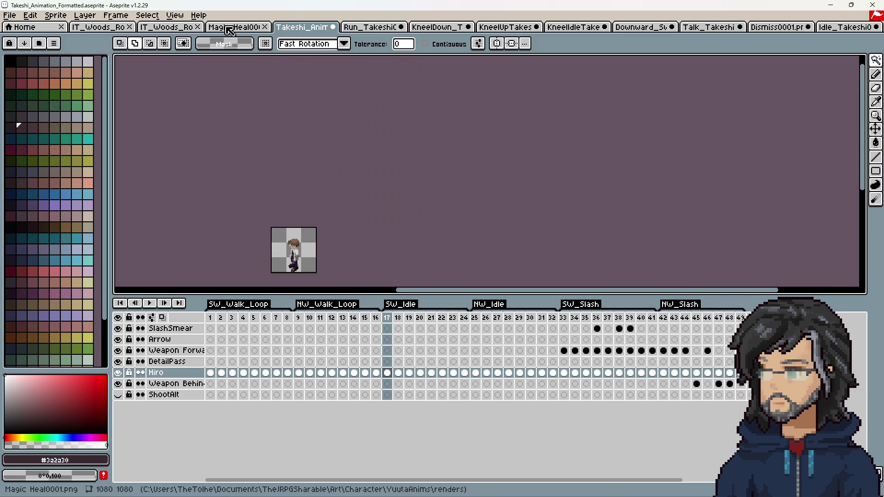
left_click(211, 372)
left_click(149, 303)
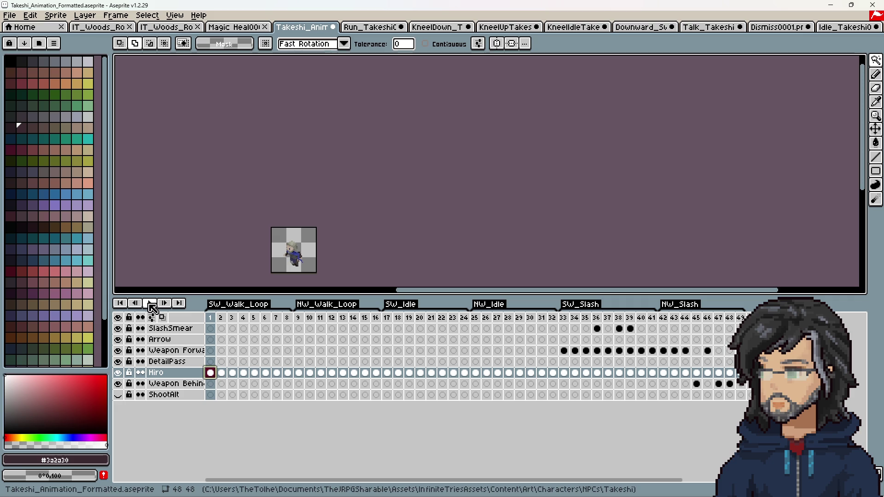
left_click(298, 319)
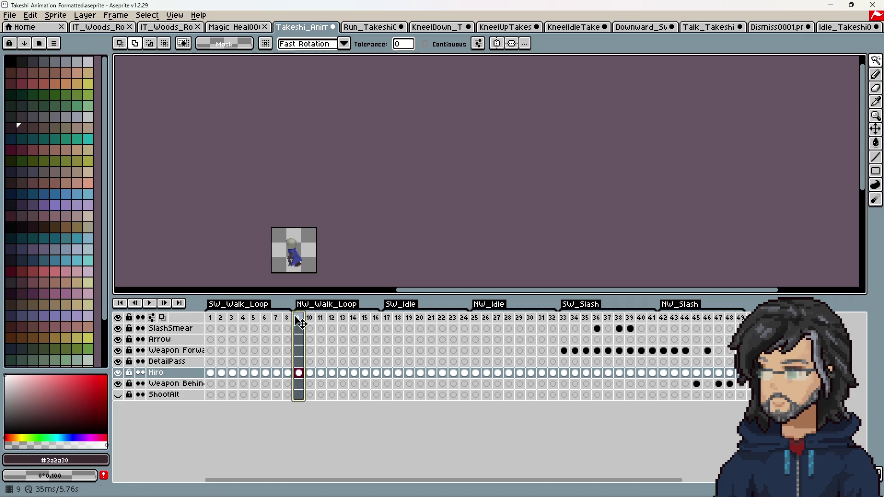
left_click(149, 303)
scroll(277, 249, "up", 6)
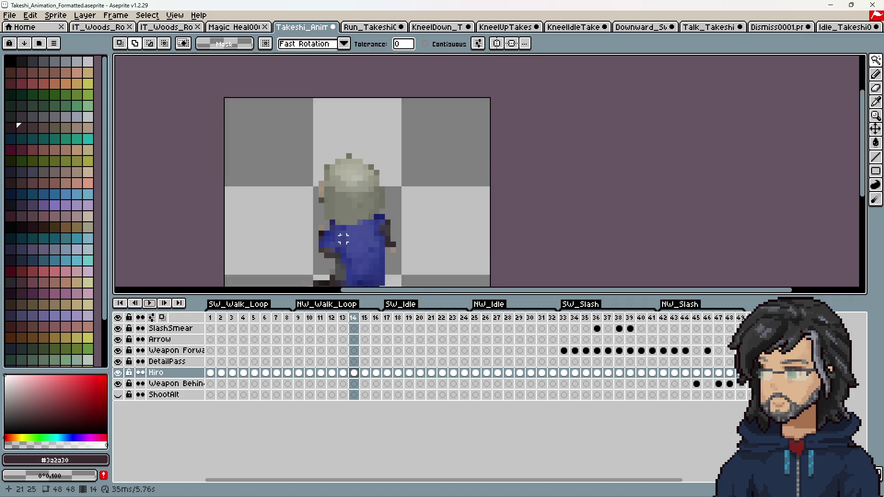
left_click(300, 320)
key("Return")
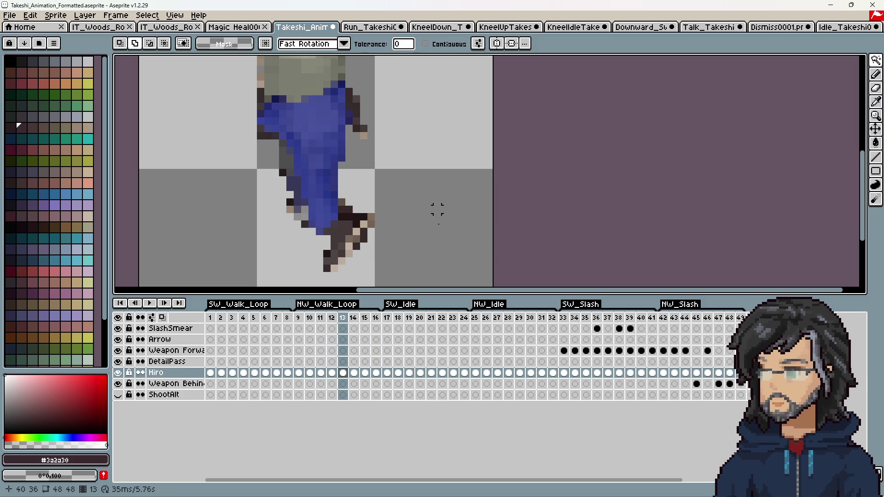
left_click(387, 318)
Move the Idle render tab beside the Run tab and select all 16 idle frames
scroll(370, 201, "down", 1)
scroll(370, 201, "down", 5)
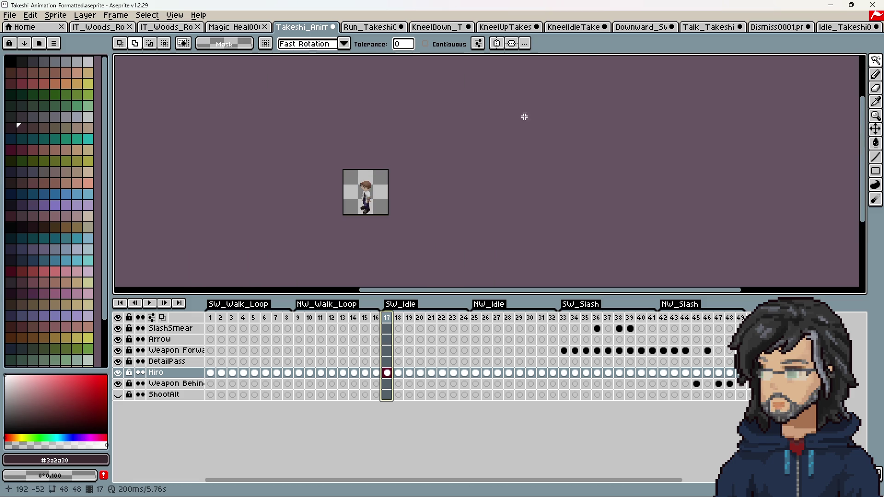
mouse_move(848, 27)
left_mouse_down()
mouse_move(494, 42)
mouse_move(423, 32)
left_mouse_up()
scroll(336, 166, "up", 5)
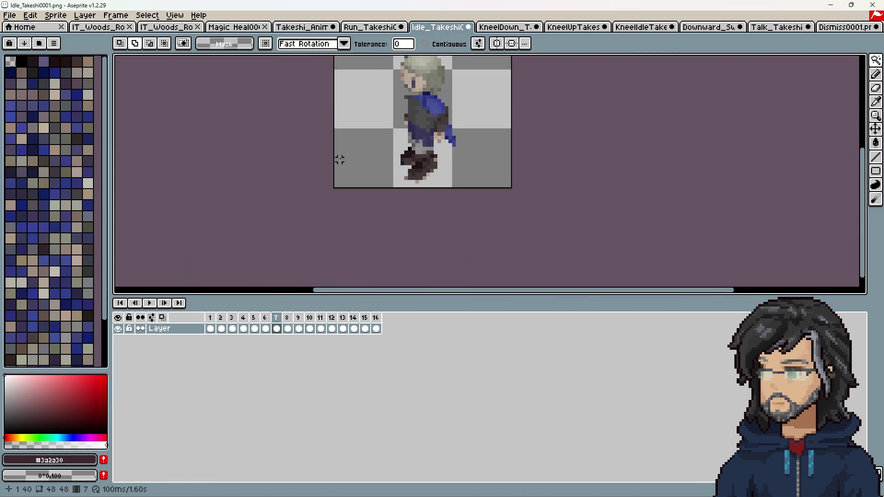
left_click_drag(211, 329, 377, 329)
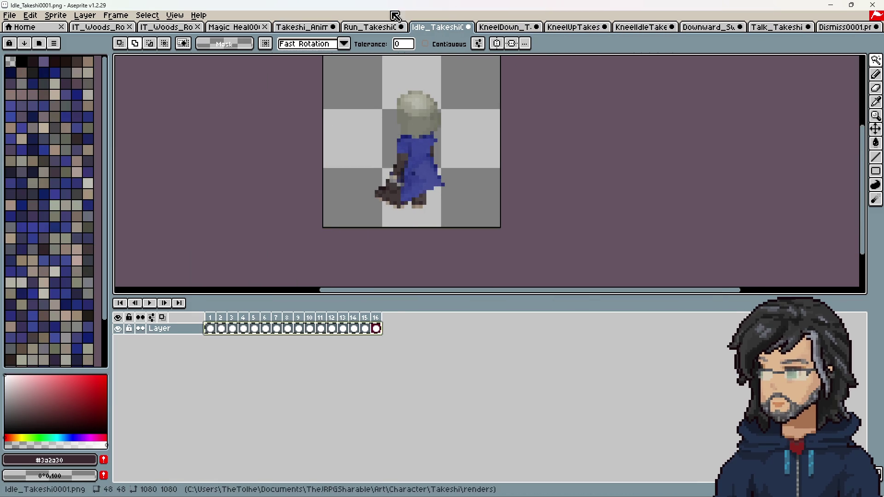
Paste the idle frames onto the Hiro layer at frame 17 and preview the SW_Idle result
left_click(347, 30)
left_click(306, 28)
left_click(388, 373)
key("ctrl+v")
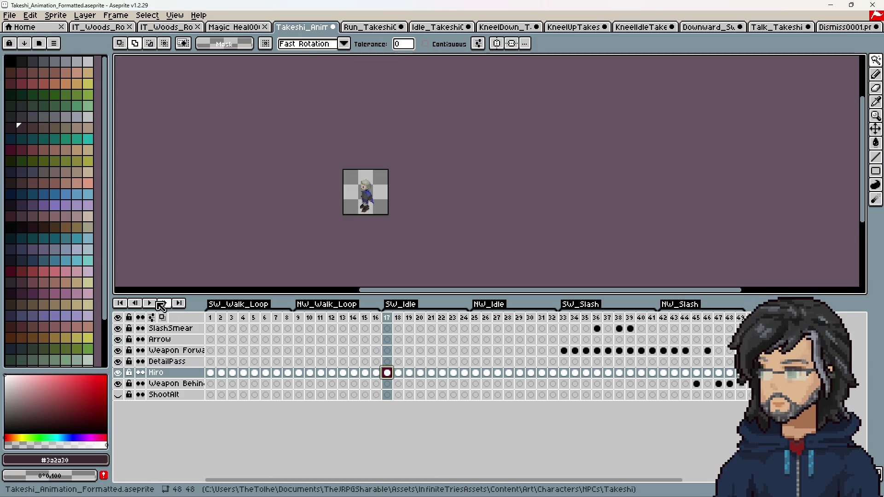
left_click(154, 306)
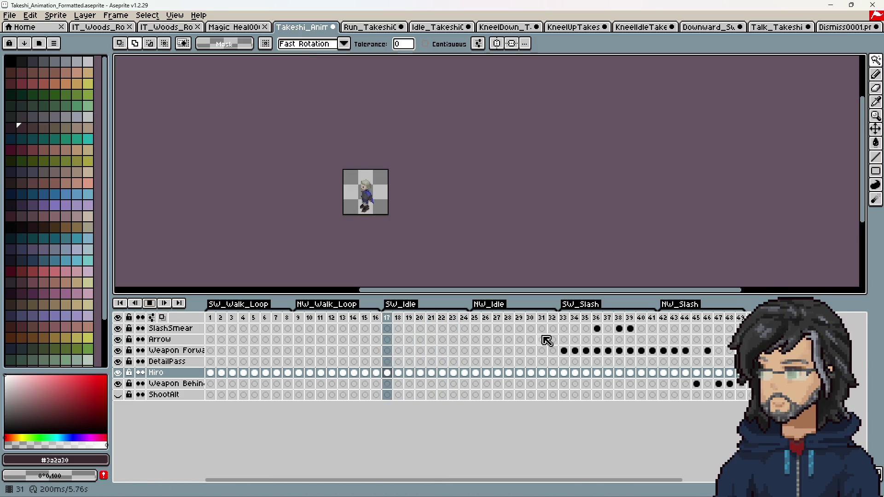
left_click(479, 319)
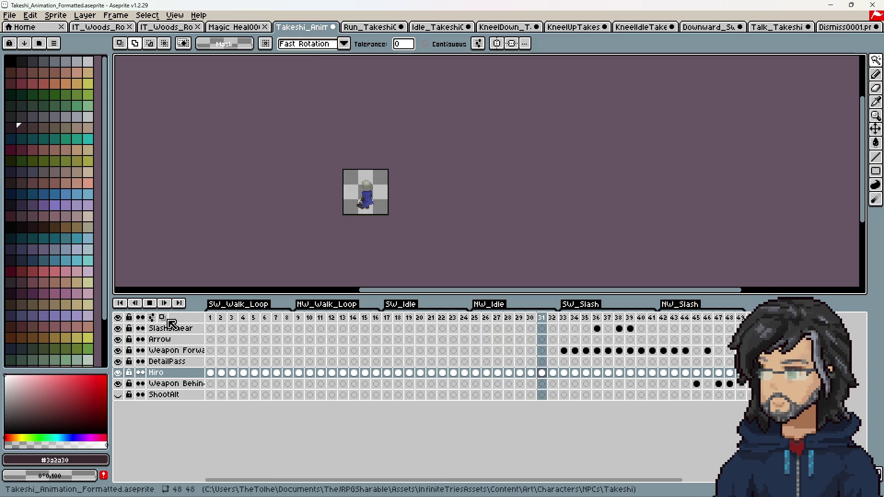
Copy the 15 frames of the Downward_Swing render
left_click(845, 29)
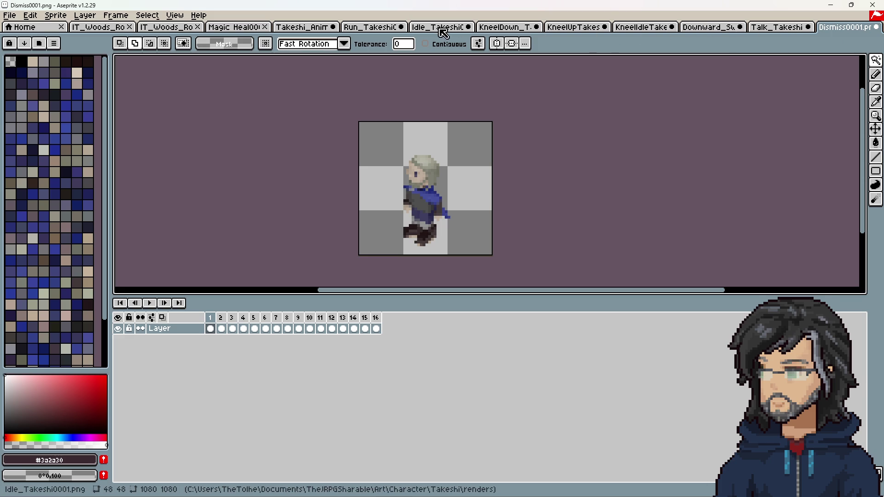
left_click(709, 27)
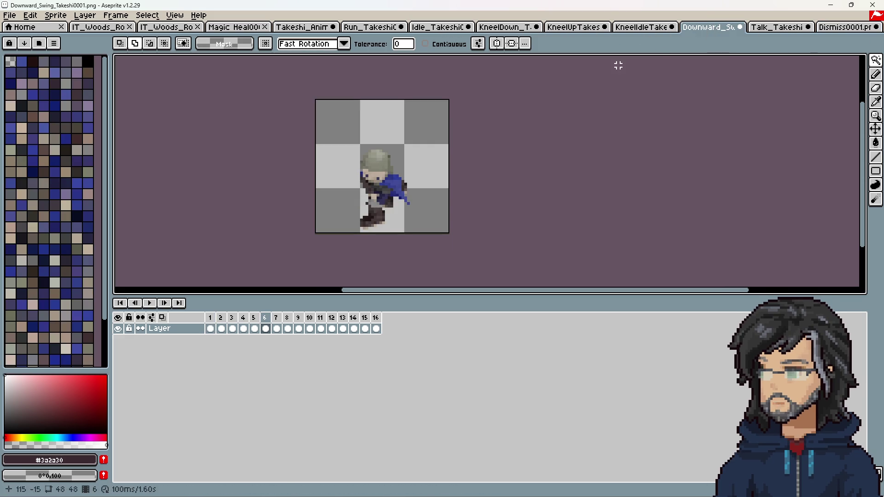
left_click_drag(211, 330, 368, 330)
key("ctrl+c")
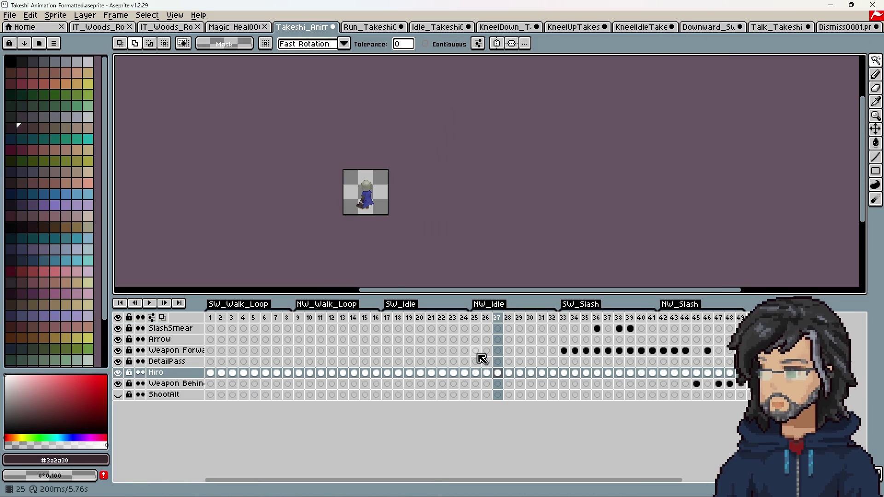
Go to frame 33 on the Hiro layer and step through SW_Slash frames 33 to 36
left_click(568, 375)
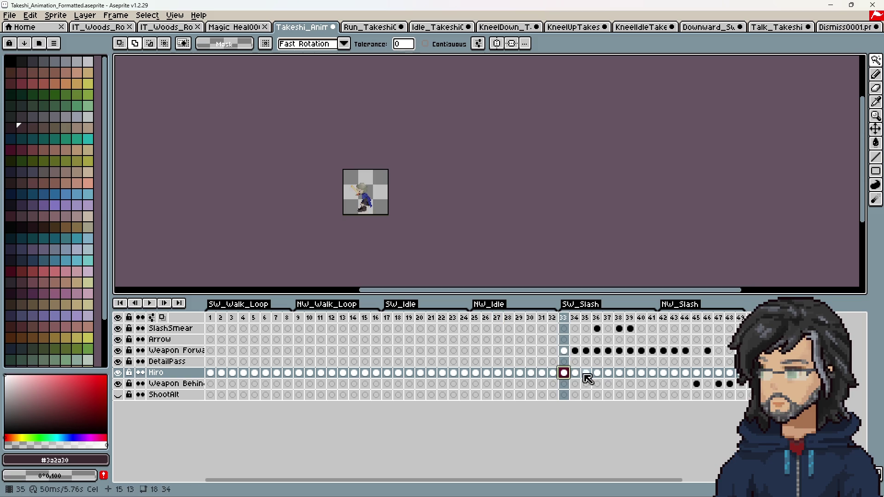
key("Up")
left_click(563, 375)
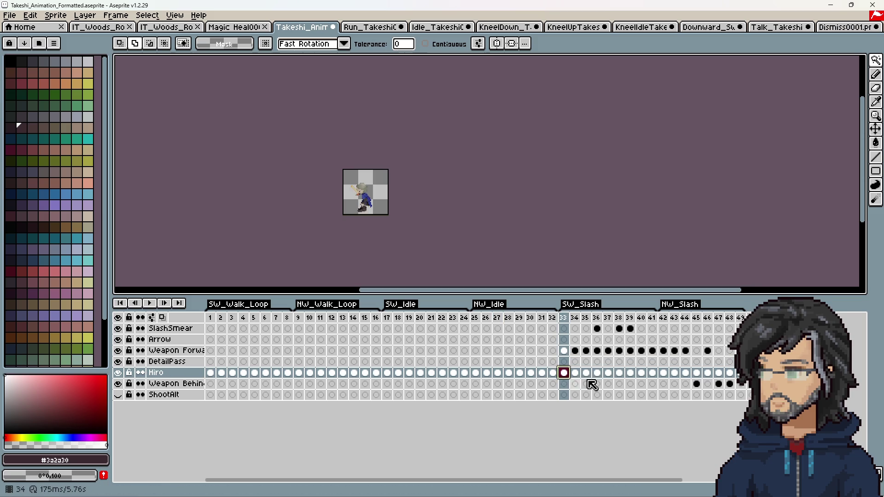
left_click_drag(380, 295, 380, 297)
left_click(150, 304)
left_click(151, 305)
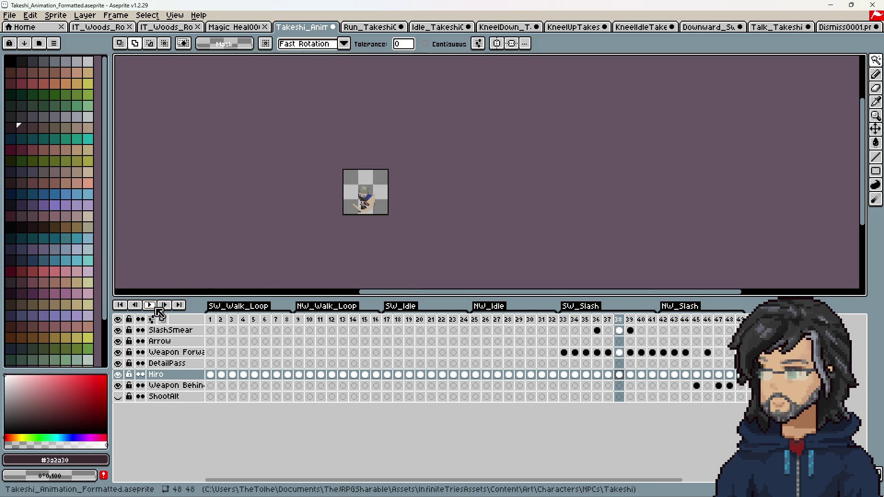
left_click(563, 320)
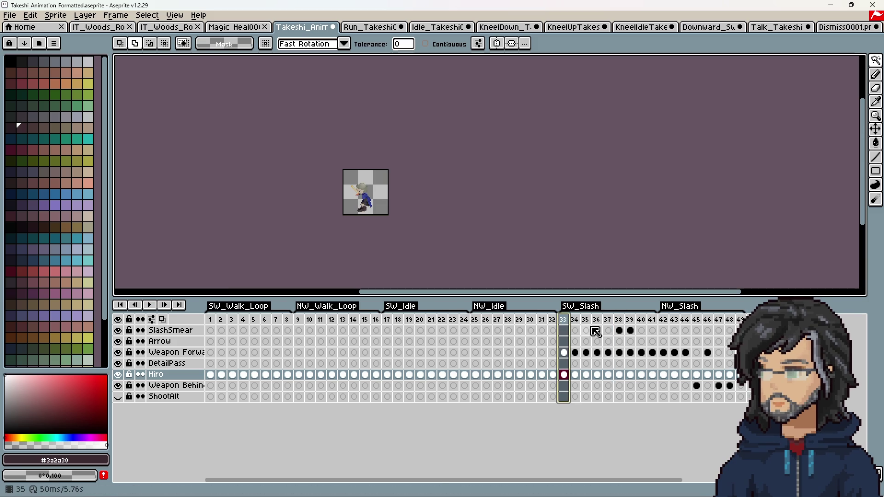
left_click(578, 317)
left_click(589, 317)
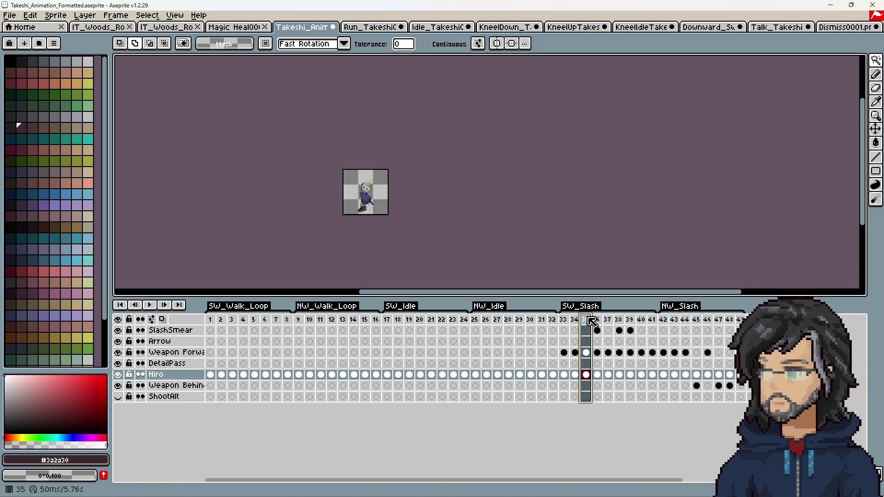
left_click(598, 319)
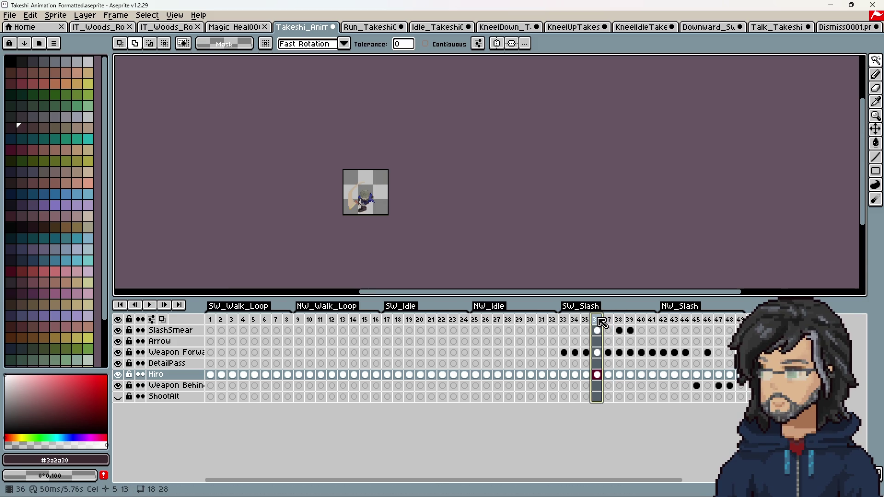
Step back and forth across SW_Slash frames 35–38 to review the slash smear
scroll(369, 204, "up", 5)
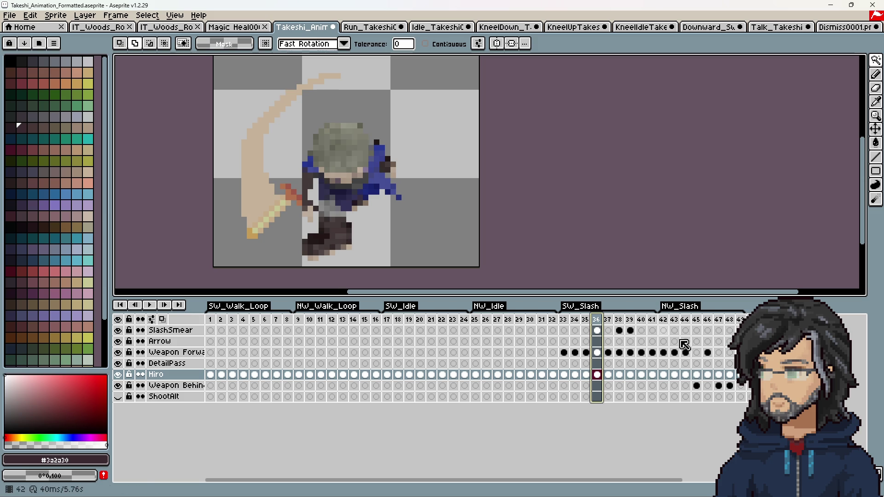
left_click(608, 320)
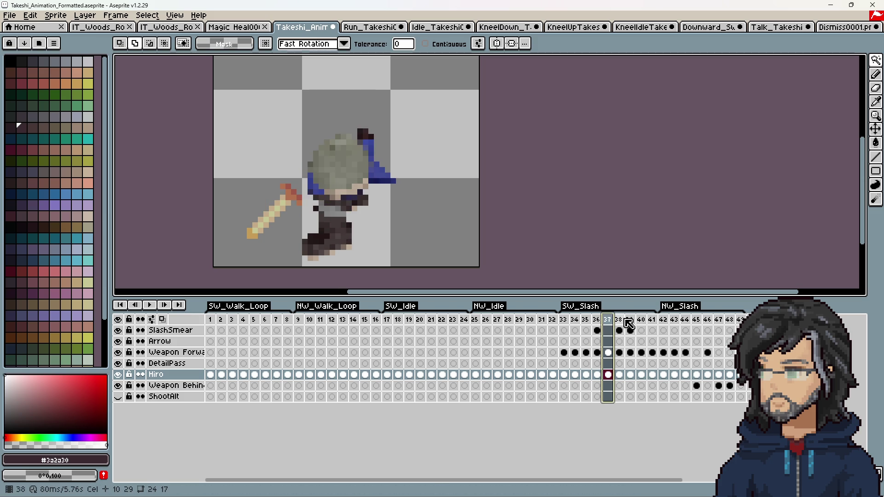
left_click(621, 320)
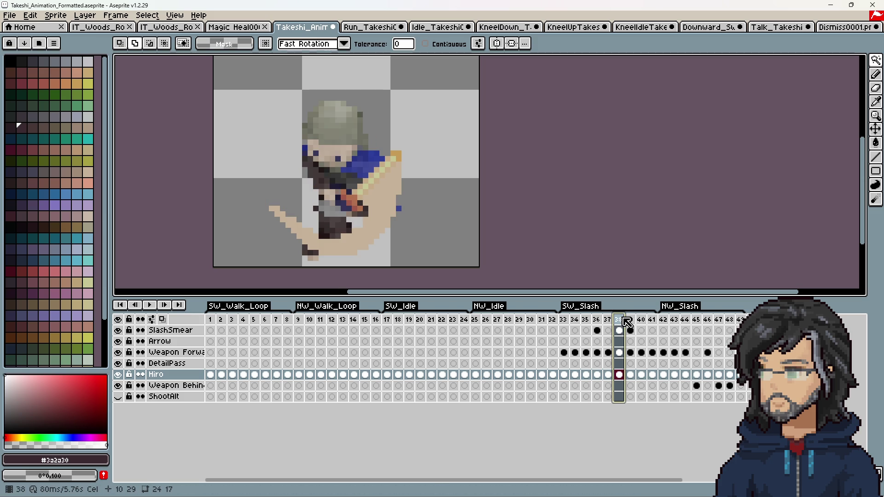
left_click(608, 321)
left_click(598, 320)
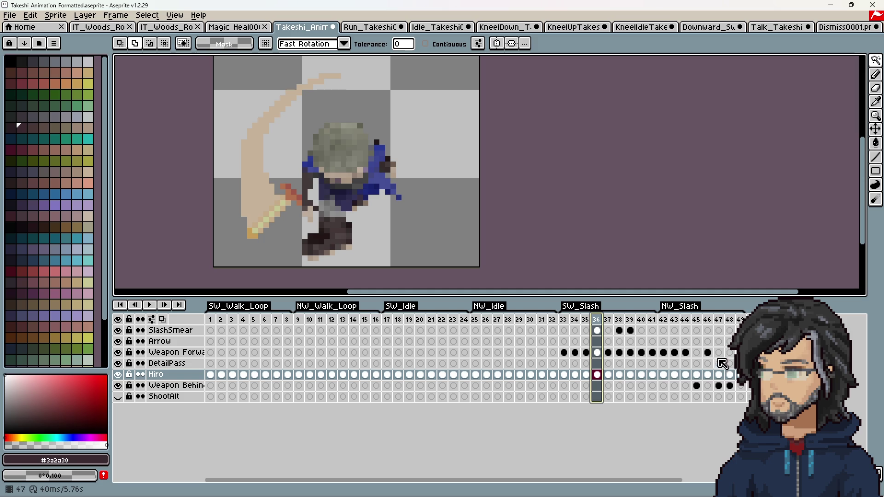
left_click(586, 320)
left_click(598, 321)
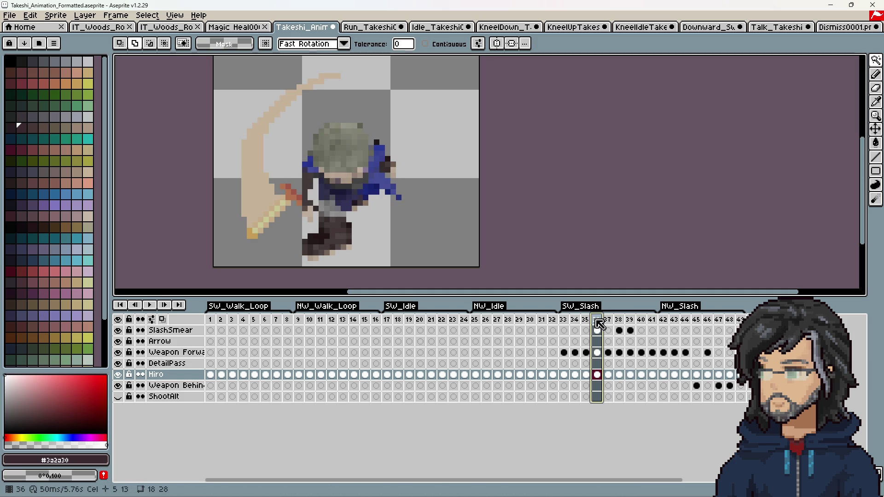
key("Right")
key("Right")
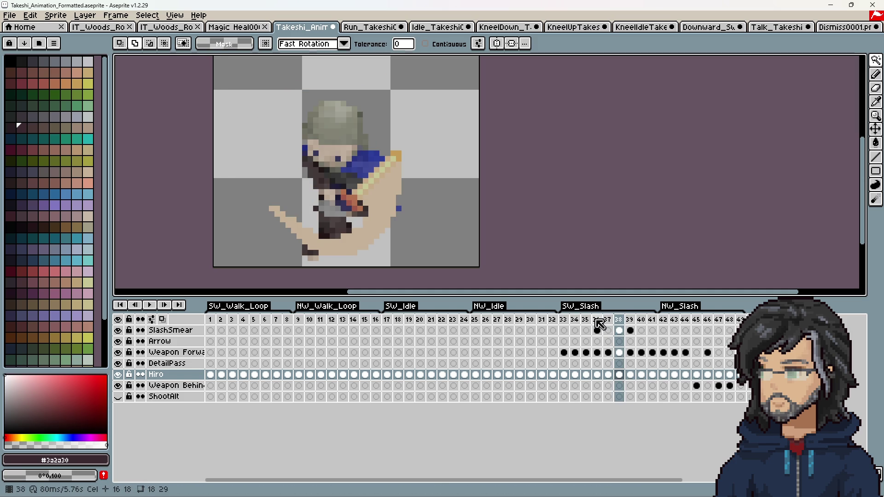
key("Right")
key("Right")
key("Right")
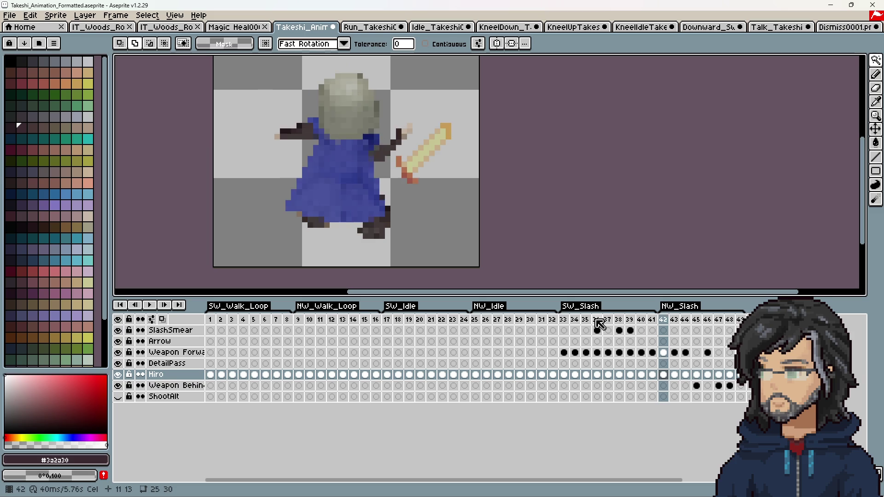
Step ahead through the NW_Slash frames to 49, then return to frame 33 and replay
key("Right")
key("Right")
key("Right")
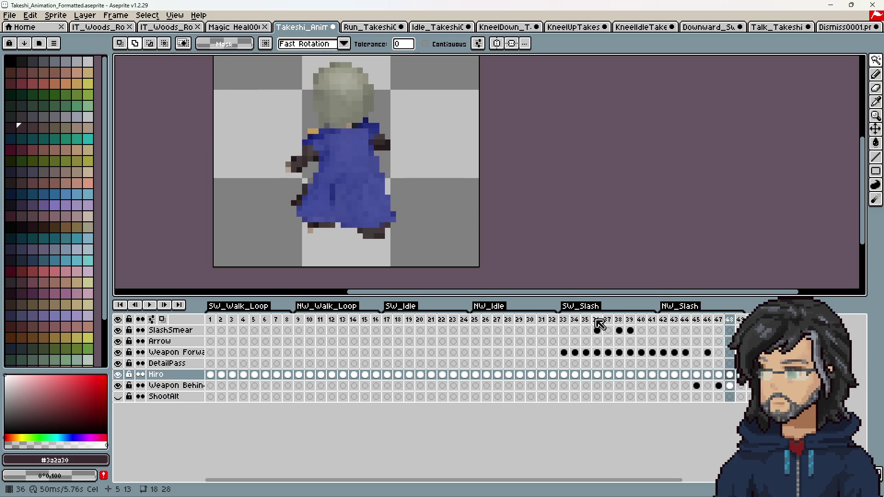
key("Right")
key("Right")
key("Left")
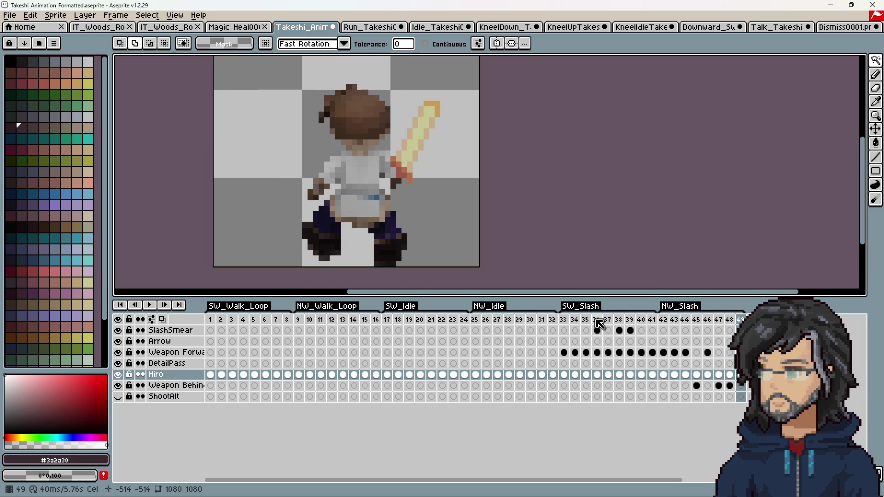
key("Left")
key("Left")
key("Left")
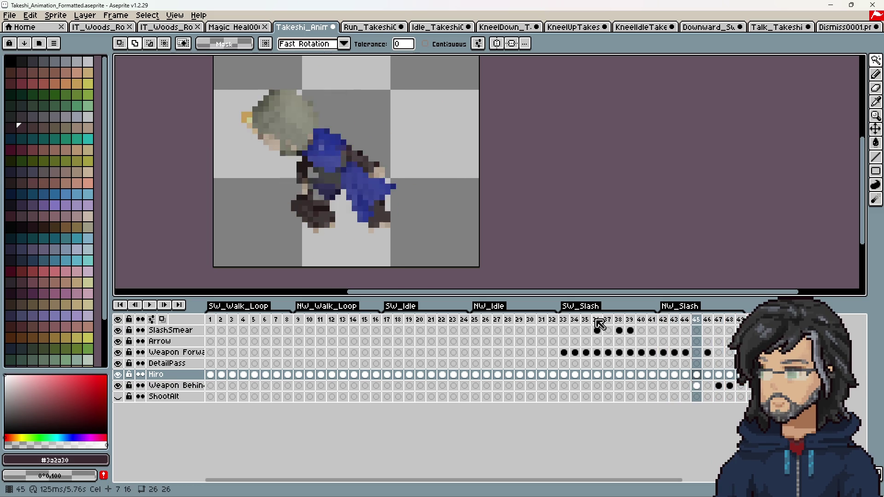
key("Left")
key("Left")
key("Left")
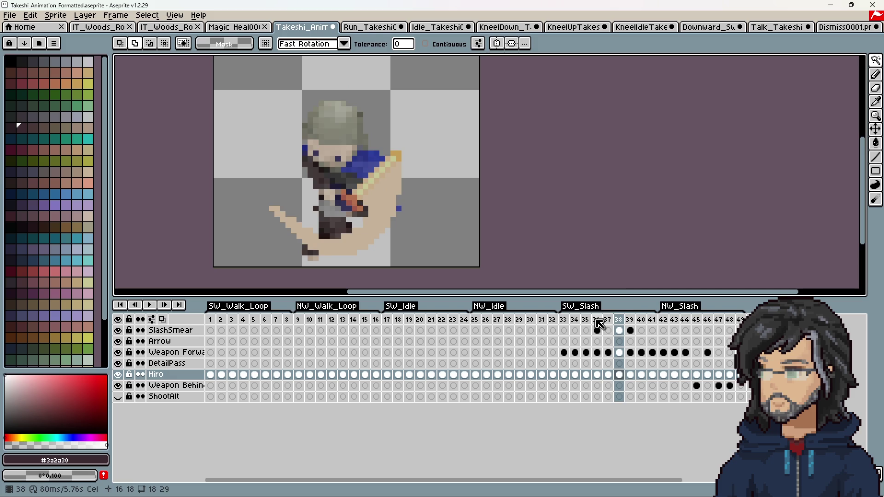
key("Left")
key("Left")
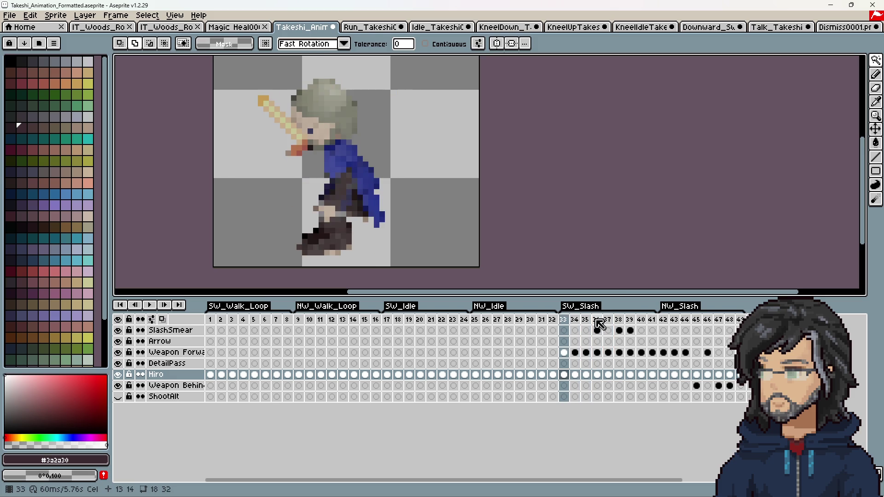
key("Return")
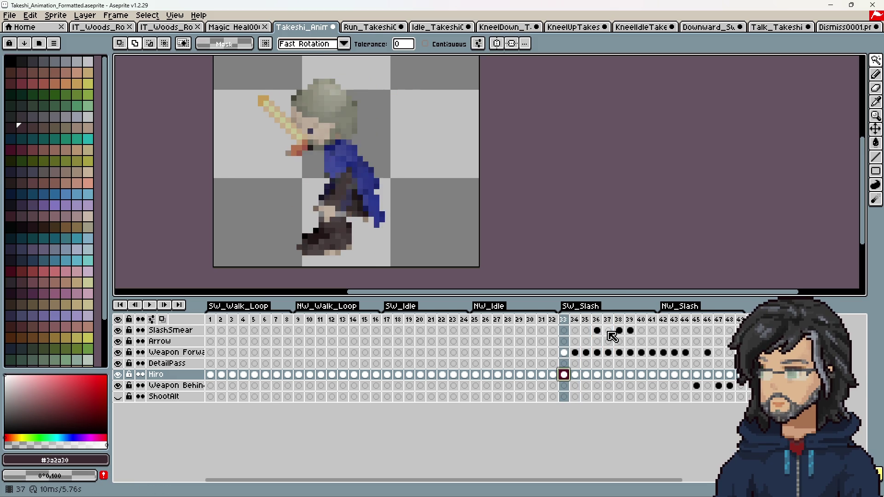
Advance to frame 36 and toggle repeatedly between slash frames 36 and 37 to check the smear
key("Right")
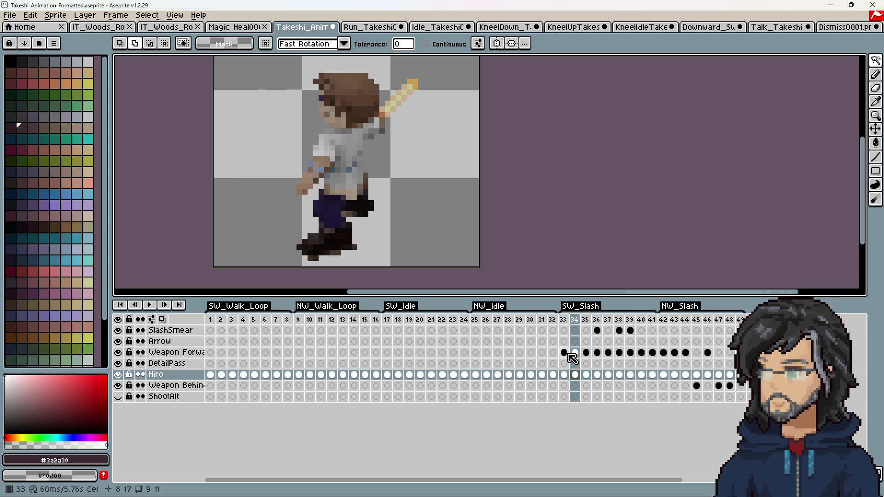
key("Right")
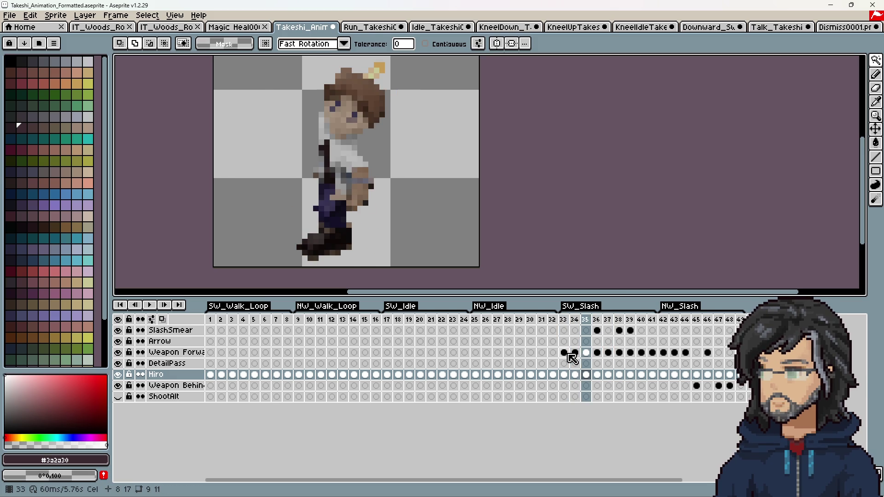
key("Right")
key("Right")
key("Left")
key("Right")
key("Left")
key("Right")
key("Left")
key("Right")
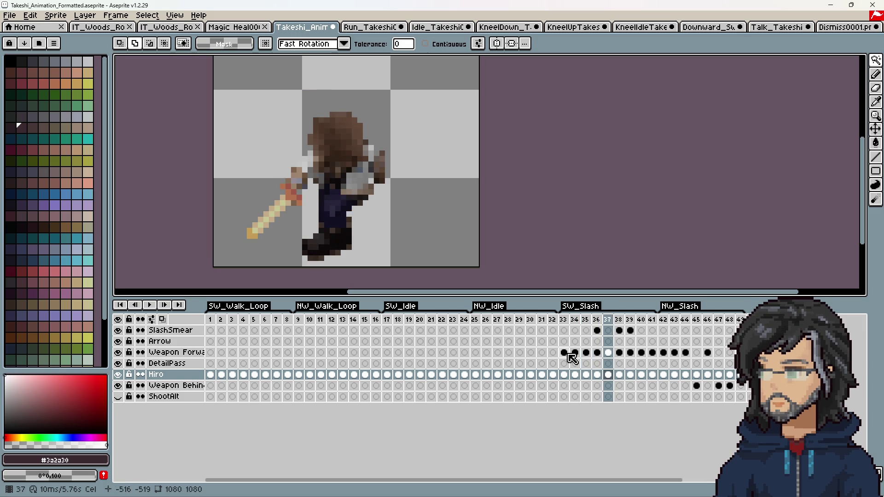
key("Left")
key("Right")
key("Left")
key("Right")
key("Left")
key("Right")
key("Left")
key("Right")
key("Right")
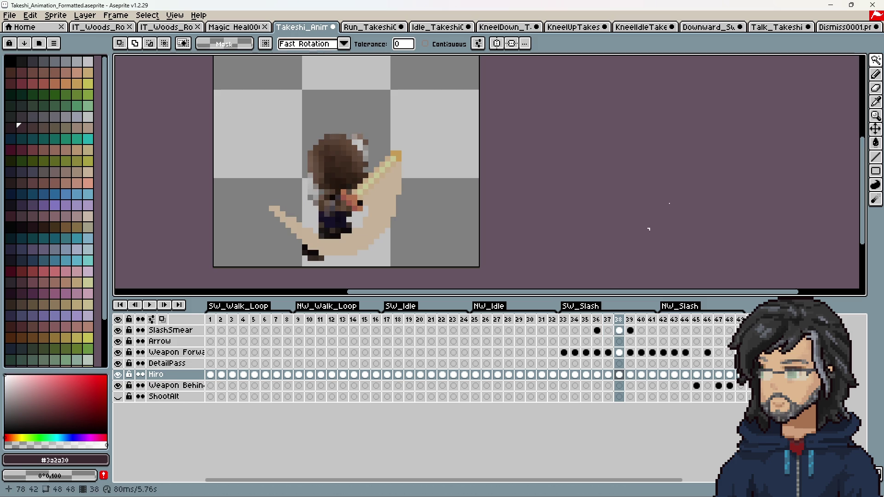
Reorder the tabs so the Downward_Swing document sits right after the Takeshi animation file
left_click(574, 28)
left_click(516, 29)
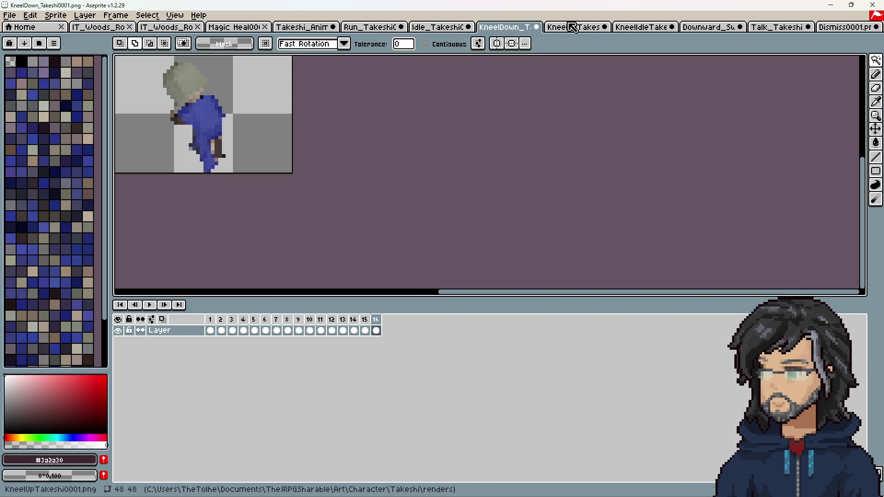
left_click_drag(709, 28, 381, 27)
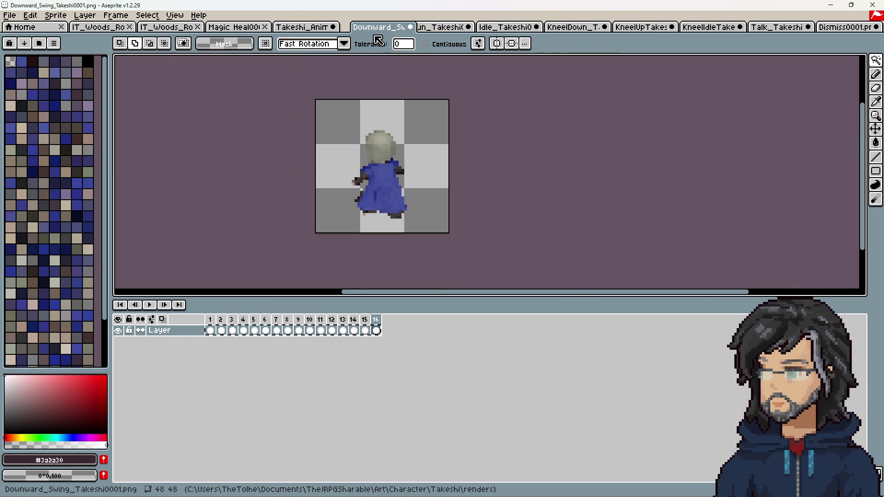
left_click(308, 27)
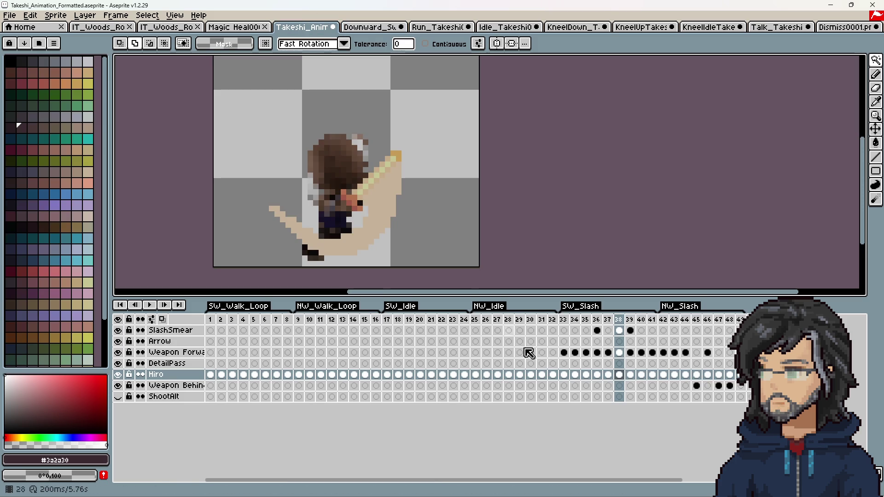
Step through SW_Slash frames 33–37 and compare them with frame 4 of the Downward_Swing render
left_click(564, 374)
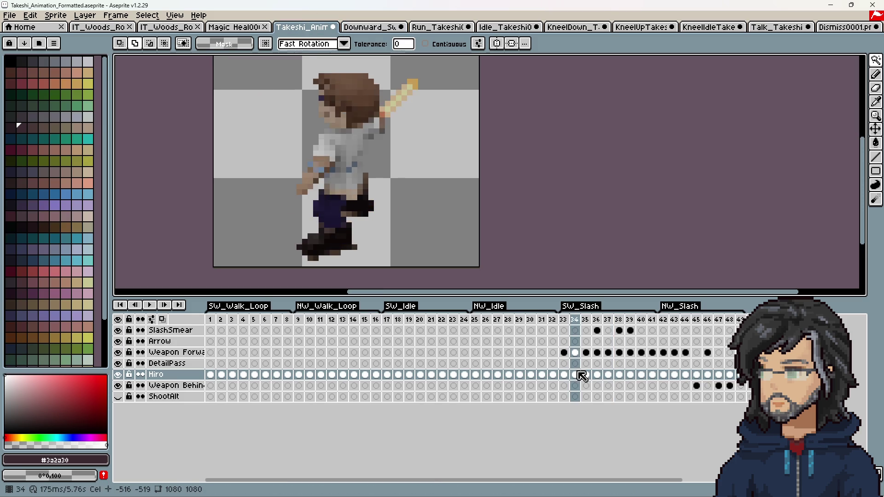
left_click(578, 374)
left_click(587, 375)
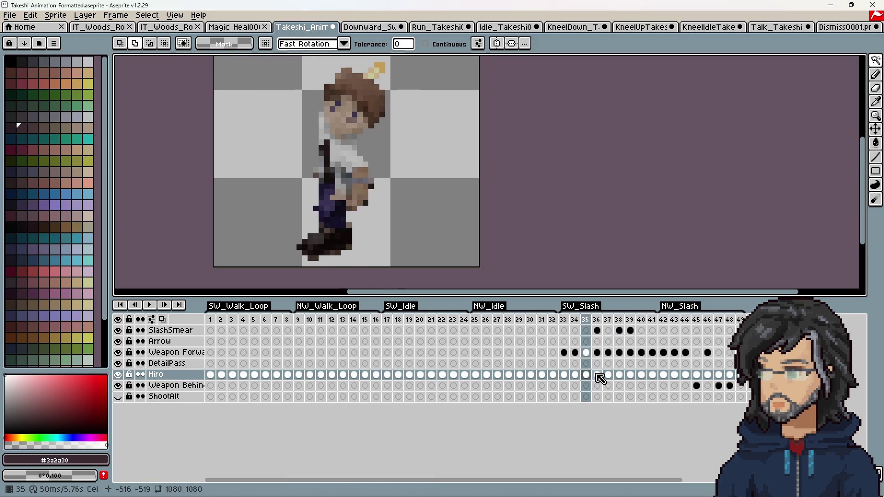
left_click(599, 374)
left_click(607, 375)
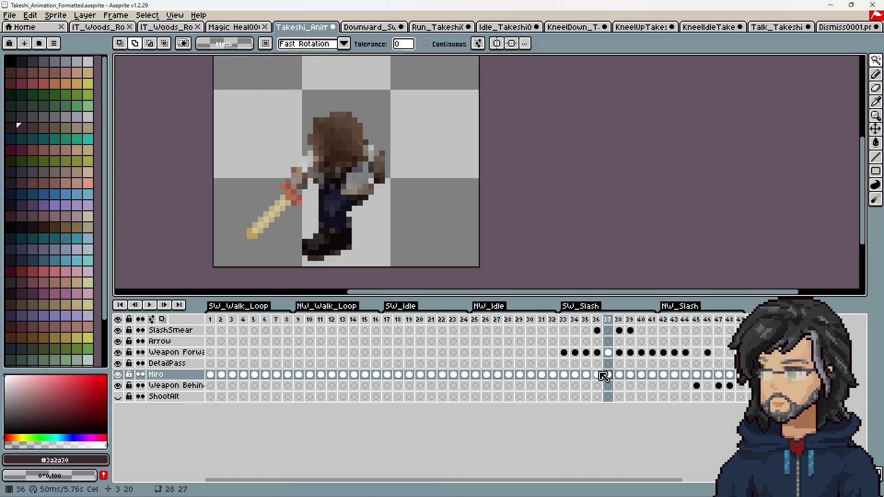
left_click(363, 26)
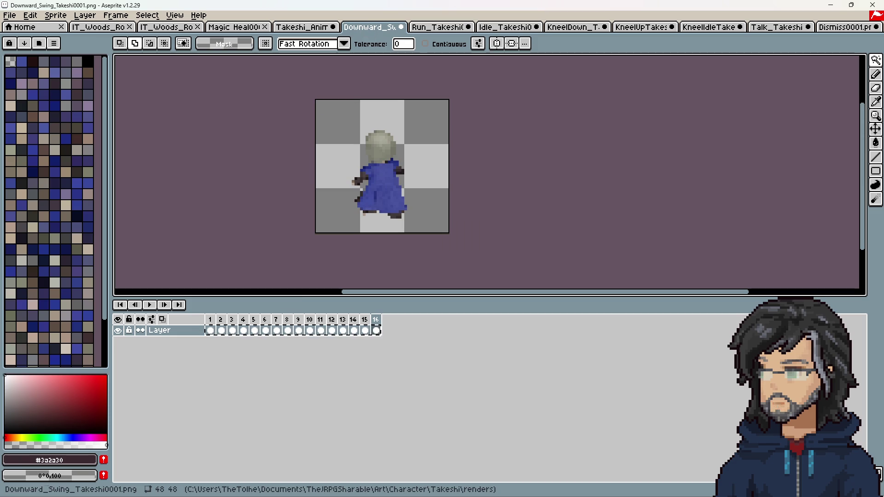
left_click(245, 331)
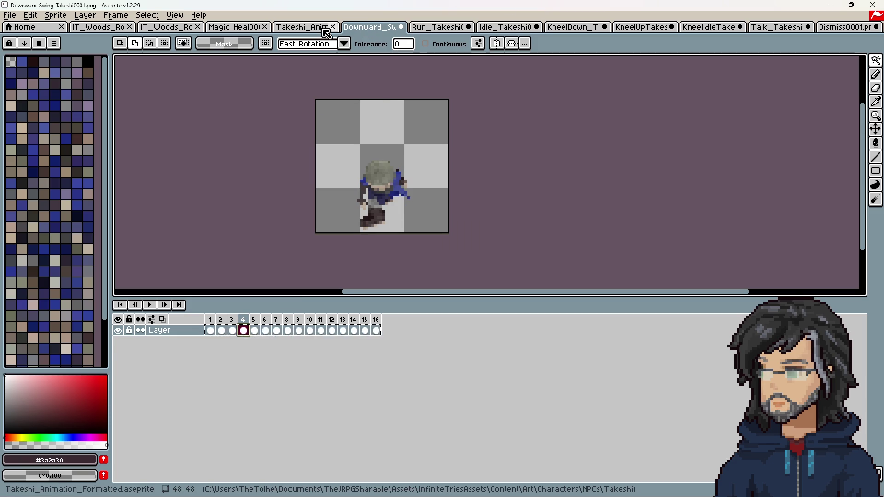
left_click(306, 27)
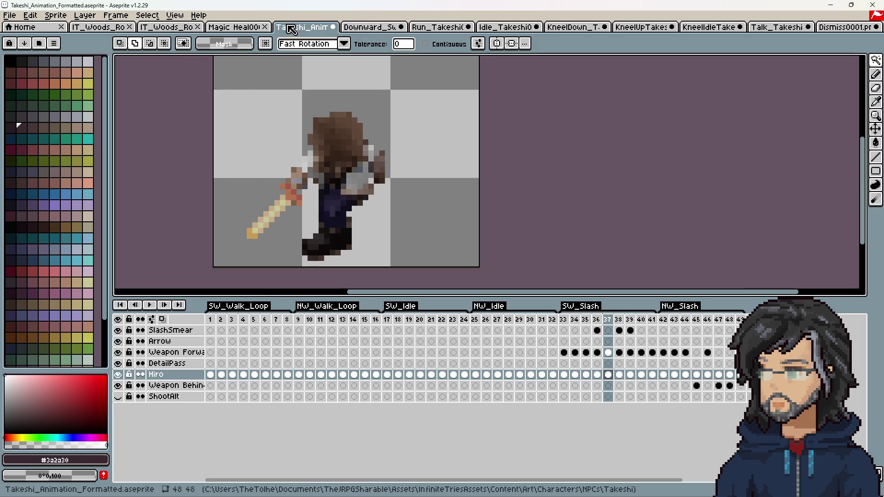
Step through SW_Slash frames 33 to 41, then bring up the Run_Takeshi0001 render
left_click(567, 324)
left_click(575, 374)
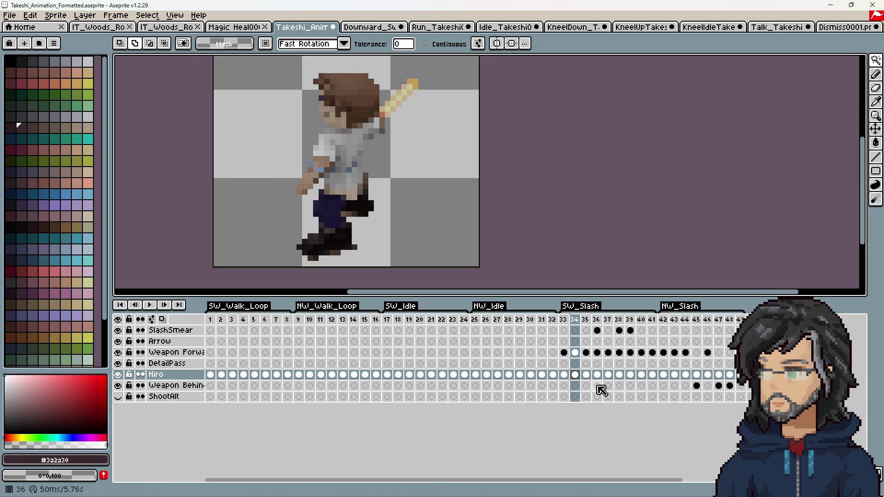
key("Right")
key("Right")
left_click(614, 374)
left_click(624, 374)
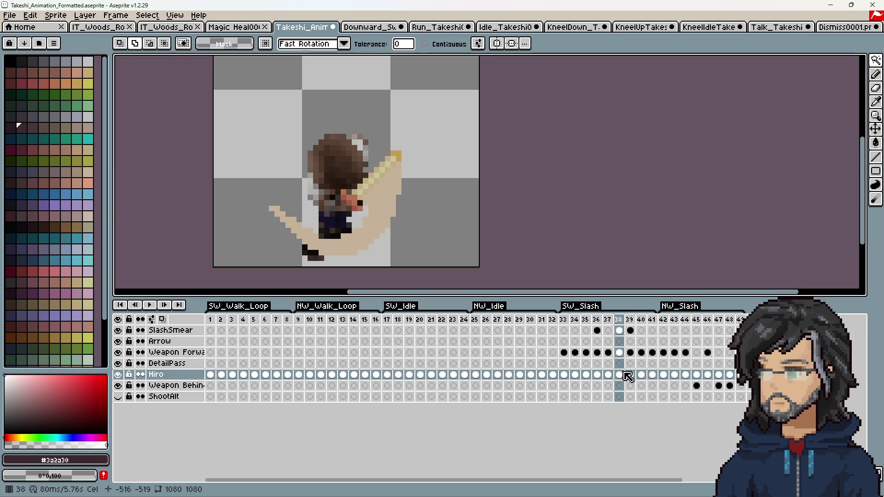
left_click(631, 375)
left_click(641, 375)
left_click(653, 375)
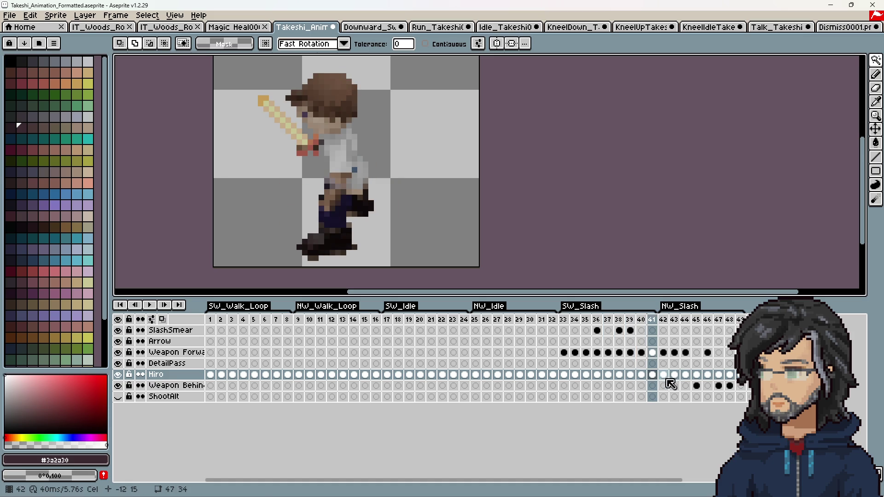
left_click(435, 29)
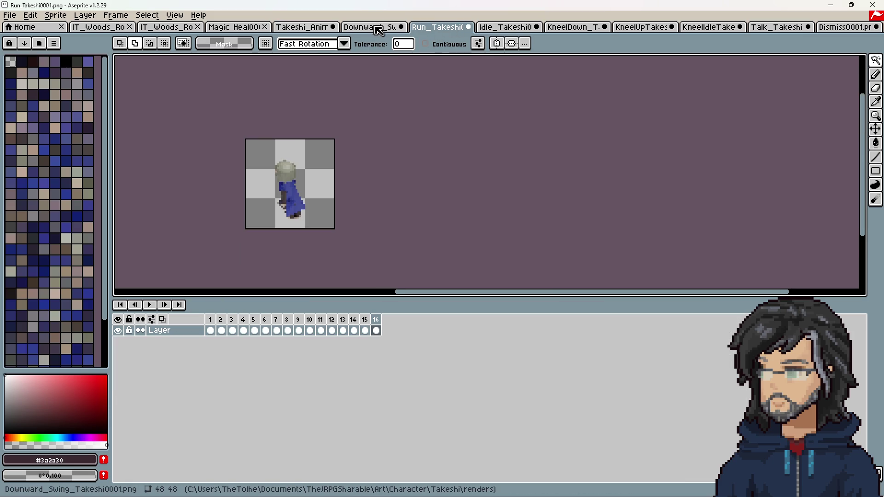
Insert a new frame after frame 4 of the Downward_Swing_Takeshi0001 render
left_click(382, 28)
left_click(270, 330)
left_click(243, 322)
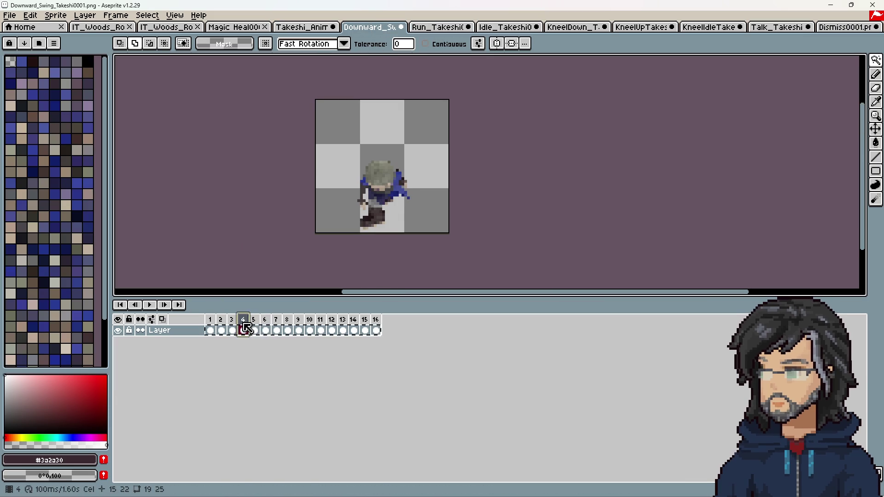
right_click(243, 319)
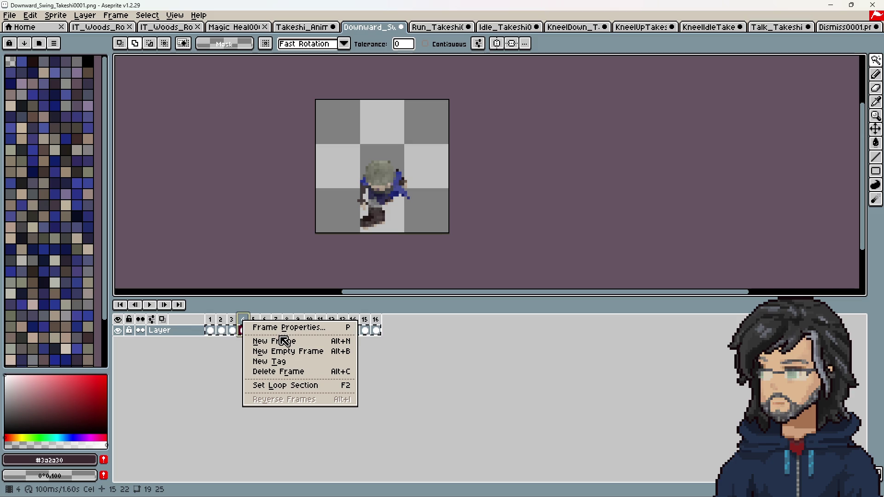
left_click(247, 322)
right_click(247, 327)
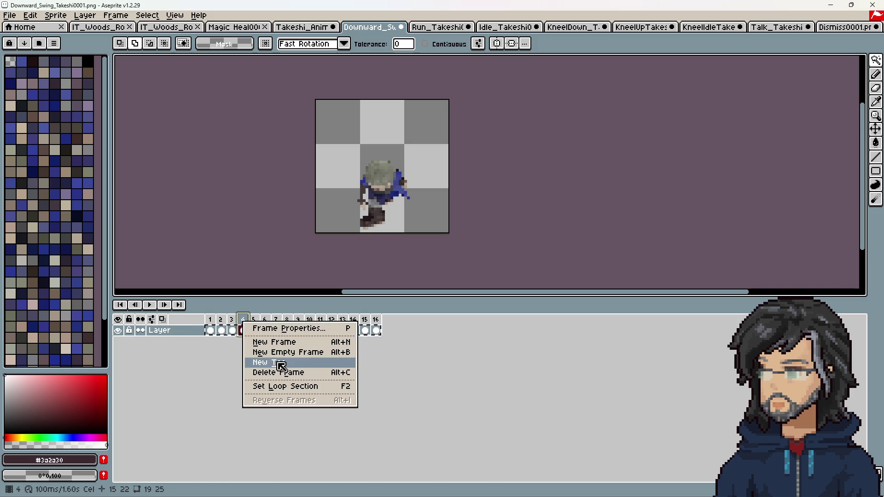
left_click(294, 345)
left_click(245, 331)
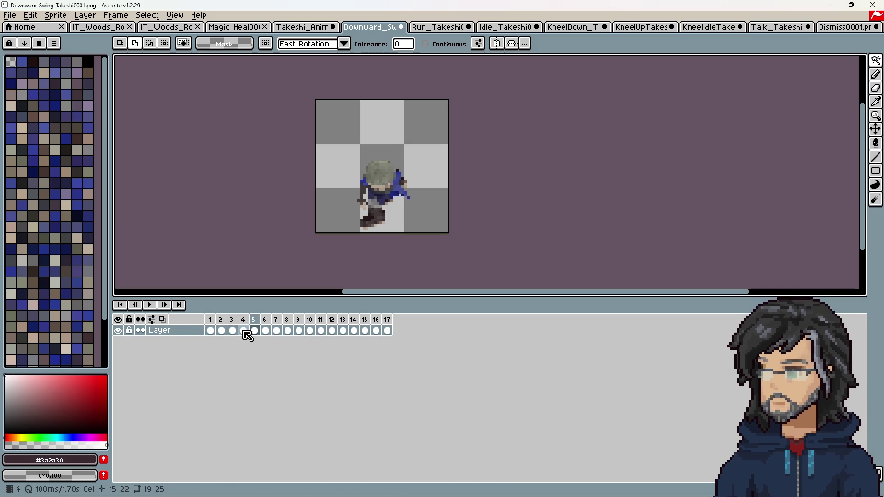
Compare swing poses around frames 8–11, then take back the added frame
left_click(299, 320)
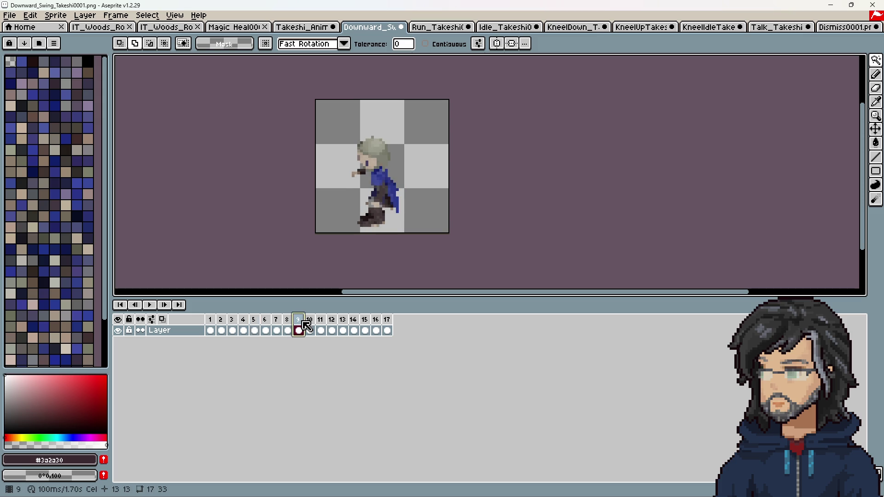
key("Left")
key("Left")
key("Left")
key("Right")
key("Right")
key("Right")
left_click_drag(308, 328, 322, 328)
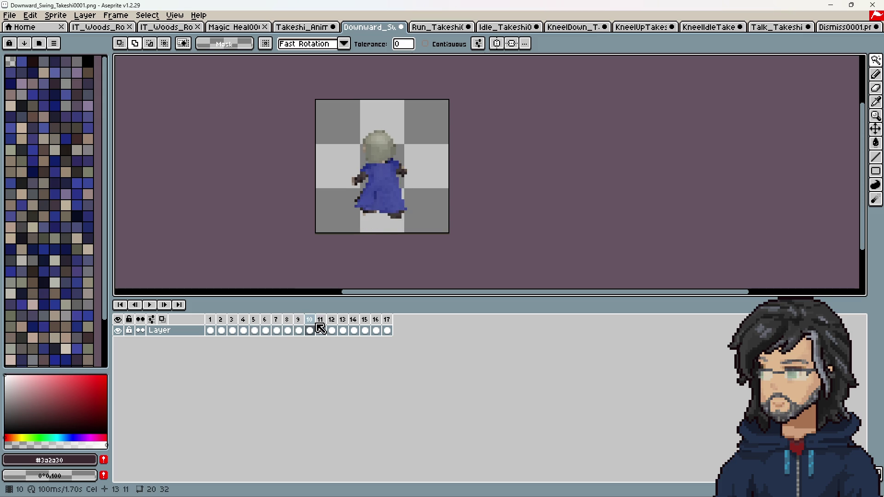
key("Left")
key("Right")
key("Left")
key("Right")
left_click_drag(314, 328, 389, 328)
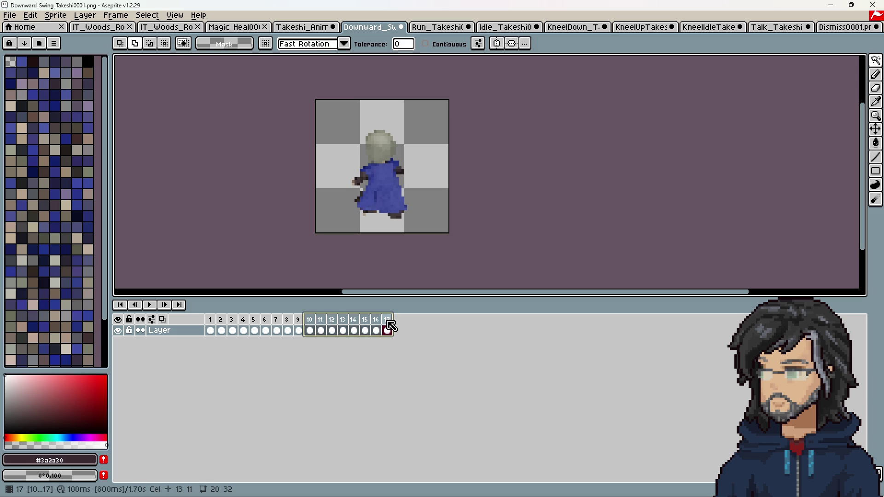
left_click(300, 329)
key("Right")
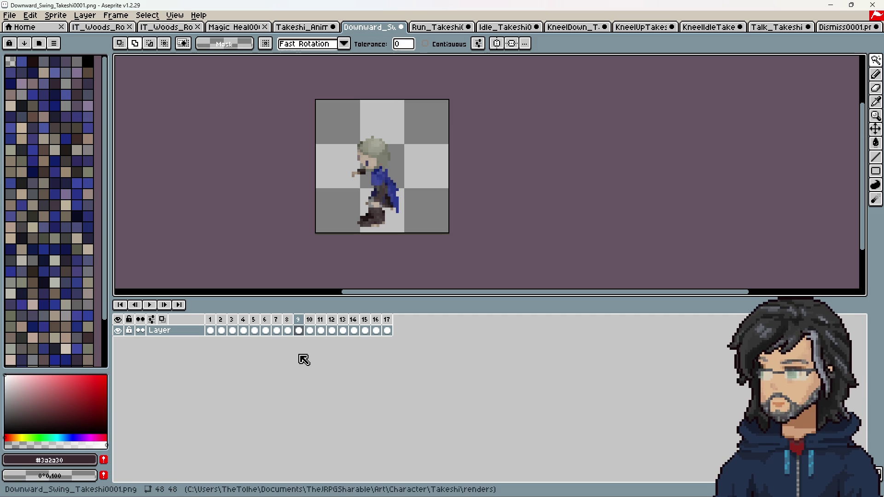
left_click(290, 321)
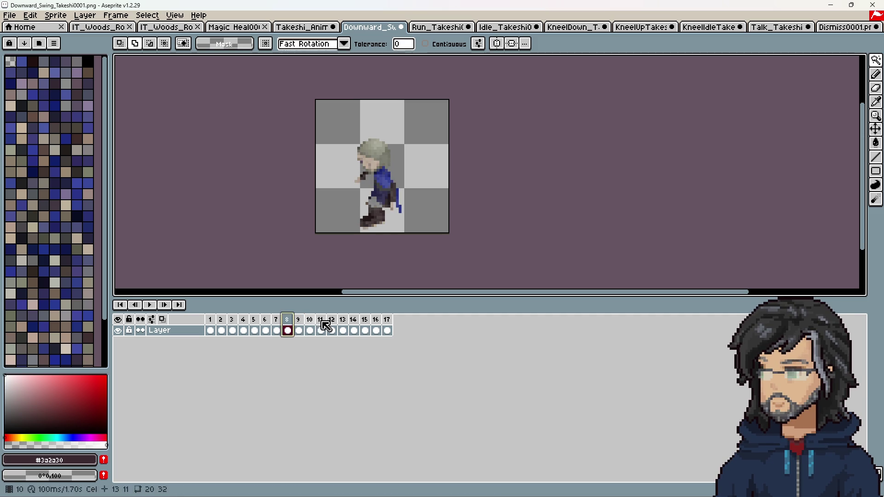
left_click(364, 330)
Bring the small sprite back into view and review swing frames 9 through 13
scroll(430, 162, "down", 6)
middle_click_drag(430, 162, 383, 128)
scroll(444, 165, "up", 8)
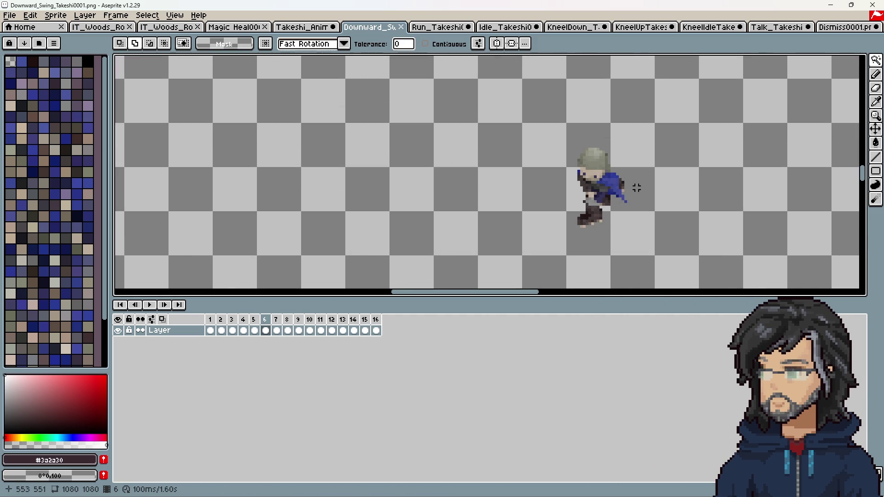
key("ctrl+z")
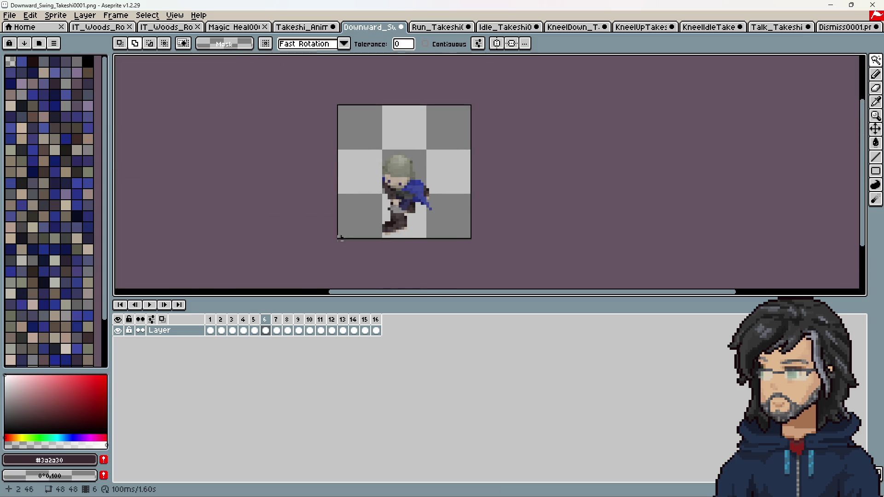
key("Right")
key("Right")
key("Right")
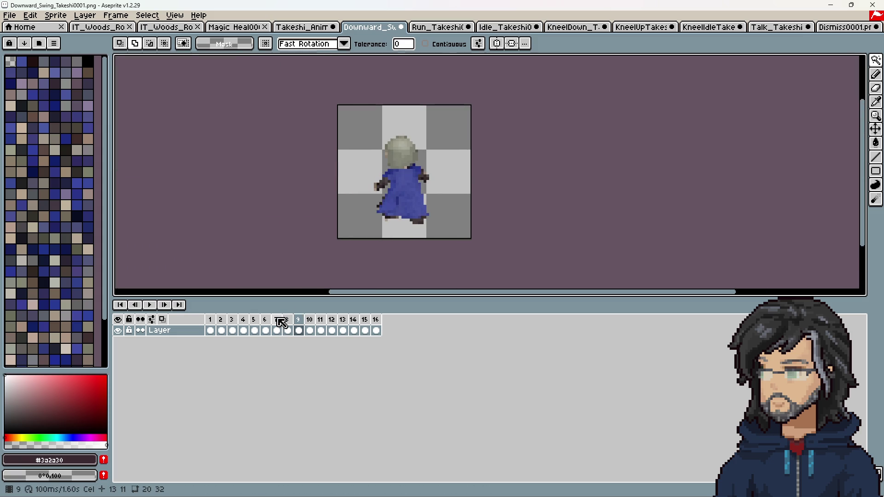
key("Left")
key("Right")
key("Left")
key("Right")
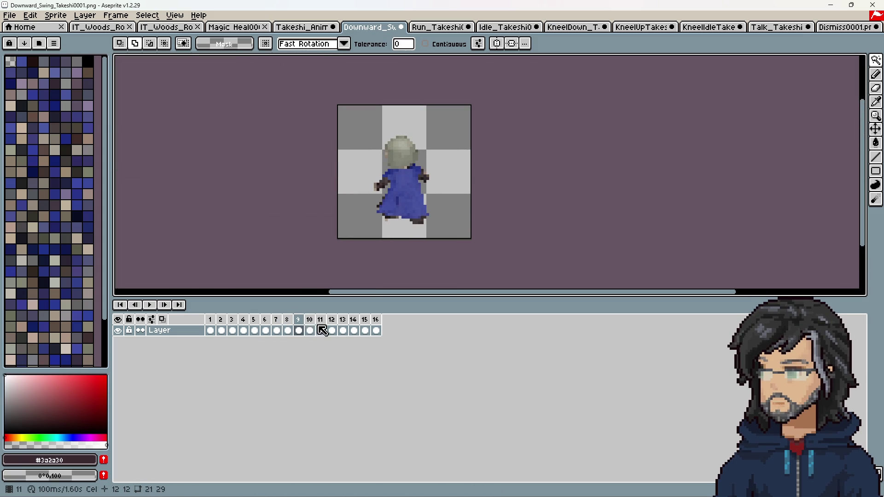
left_click_drag(308, 335, 387, 335)
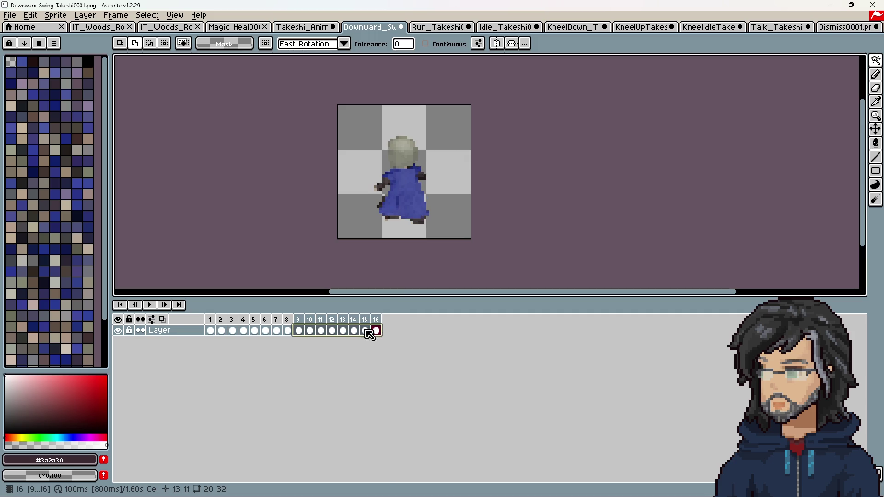
Add a New Frame after frame 4 of the swing
left_click(291, 326)
left_click(244, 319)
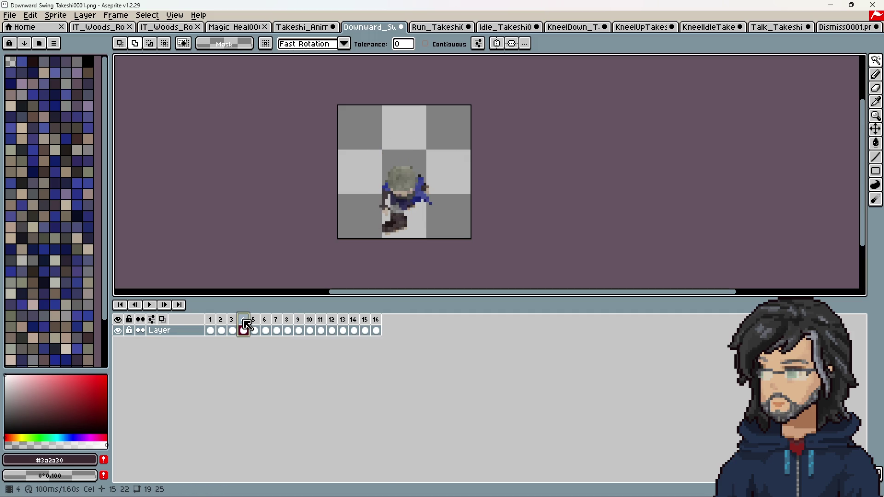
right_click(243, 319)
left_click(283, 342)
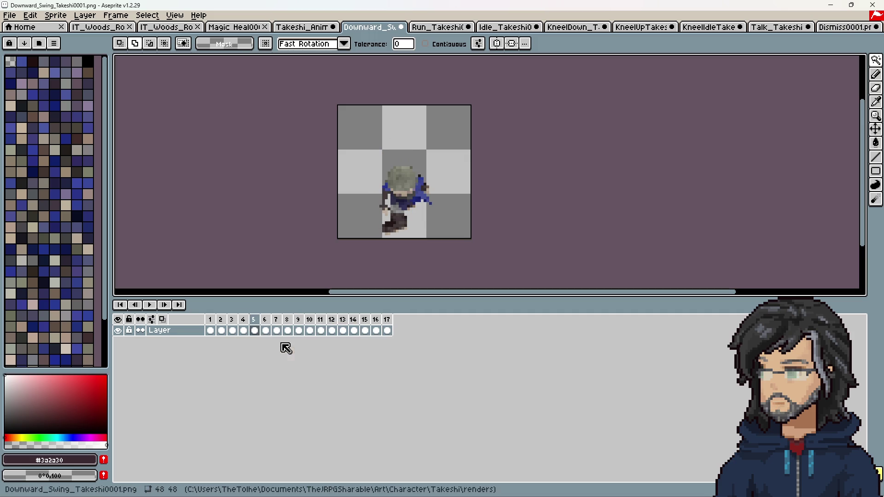
Step through swing frames 9–13 to check the poses after the insertion
left_click(300, 321)
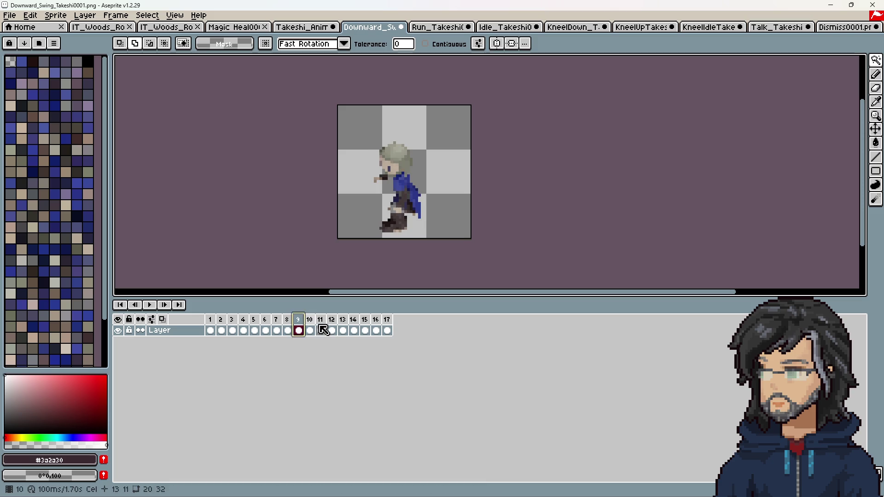
left_click(310, 330)
left_click(321, 330)
left_click(333, 331)
right_click(334, 325)
key("Escape")
left_click(345, 324)
left_click(337, 324)
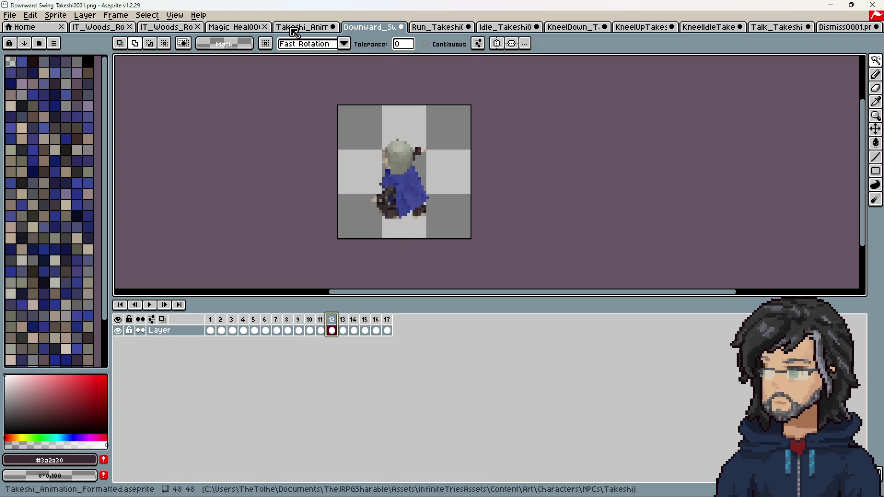
left_click(297, 28)
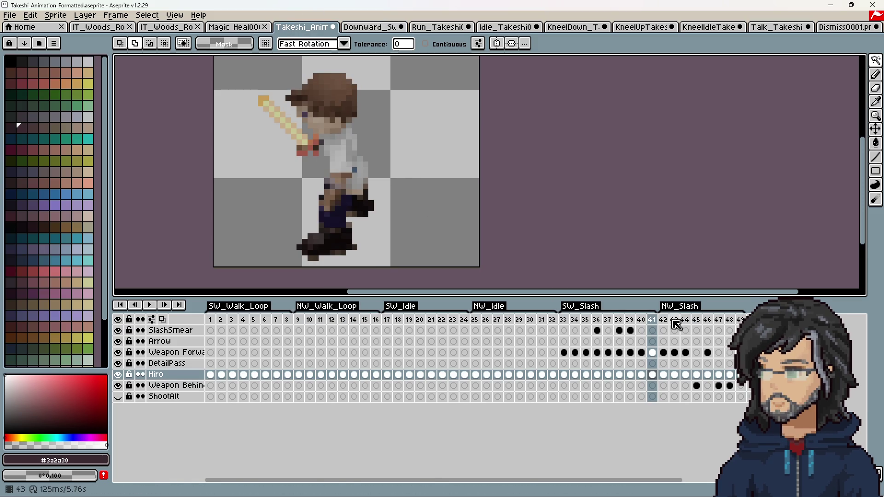
key("Right")
key("Right")
key("Right")
key("Right")
key("Right")
key("Left")
key("Left")
key("Left")
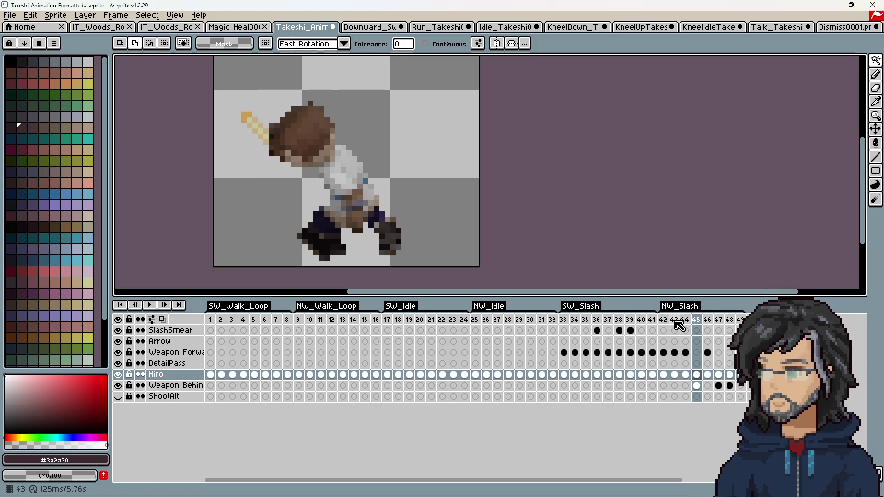
left_click_drag(670, 325, 715, 325)
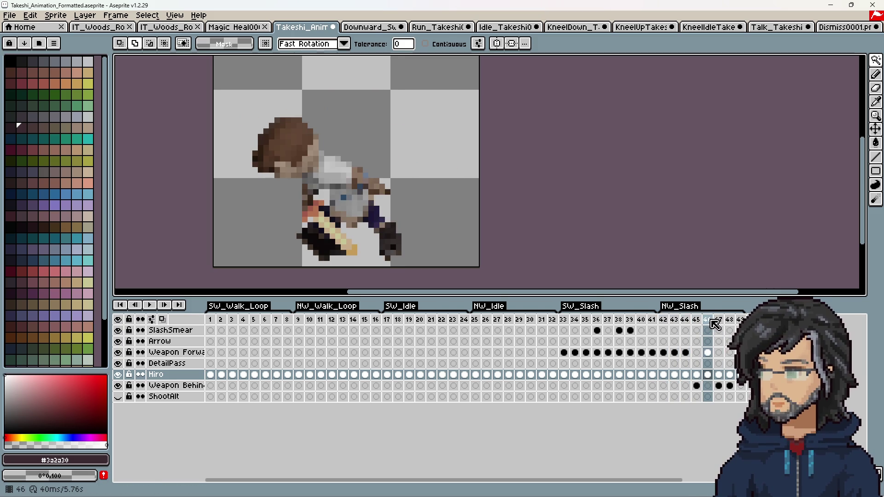
key("Right")
key("Right")
key("Right")
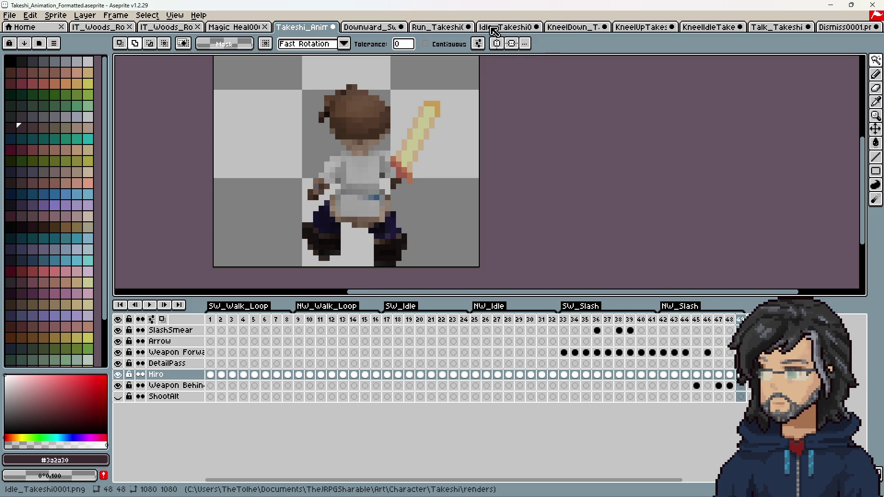
left_click(368, 28)
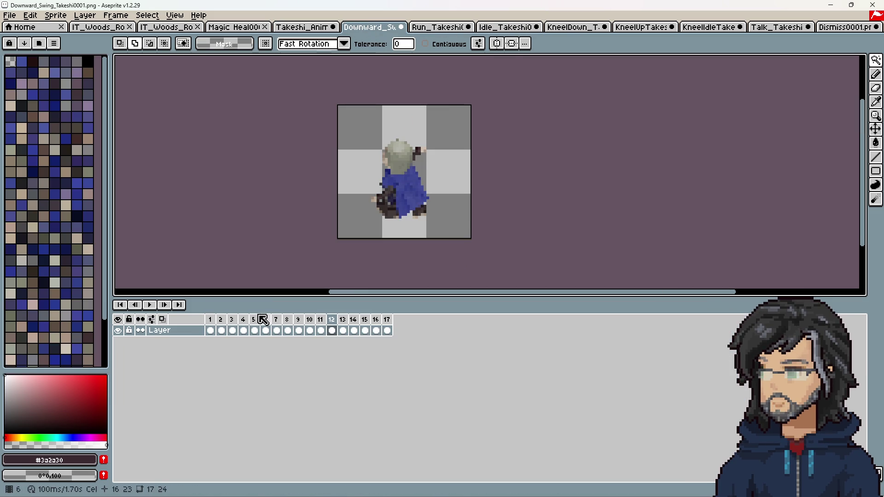
Select Downward_Swing frames 1–12, then play Takeshi_Animation_Formatted from frame 33, the SW_Slash start
left_click_drag(210, 330, 365, 335)
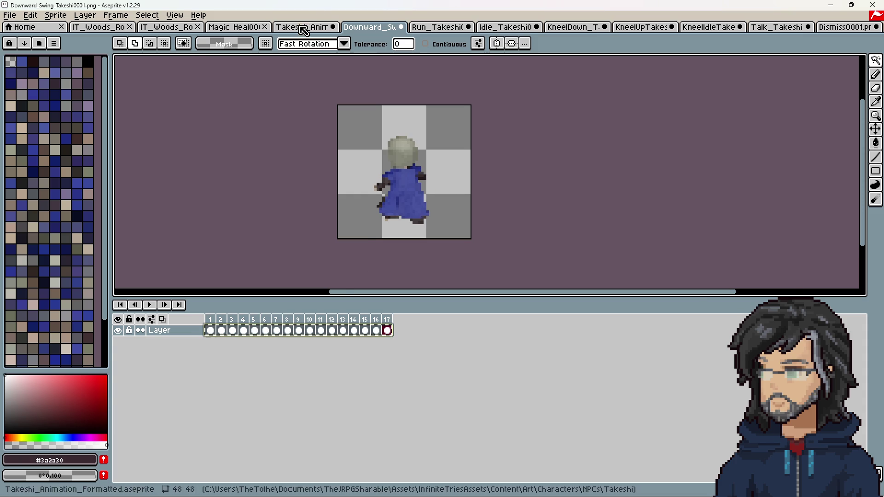
left_click(302, 27)
left_click(564, 374)
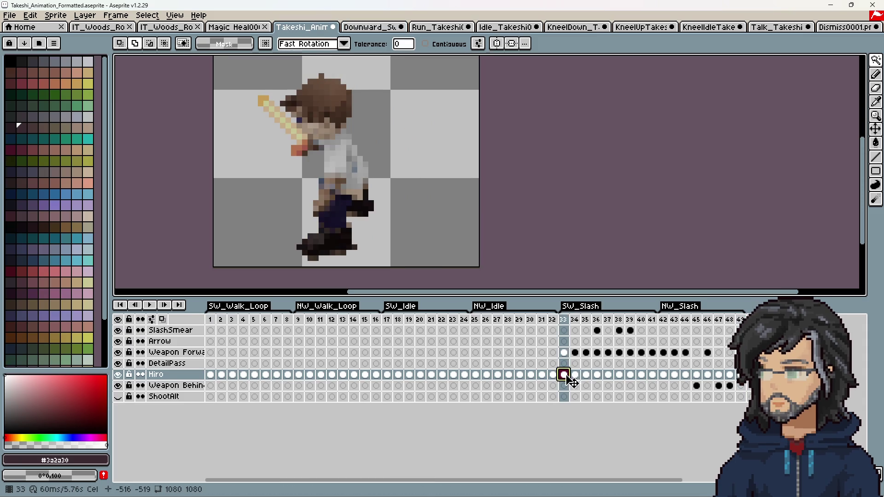
left_click(150, 306)
left_click(150, 306)
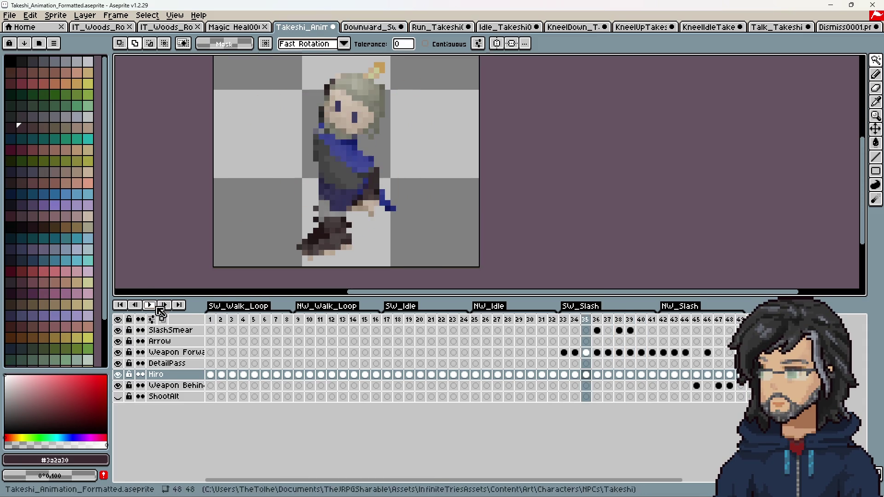
Select SW_Slash frames 33–36 and view one of the Takeshi swing frames
left_click(566, 319)
mouse_move(568, 321)
left_mouse_down()
mouse_move(702, 332)
mouse_move(570, 338)
mouse_move(563, 355)
left_mouse_up()
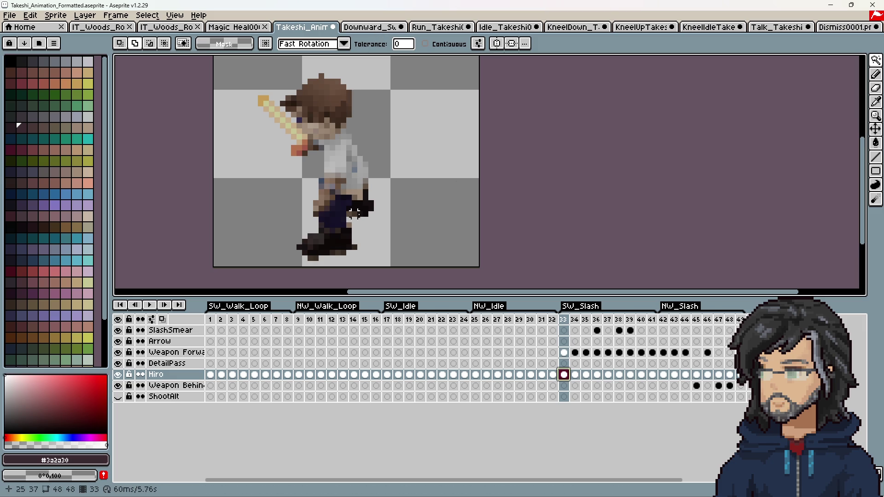
left_click(608, 332)
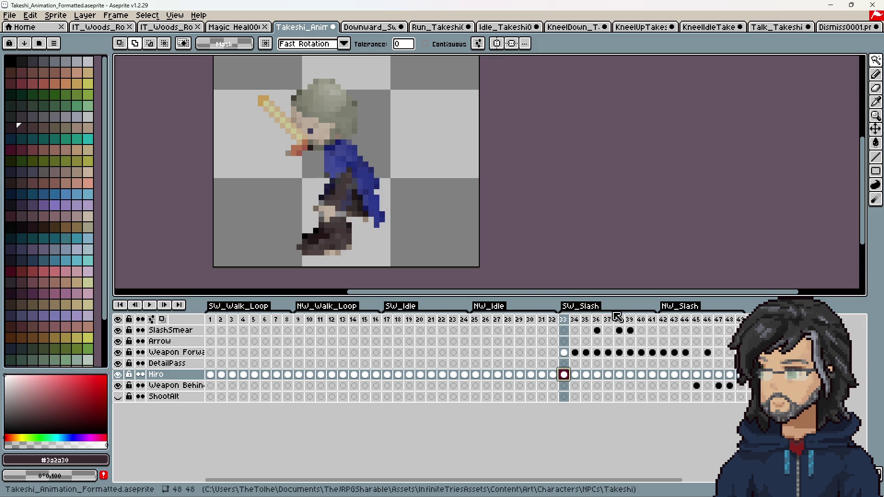
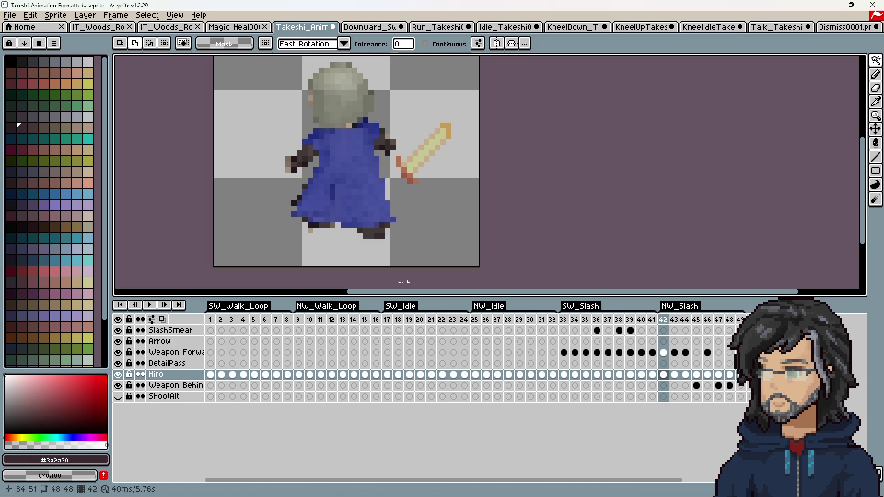
Add an empty Layer 1 above the Weapon Behind layer, just under Hiro
scroll(392, 189, "down", 1)
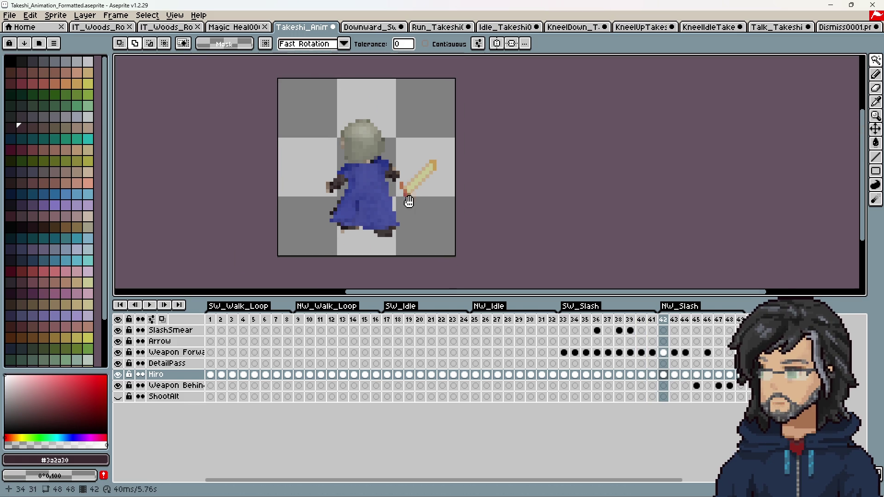
scroll(368, 189, "up", 1)
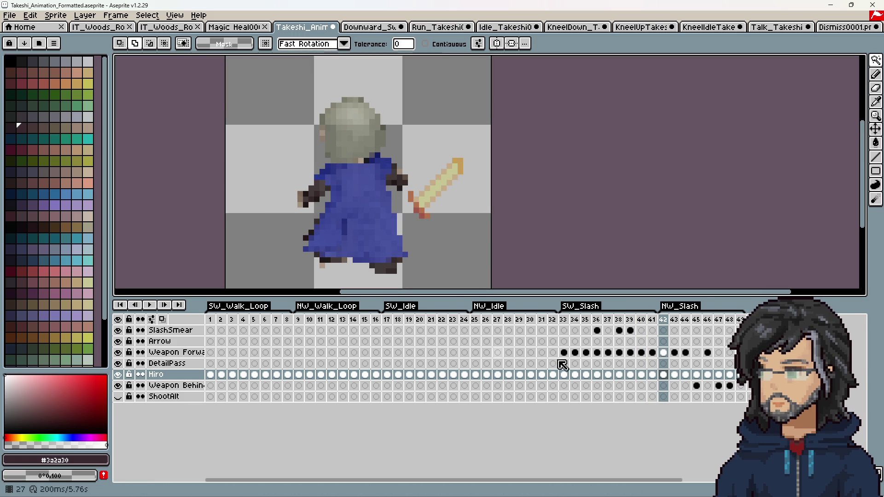
left_click(565, 375)
right_click(159, 386)
left_click(193, 410)
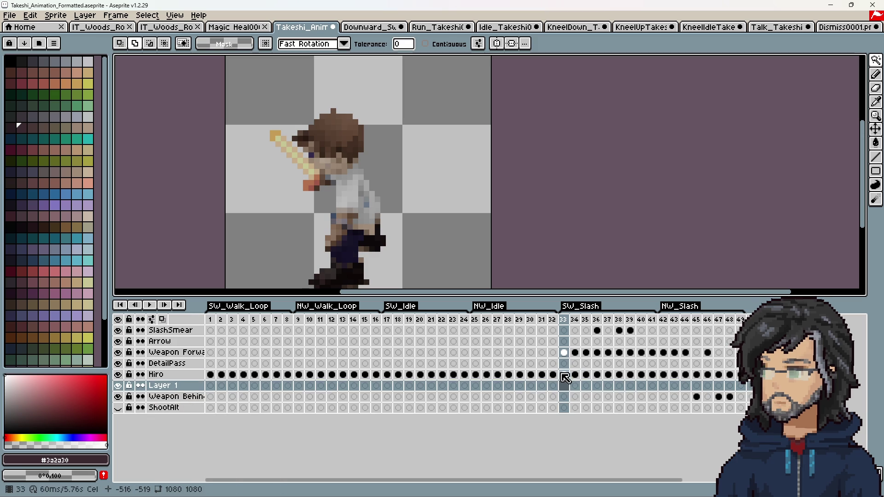
Move Hiro's cels from frame 33 onto Layer 1 and copy Downward_Swing frames 1–17
mouse_move(565, 374)
left_mouse_down()
mouse_move(740, 375)
mouse_move(571, 386)
left_mouse_up()
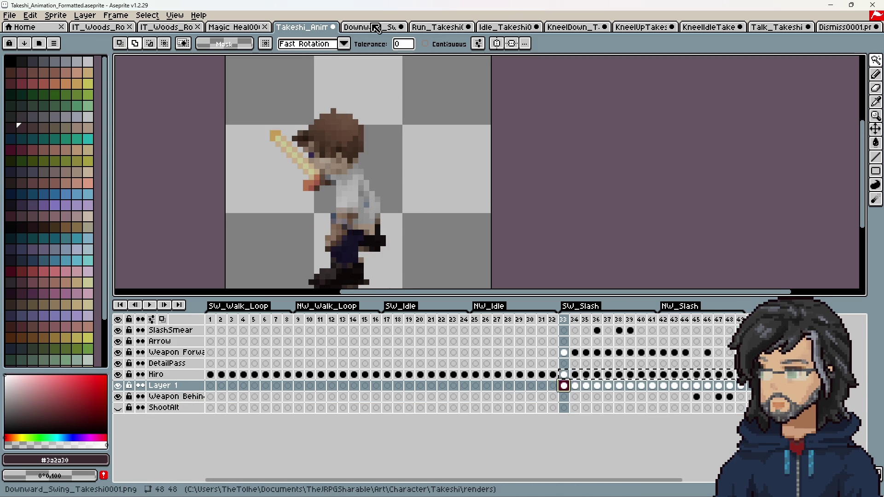
left_click(370, 26)
left_click_drag(211, 331, 386, 330)
left_click(302, 26)
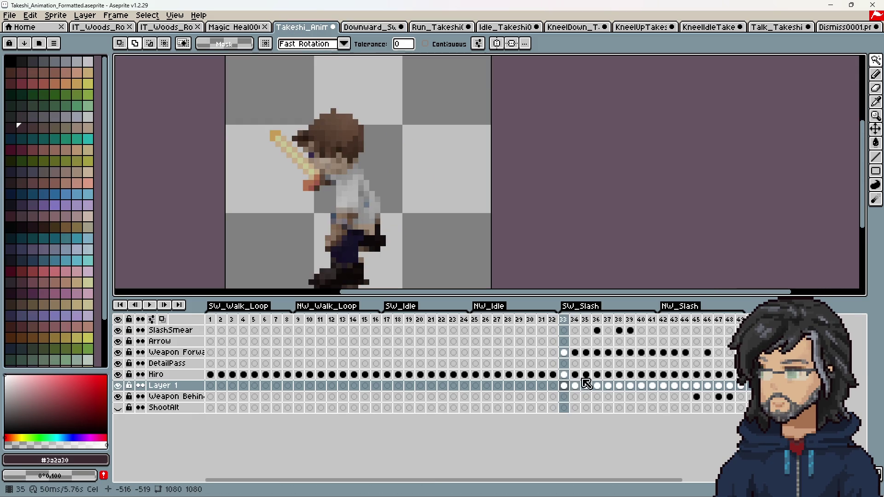
left_click(564, 374)
Paste the swing frames at Hiro frame 33 and review the slash poses through frame 43
key("ctrl+v")
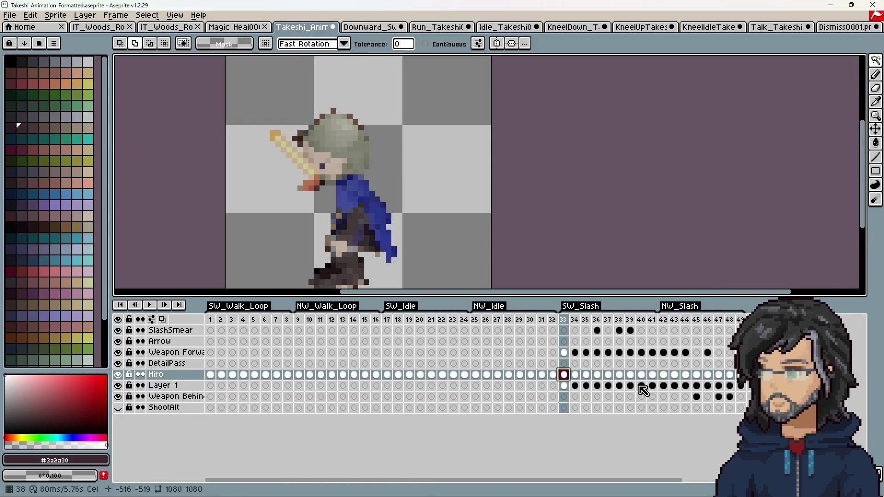
key("Right")
key("Right")
key("Right")
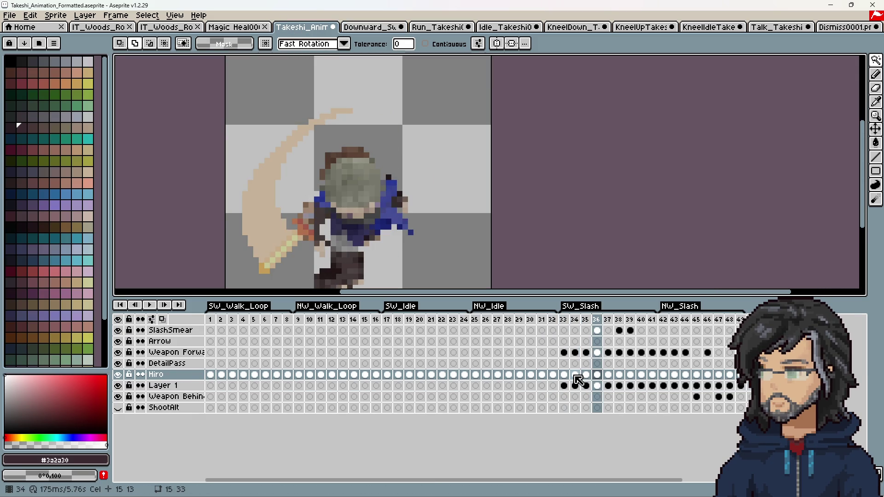
key("Right")
key("Right")
key("Right")
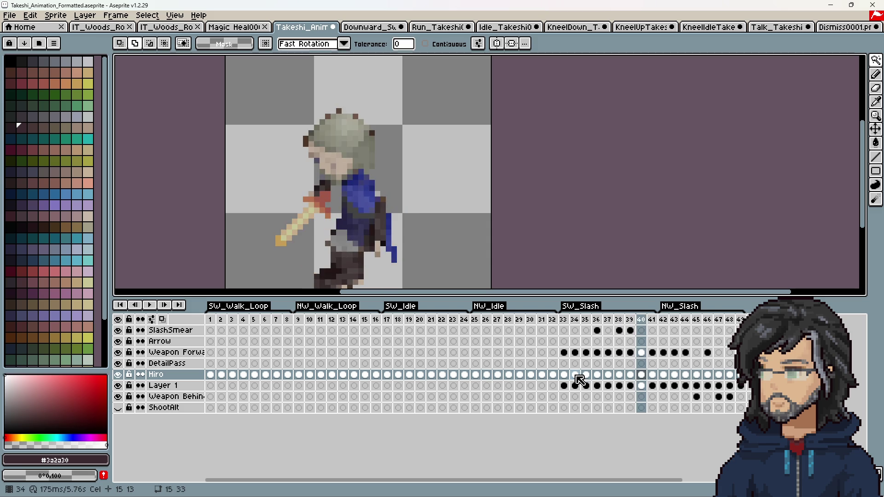
key("Right")
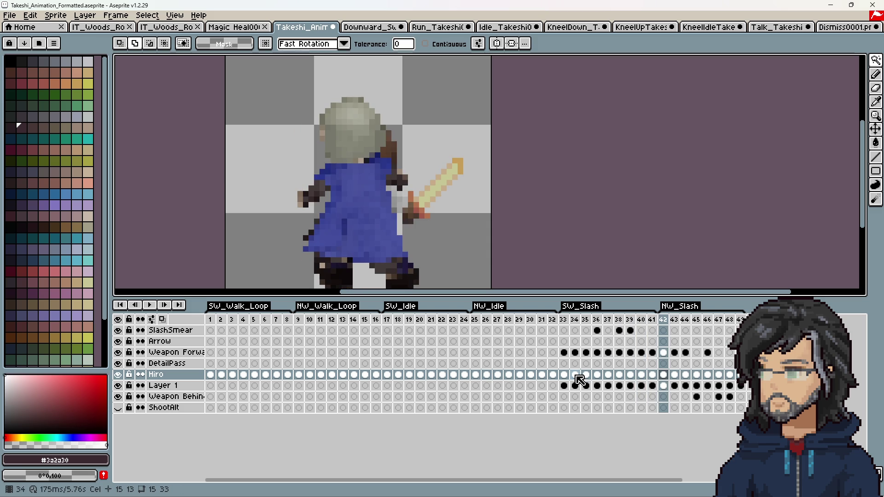
key("Right")
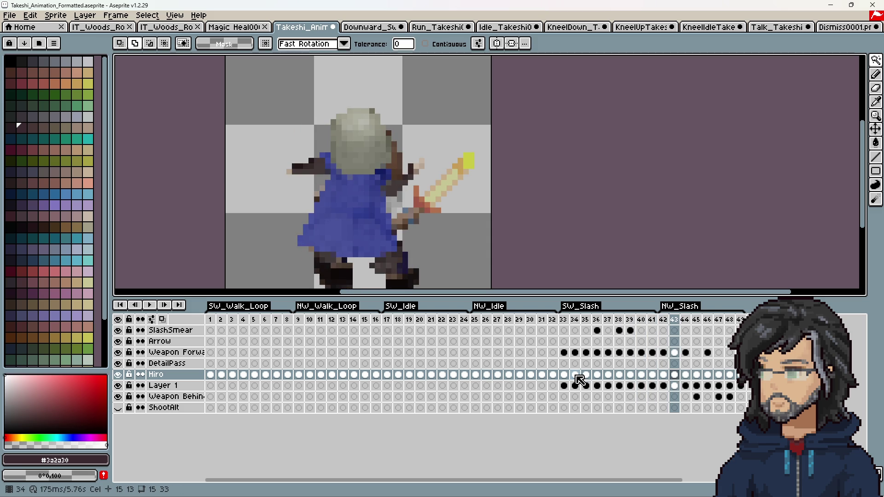
scroll(385, 189, "down", 4)
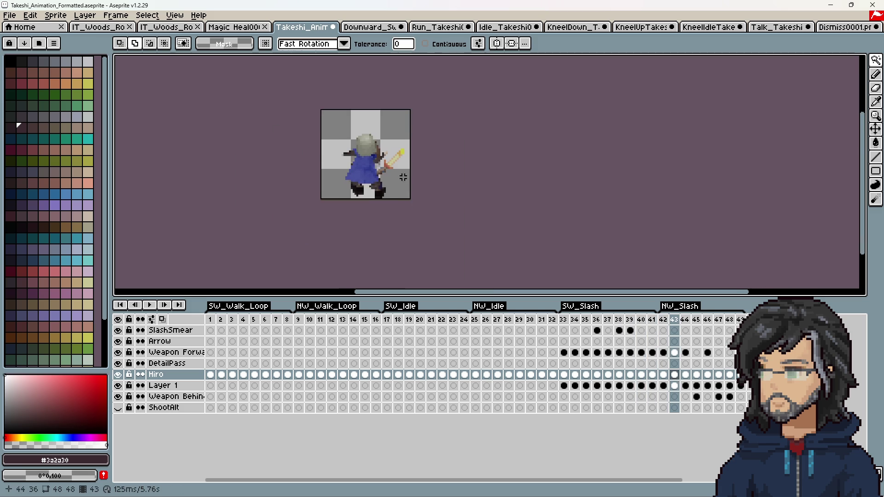
scroll(385, 190, "up", 4)
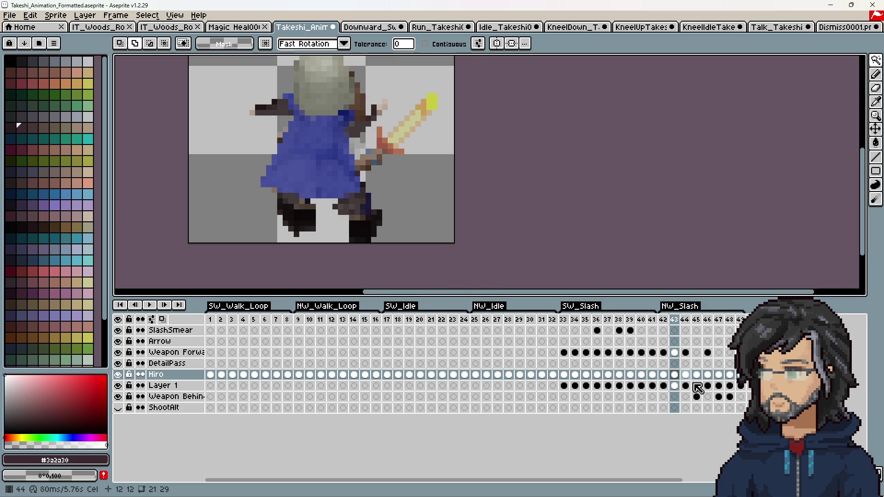
left_click(663, 375)
Shift the Hiro figure down-right on frames 42 and 44 to match the Layer 1 reference
left_click(876, 128)
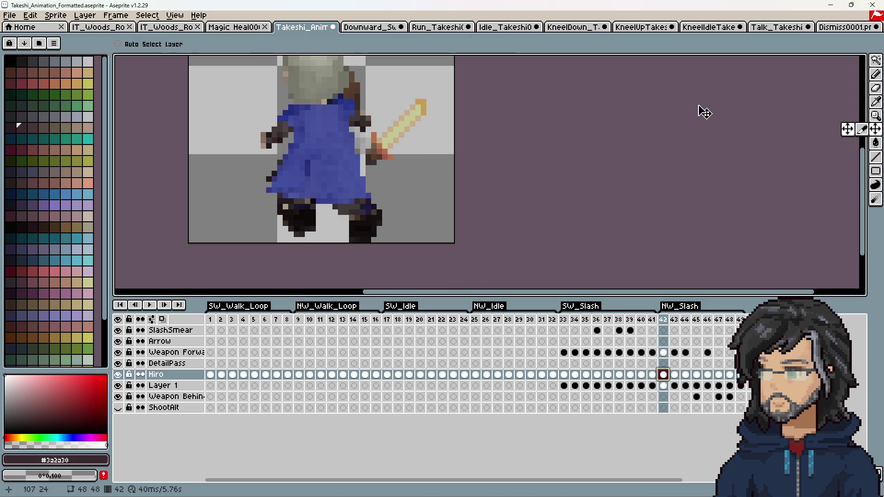
mouse_move(326, 125)
left_mouse_down()
mouse_move(340, 148)
mouse_move(334, 179)
left_mouse_up()
left_click(676, 377)
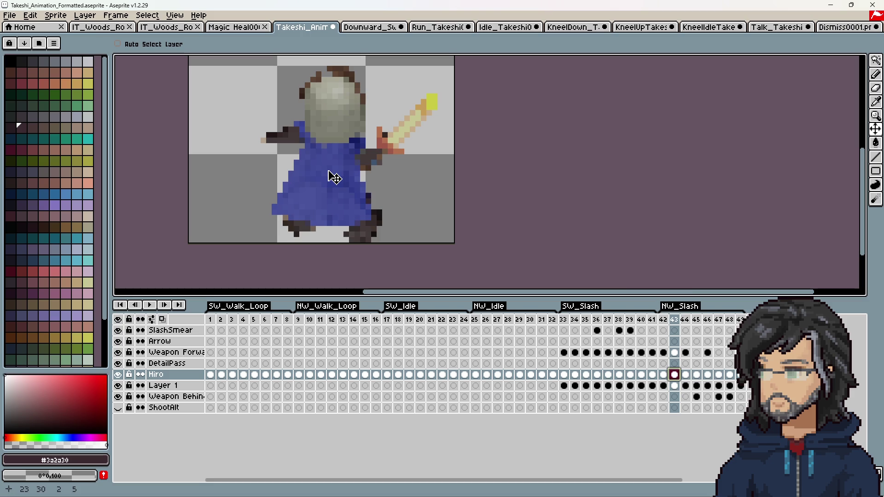
left_click(686, 375)
left_click_drag(332, 134, 340, 160)
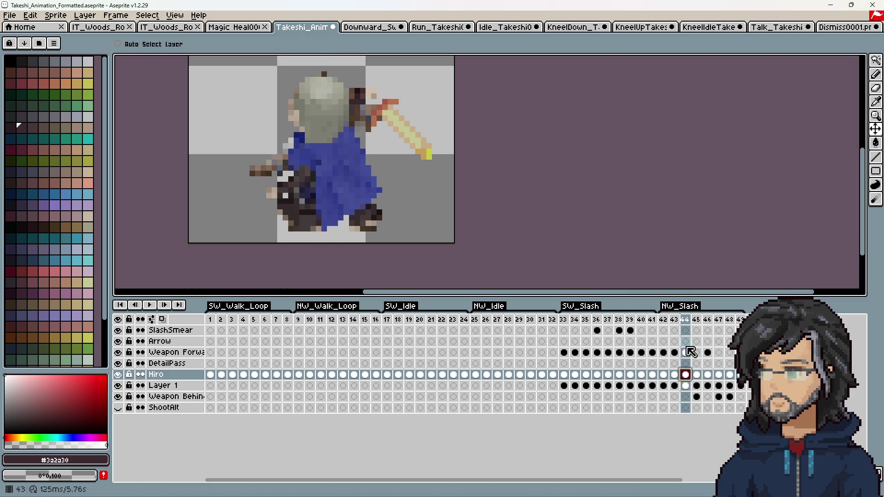
left_click(118, 374)
left_click(118, 375)
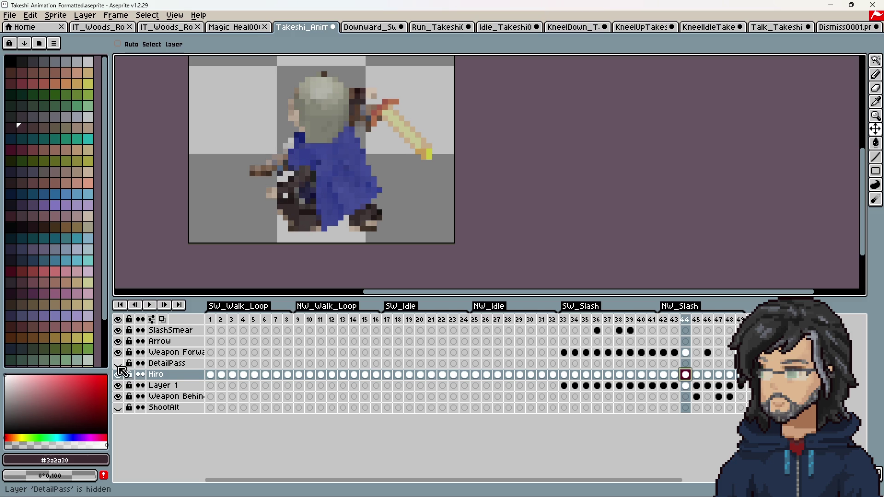
left_click(118, 386)
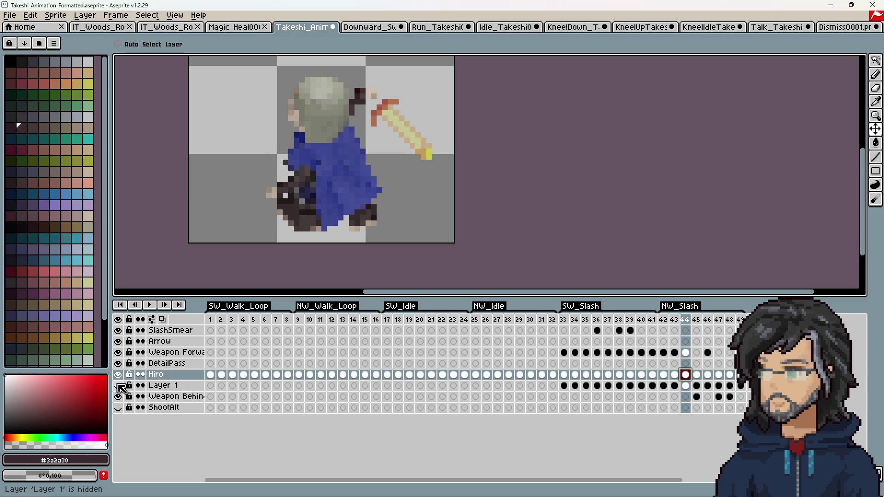
left_click(119, 386)
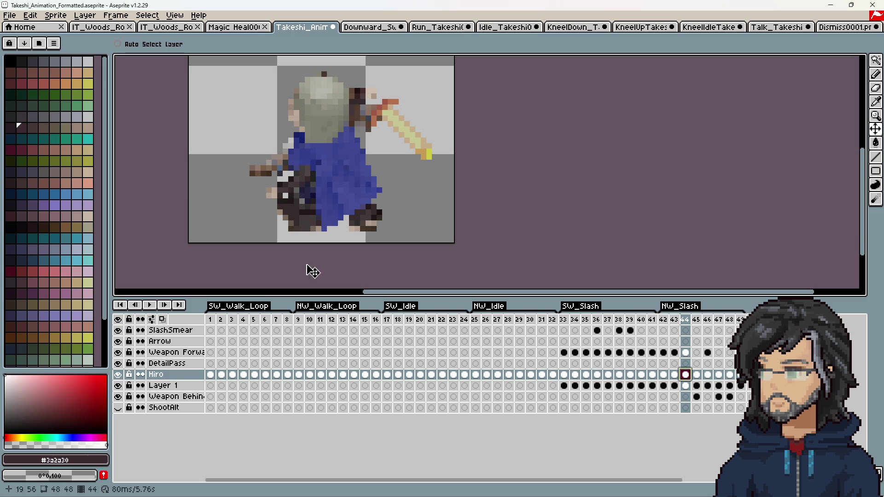
left_click_drag(326, 203, 336, 210)
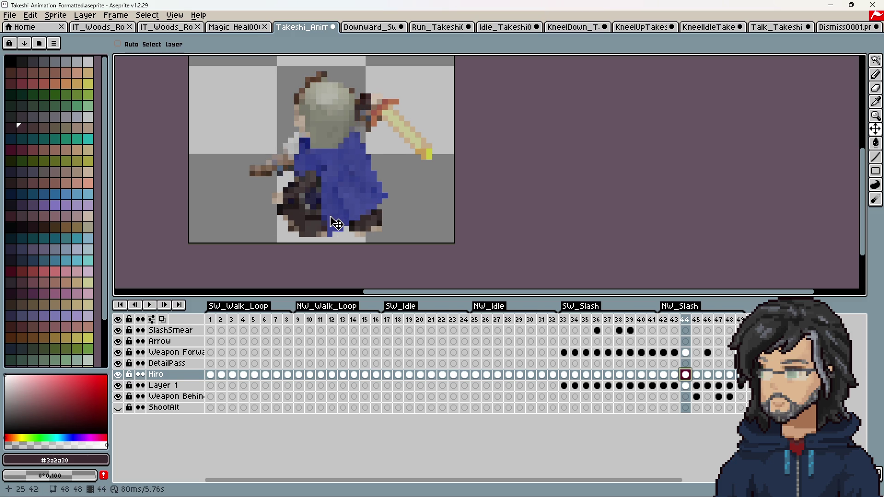
left_click(674, 375)
left_click(681, 377)
Step between neighbouring frames and preview the aligned poses
key("Left")
key("Right")
key("Left")
key("Right")
key("Right")
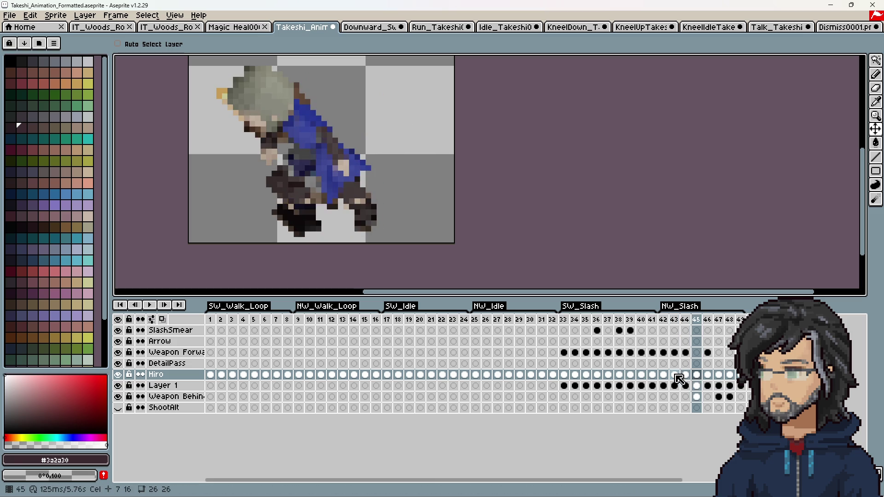
key("Return")
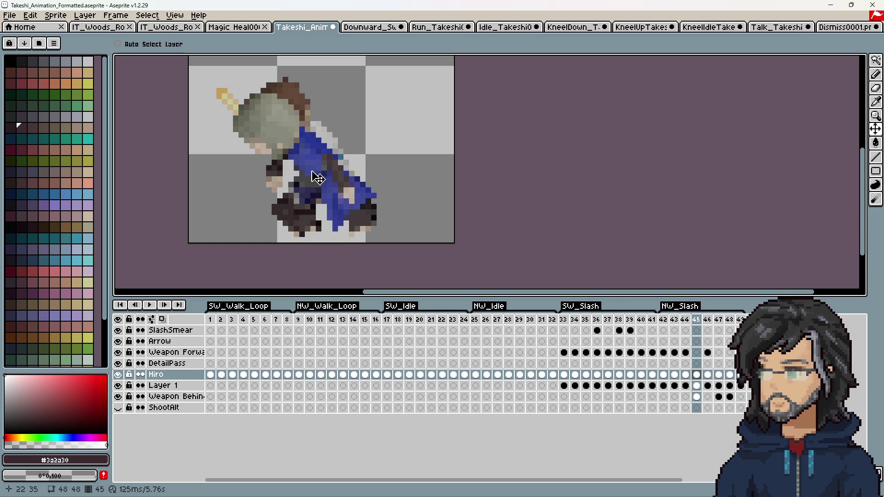
Move the Hiro figure down into alignment on frames 46, 47 and 48
left_click(707, 374)
mouse_move(346, 196)
left_mouse_down()
mouse_move(354, 216)
mouse_move(345, 212)
left_mouse_up()
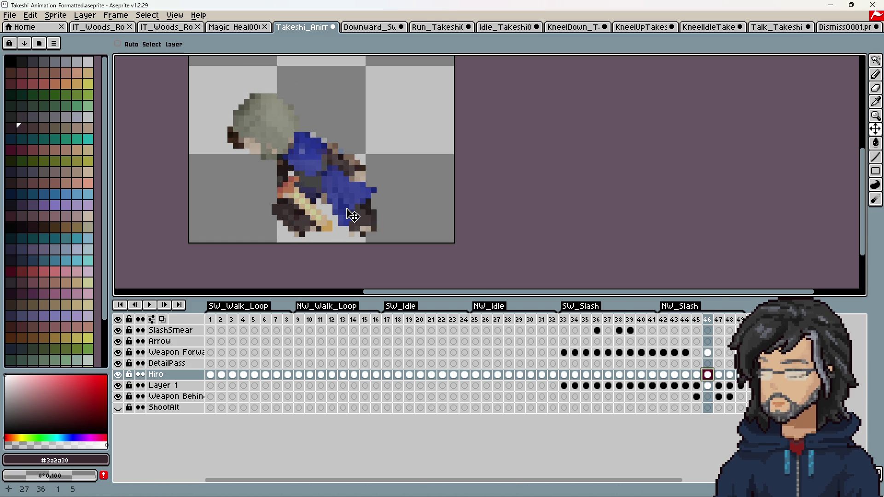
left_click(122, 386)
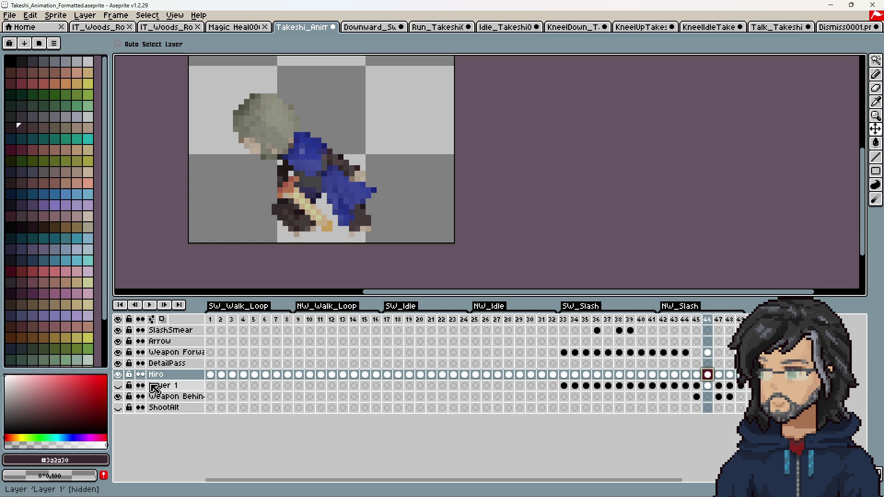
left_click(719, 376)
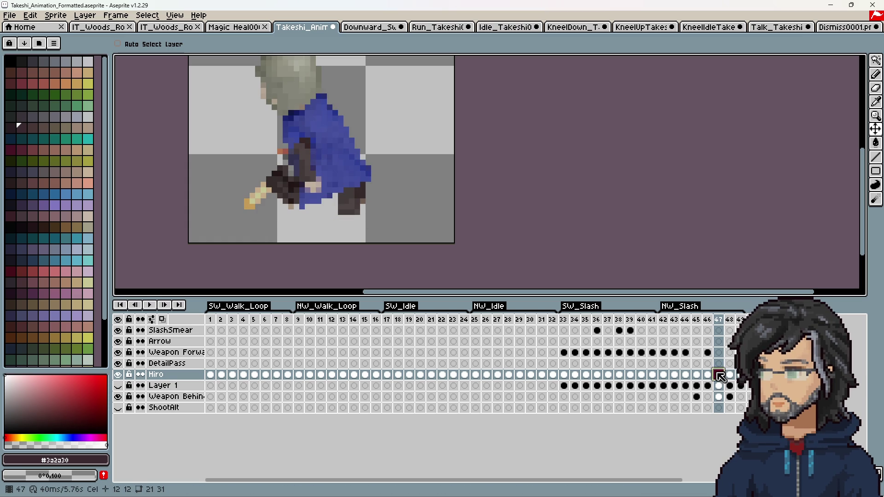
left_click(121, 386)
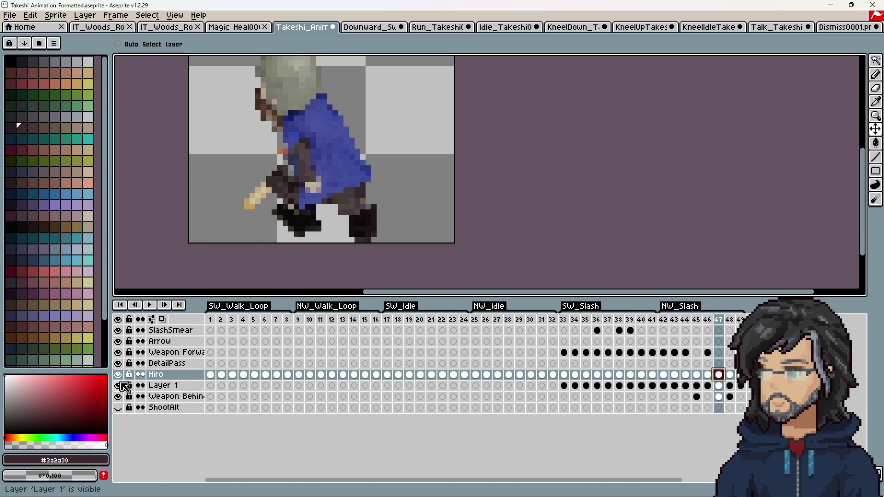
left_click_drag(337, 185, 346, 211)
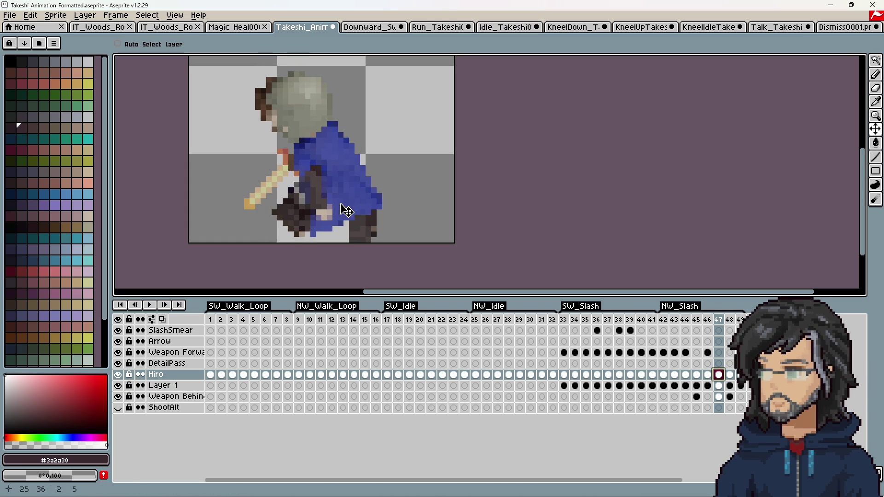
key("Right")
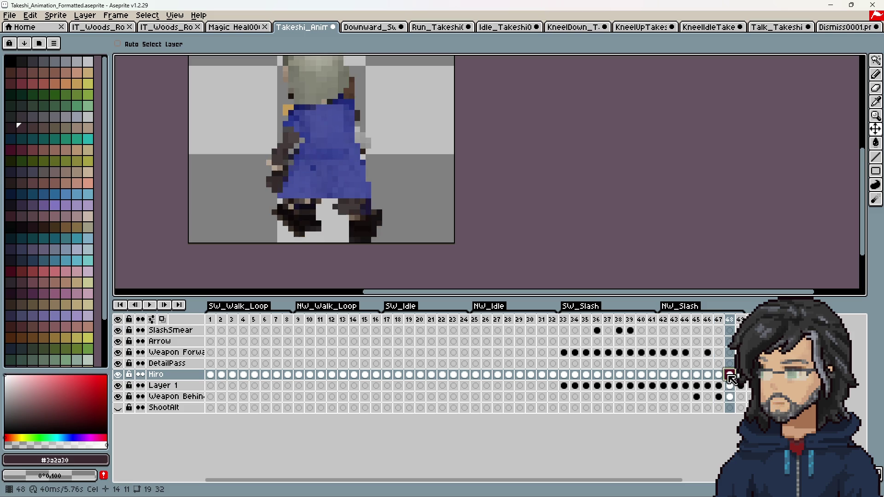
left_click_drag(325, 173, 330, 190)
key("Right")
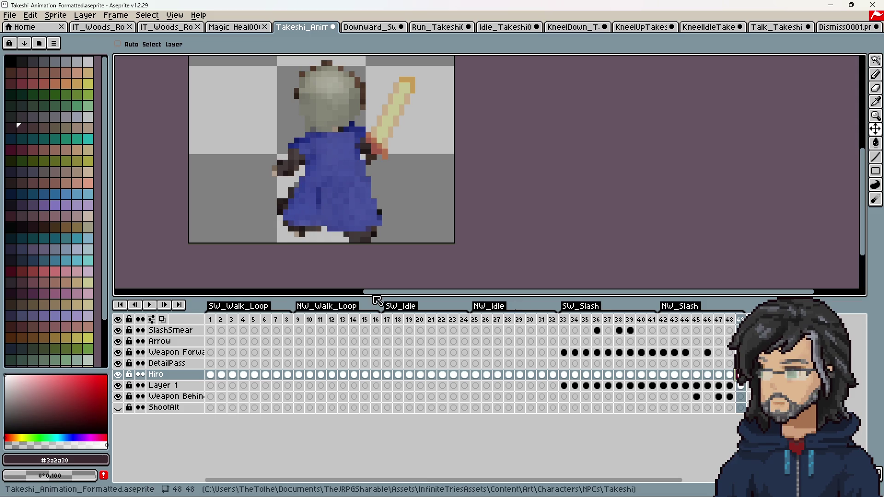
Play the NW_Slash animation with Layer 1 hidden and stop it on Hiro's frame 42
left_click(151, 305)
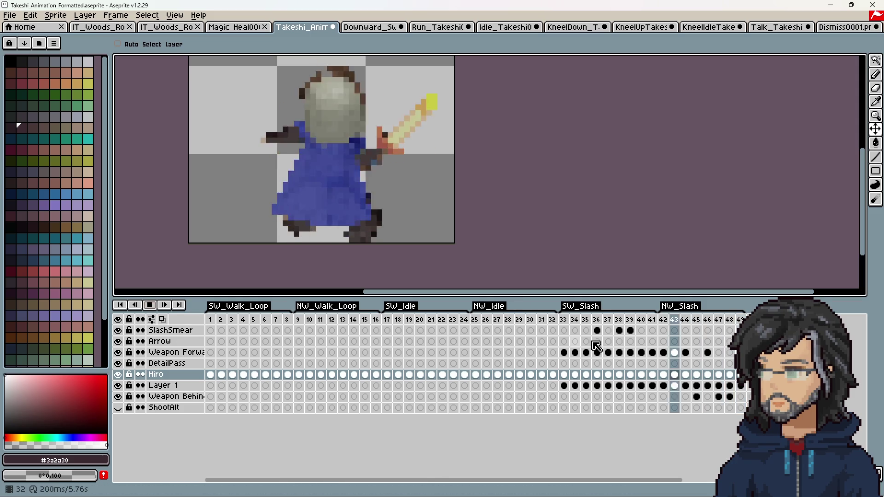
scroll(359, 242, "down", 3)
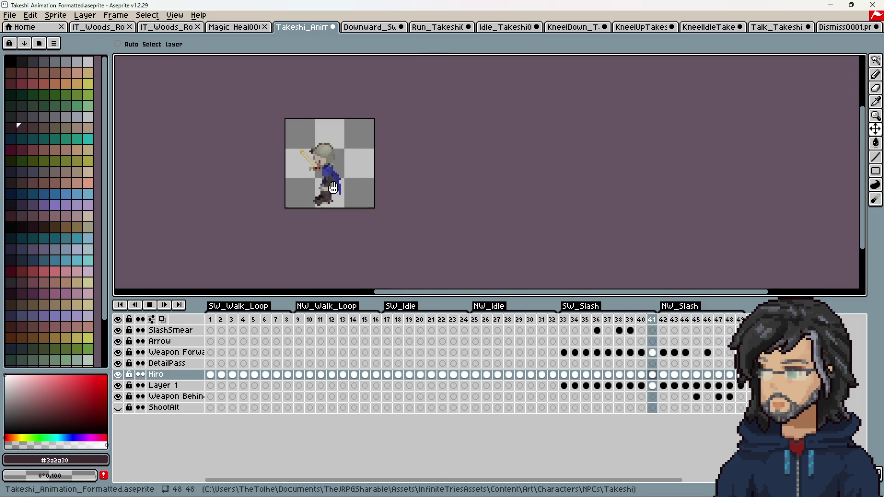
left_click(118, 385)
left_click(665, 323)
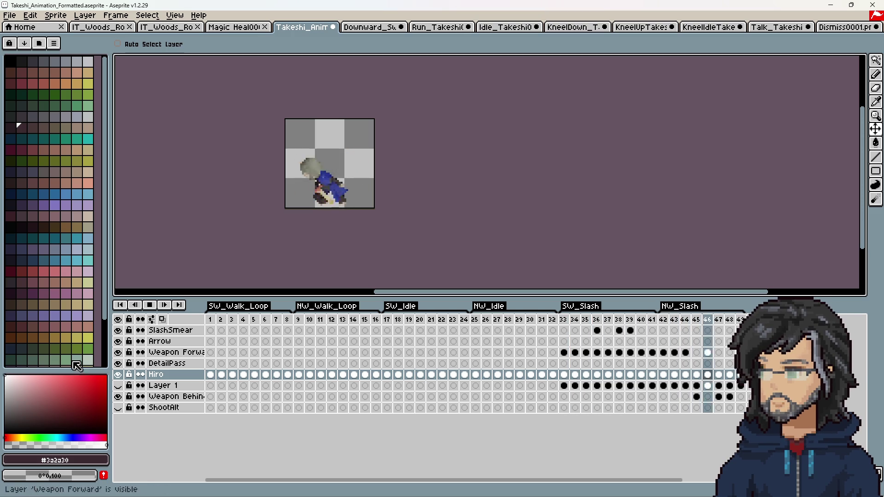
left_click(149, 306)
left_click(663, 375)
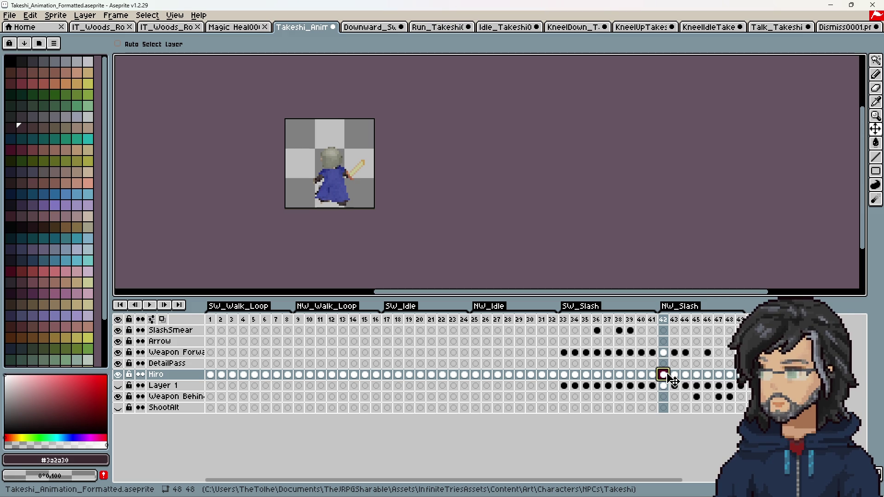
Check the Frame Properties of frames 42 and 43, then select Hiro's frame 33 cel
right_click(669, 324)
left_click(671, 329)
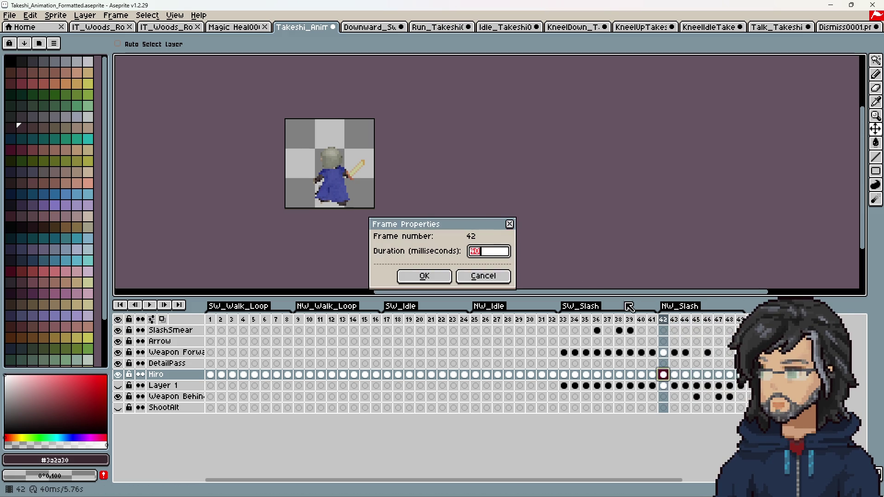
key("Return")
right_click(675, 321)
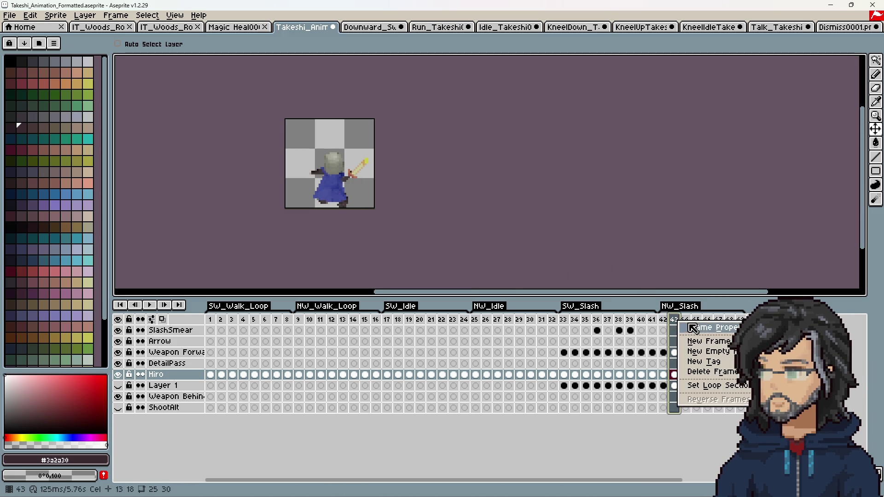
left_click(695, 329)
left_click(511, 225)
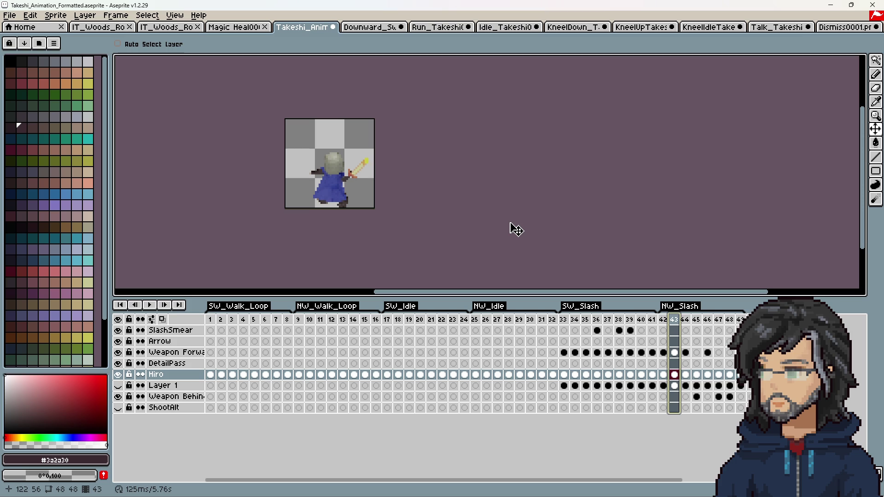
left_click(568, 373)
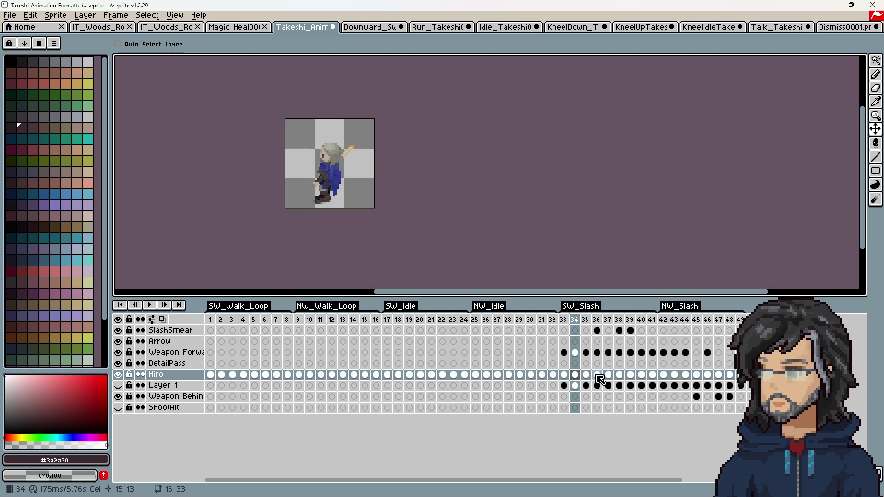
Inspect the user data in the frame 34 Hiro cel's Cel Properties
key("Right")
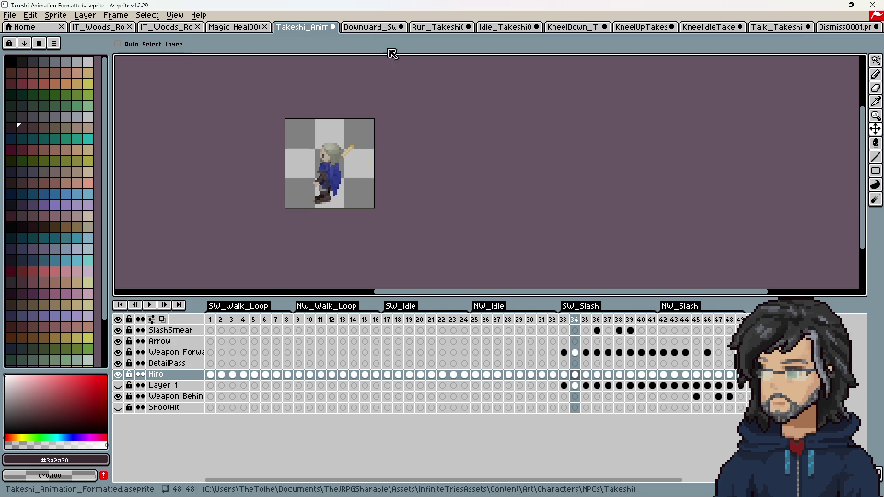
right_click(575, 375)
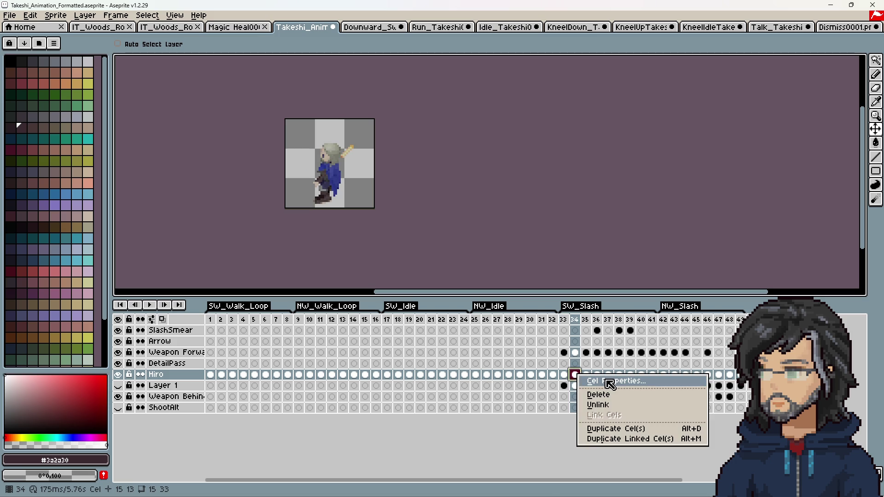
left_click(612, 385)
left_click(431, 259)
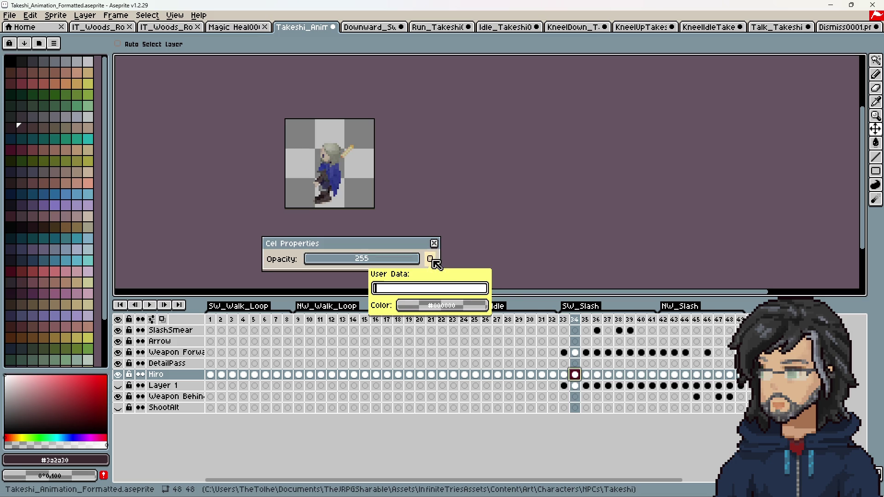
left_click(586, 379)
Inspect the frame 35 Hiro cel's user data, then bring up File > Open Recent
left_click(586, 374)
right_click(586, 374)
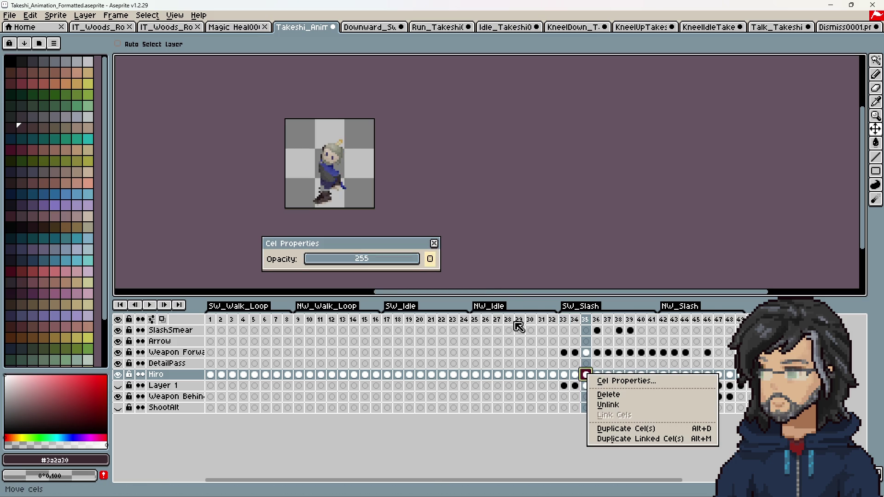
left_click(430, 259)
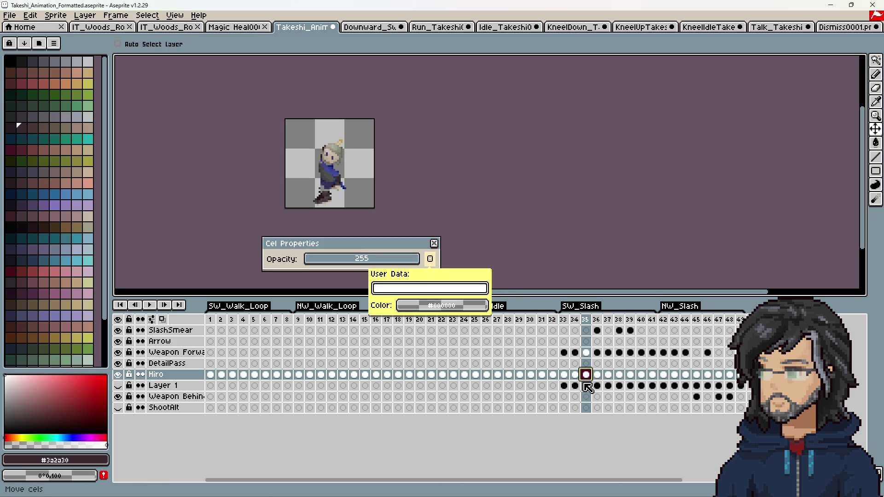
left_click(235, 26)
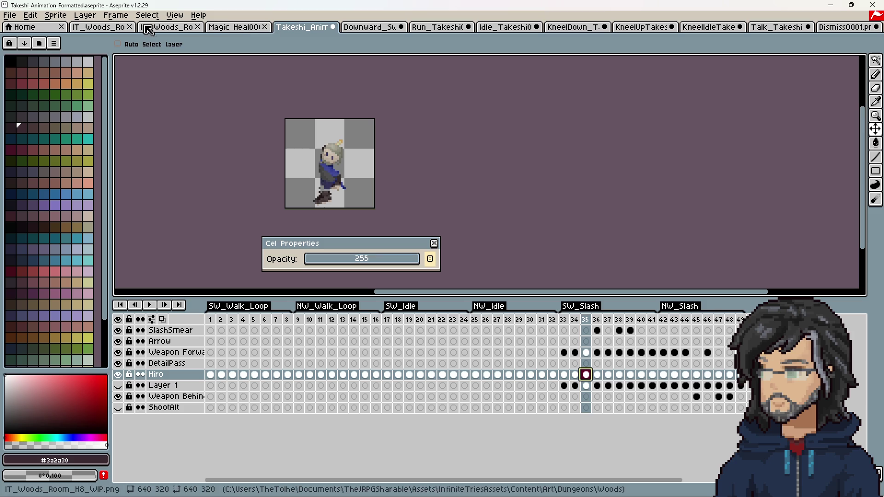
left_click(434, 243)
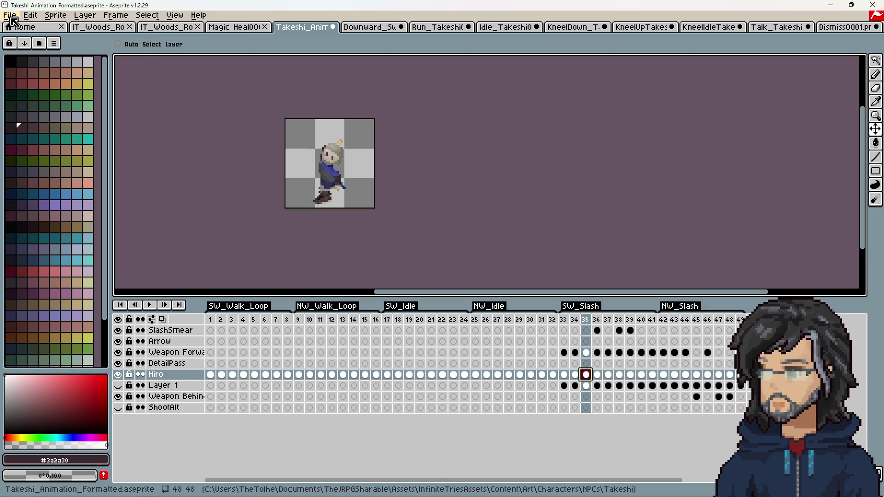
left_click(10, 15)
mouse_move(55, 49)
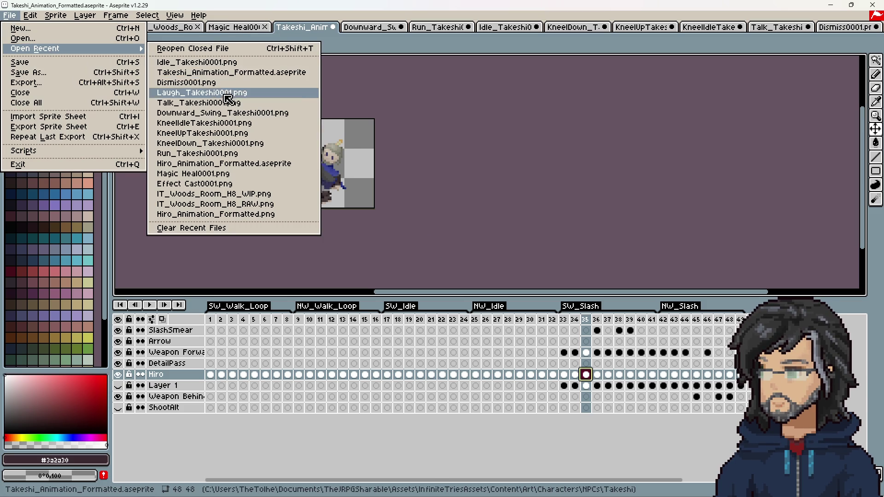
Open Hiro_Animation_Formatted.aseprite and view the frame 77 Hiro cel's user data in Cel Properties
left_click(240, 164)
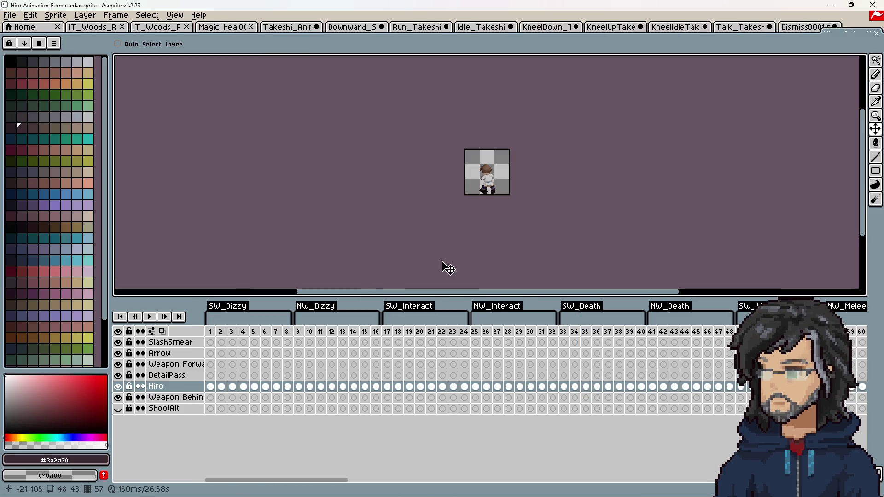
left_click_drag(353, 480, 723, 480)
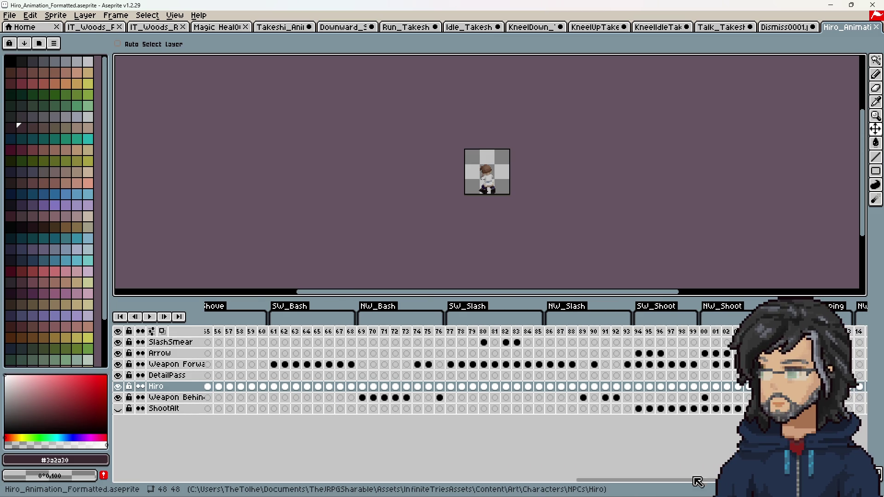
left_click(451, 387)
right_click(452, 388)
left_click(458, 391)
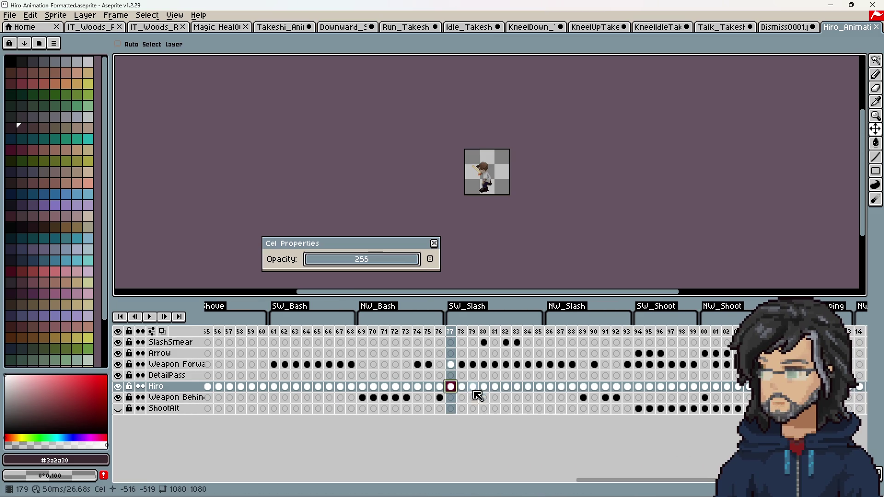
left_click(430, 260)
left_click(430, 261)
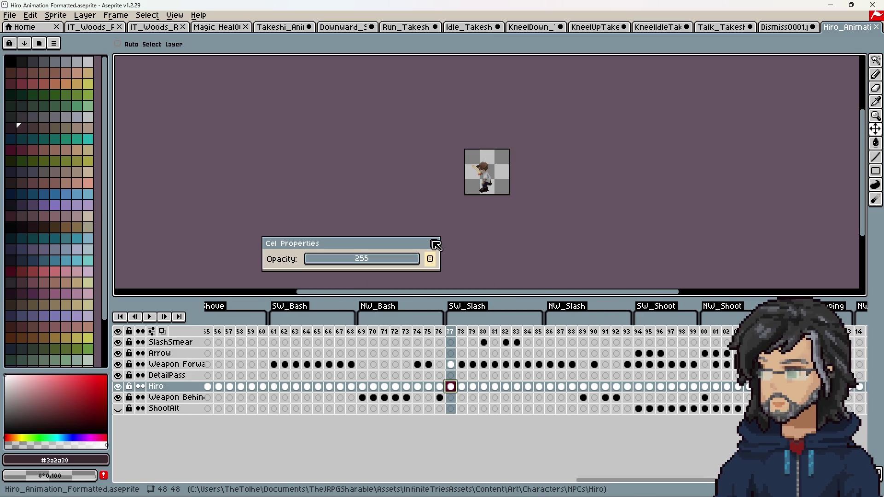
left_click(430, 259)
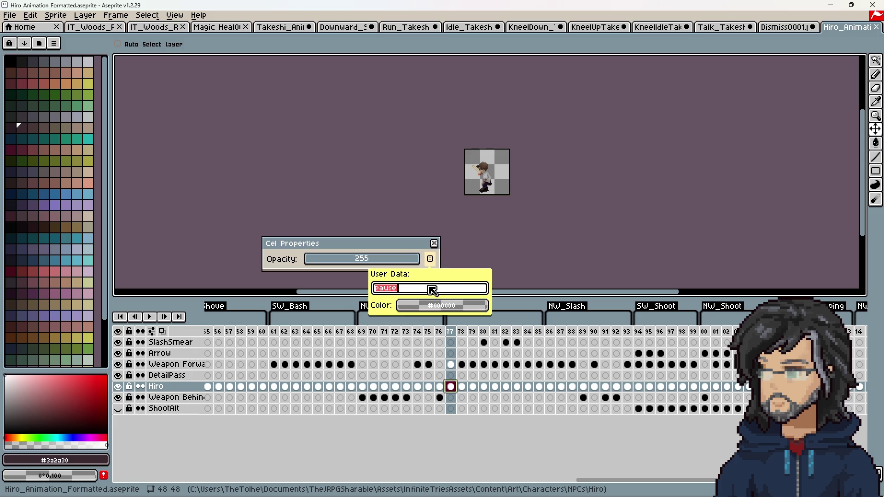
left_click(435, 245)
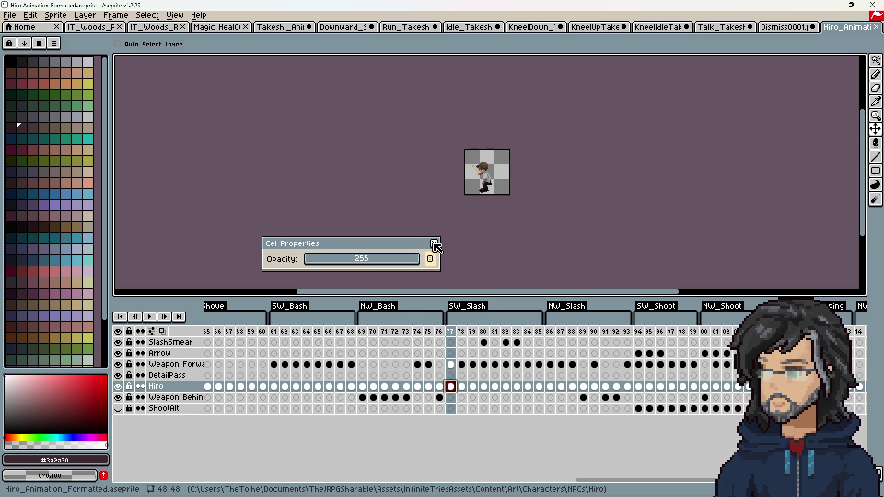
left_click(435, 245)
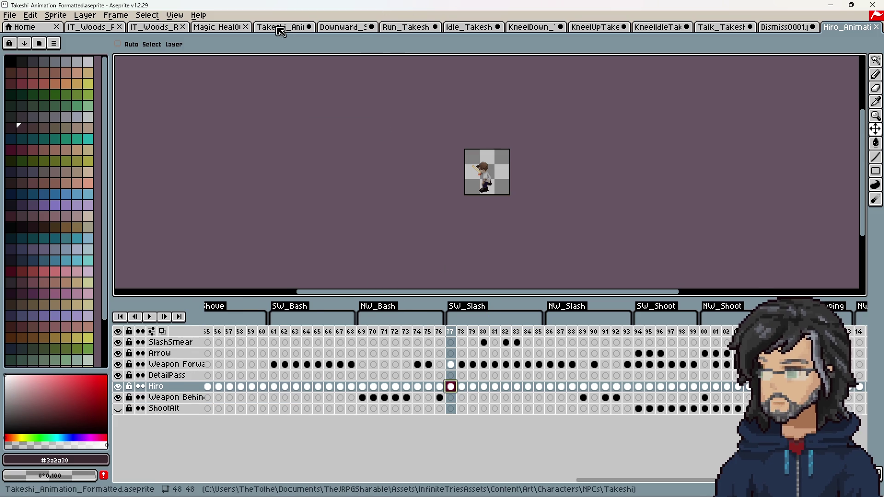
In the Takeshi file, inspect the user data of the frame 33 Hiro cel
left_click(277, 27)
left_click(309, 375)
right_click(312, 378)
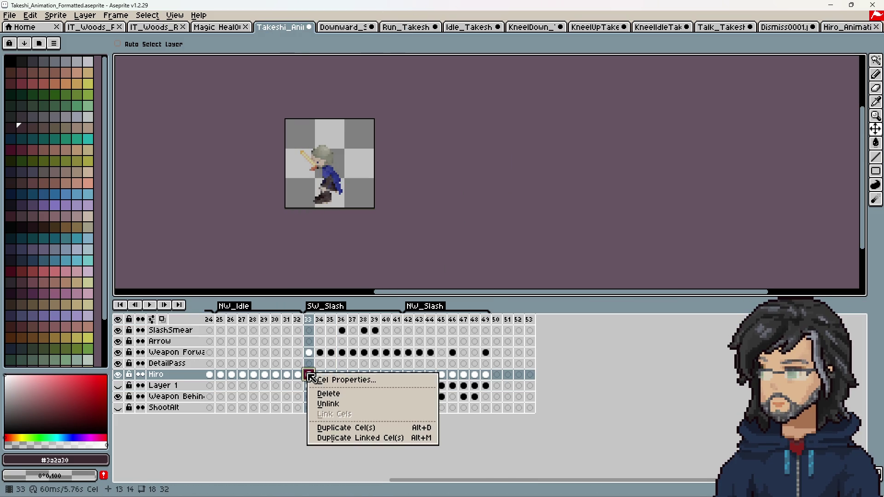
left_click(317, 381)
left_click(431, 261)
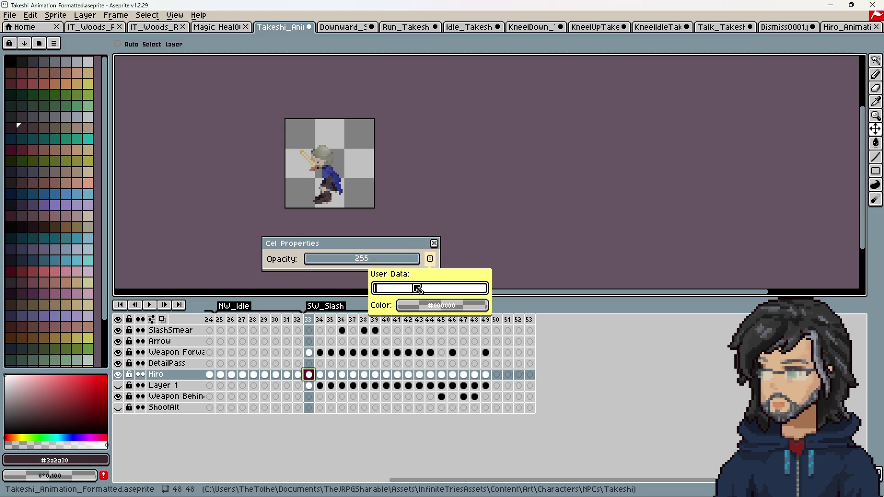
type("pause")
key("Return")
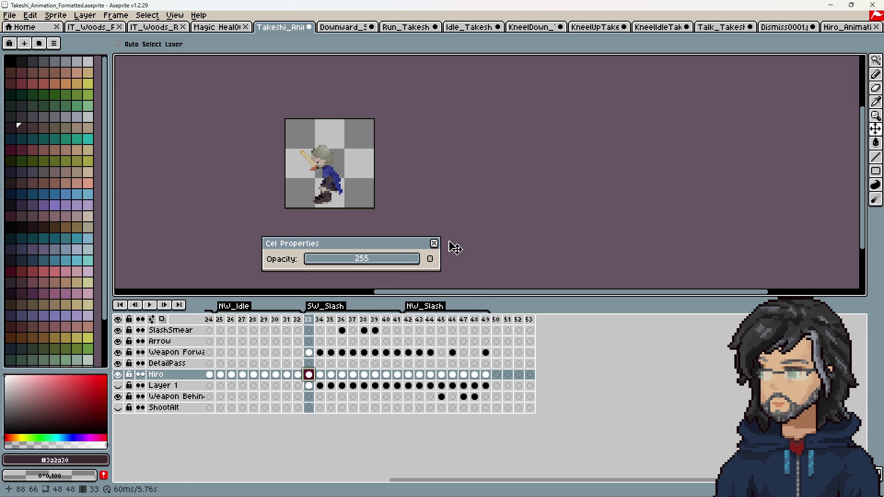
left_click(434, 244)
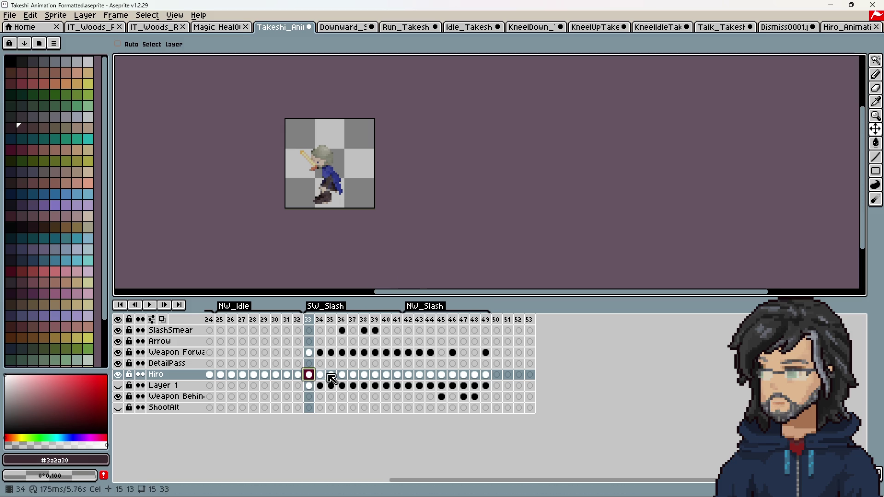
Inspect the user data of the frame 42 Hiro cel
left_click(409, 375)
right_click(408, 375)
left_click(430, 381)
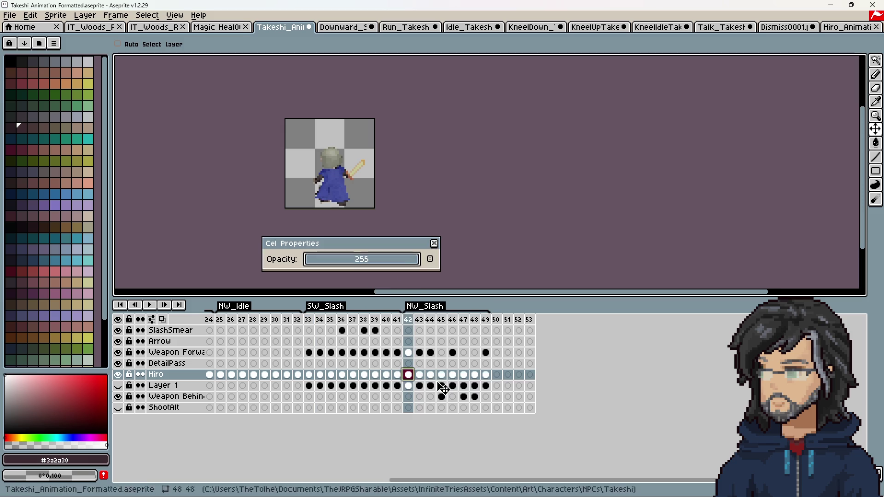
left_click(430, 259)
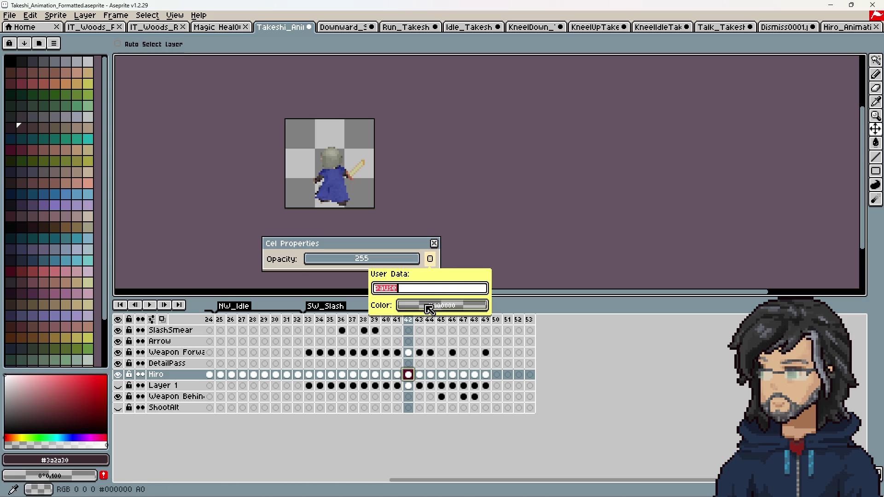
key("Return")
left_click(434, 244)
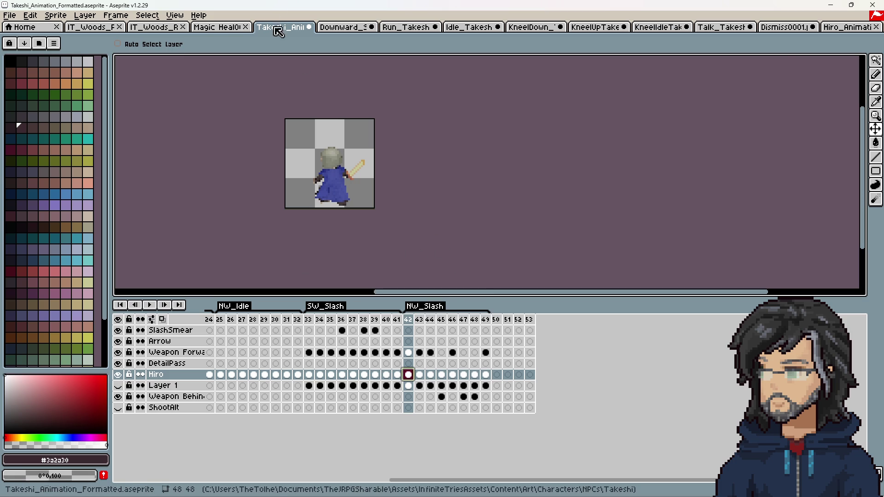
Bring the Hiro animation file forward and check a later Hiro cel's user data
left_click(229, 27)
mouse_move(846, 26)
left_mouse_down()
mouse_move(622, 39)
mouse_move(122, 29)
mouse_move(284, 29)
left_mouse_up()
key("Right")
key("Right")
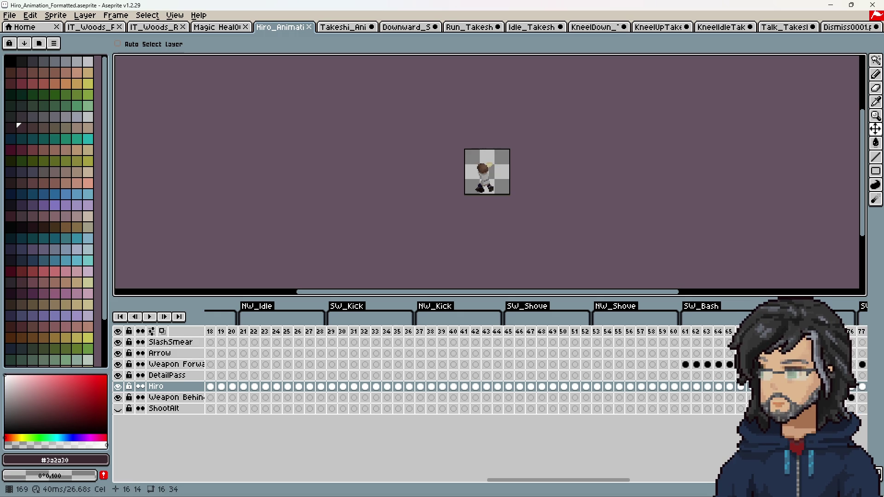
key("Right")
key("Right")
key("Right")
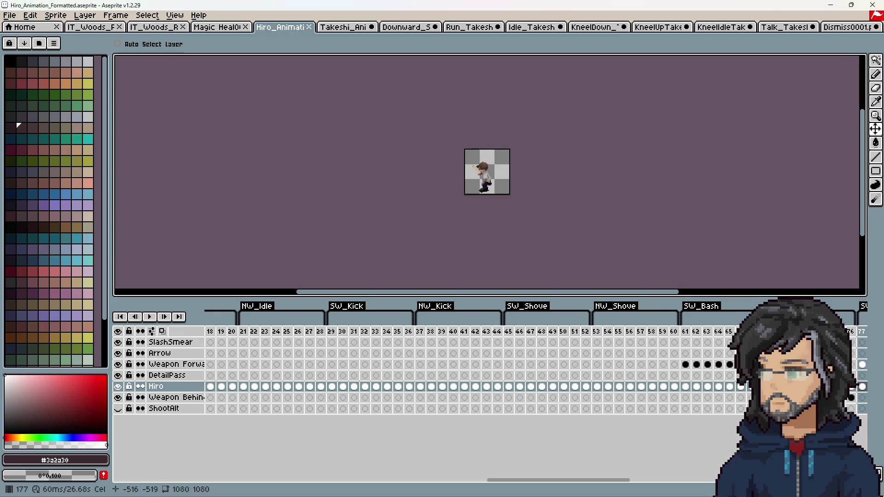
key("Right")
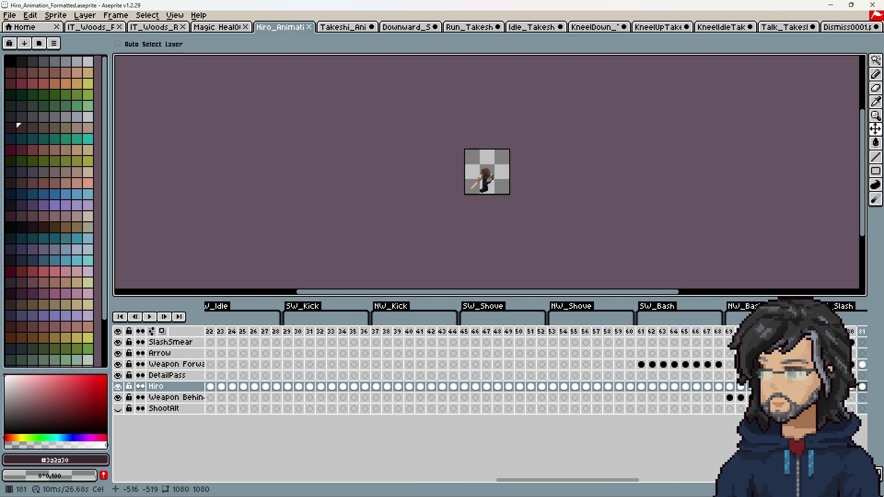
right_click(864, 389)
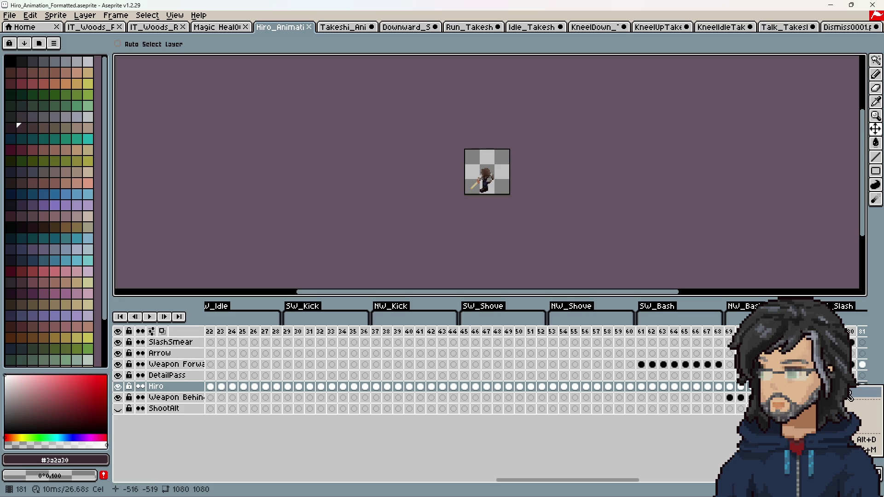
left_click(849, 396)
left_click(430, 259)
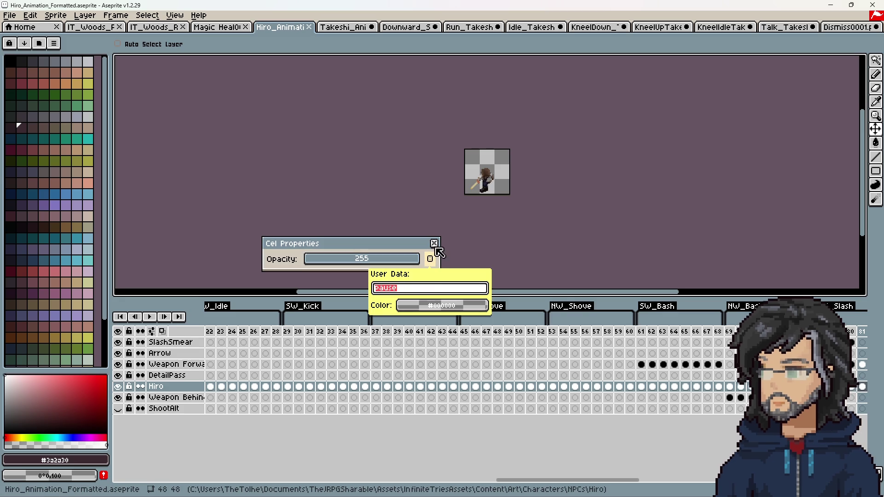
left_click(434, 243)
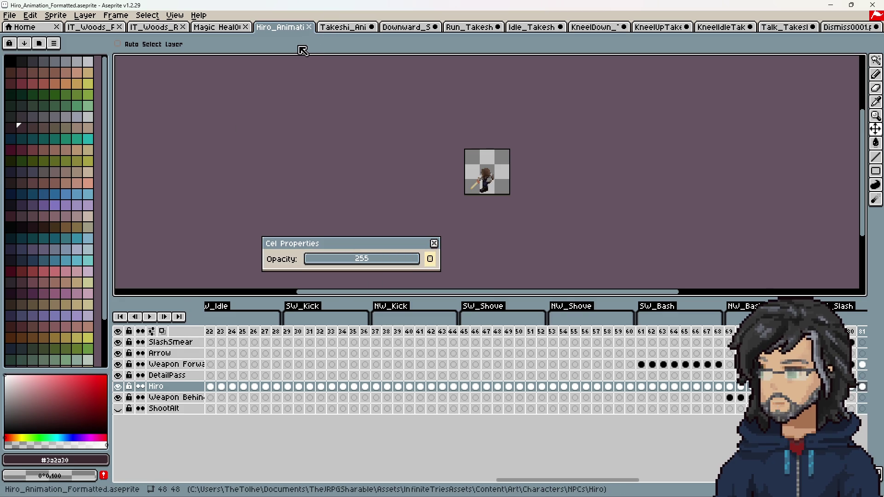
Return to the Takeshi animation and check the user data of the SW_Slash frame 37 cel
left_click(343, 26)
left_click(320, 375)
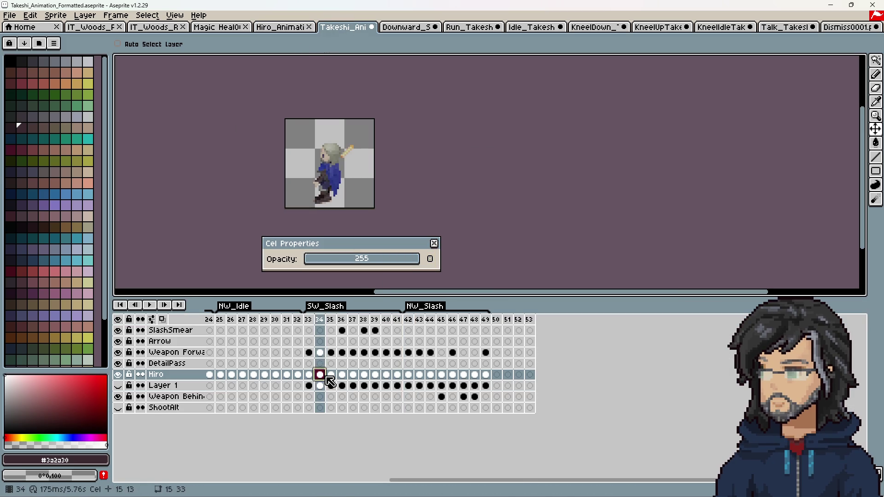
key("Right")
key("Right")
key("Right")
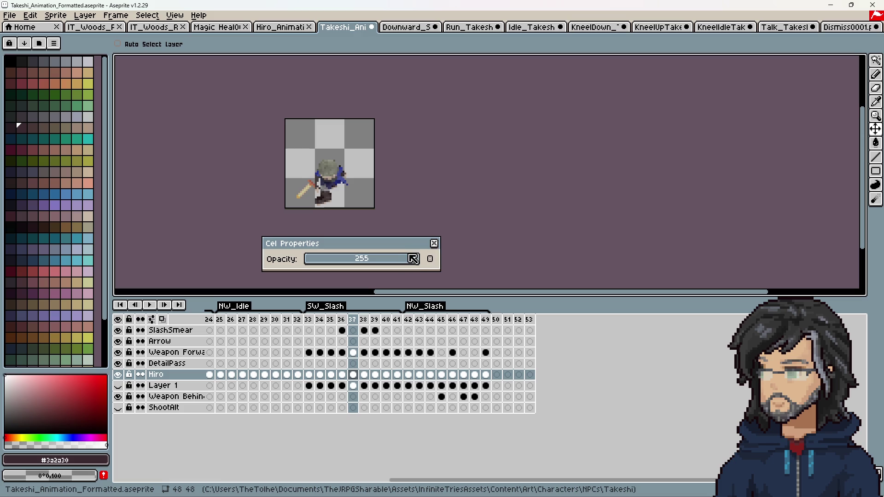
left_click(433, 263)
key("Escape")
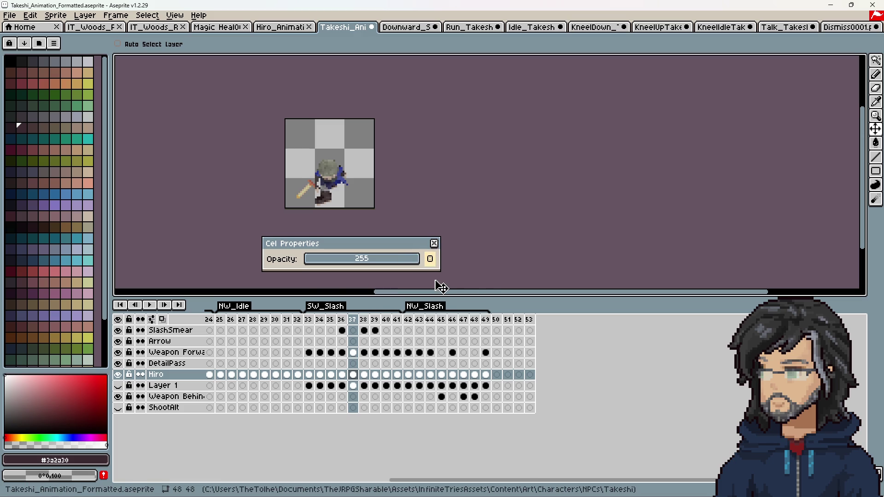
left_click(434, 243)
scroll(304, 203, "up", 4)
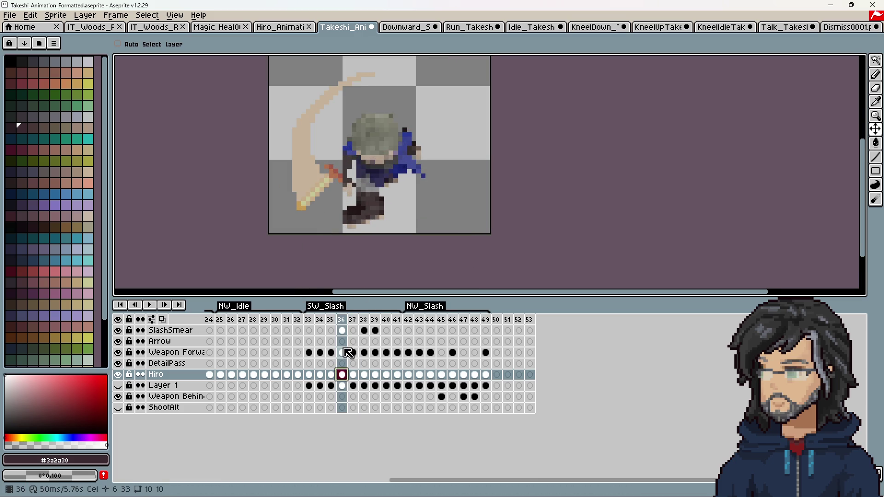
Select the Pencil tool and zoom in on the sword hilt at frame 36
scroll(340, 228, "up", 3)
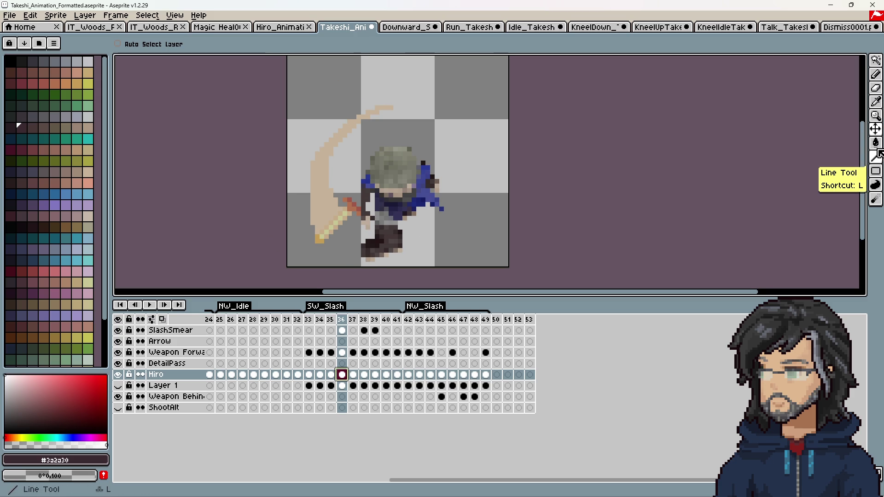
left_click(875, 142)
left_click(876, 74)
scroll(339, 184, "up", 4)
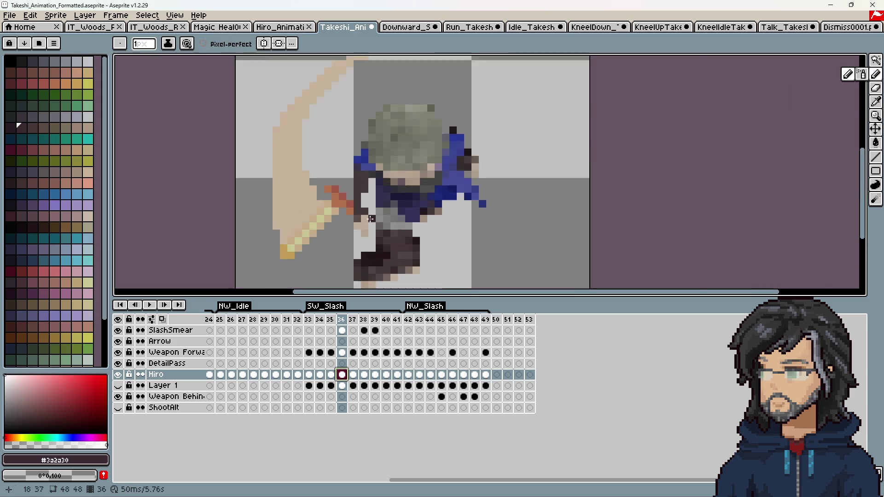
middle_click_drag(339, 184, 348, 203)
scroll(372, 247, "down", 5)
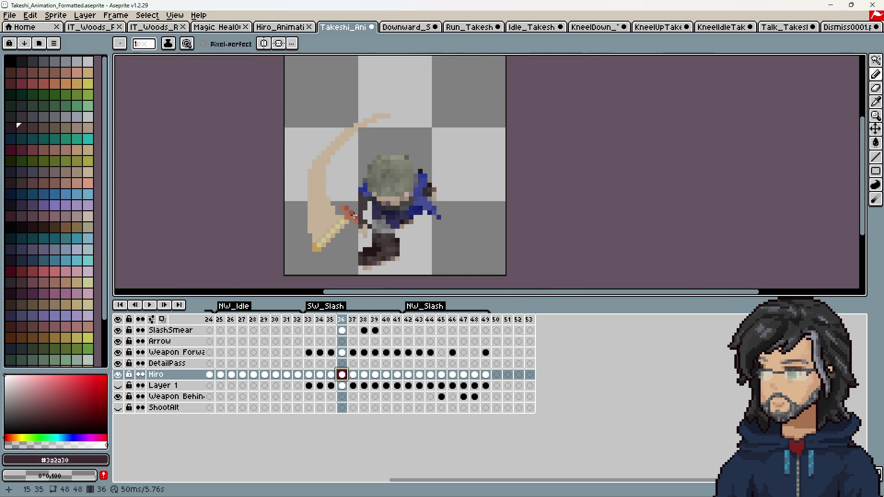
Nudge the frame 36 Weapon Forward and SlashSmear cels down and right to meet Takeshi
left_click(875, 129)
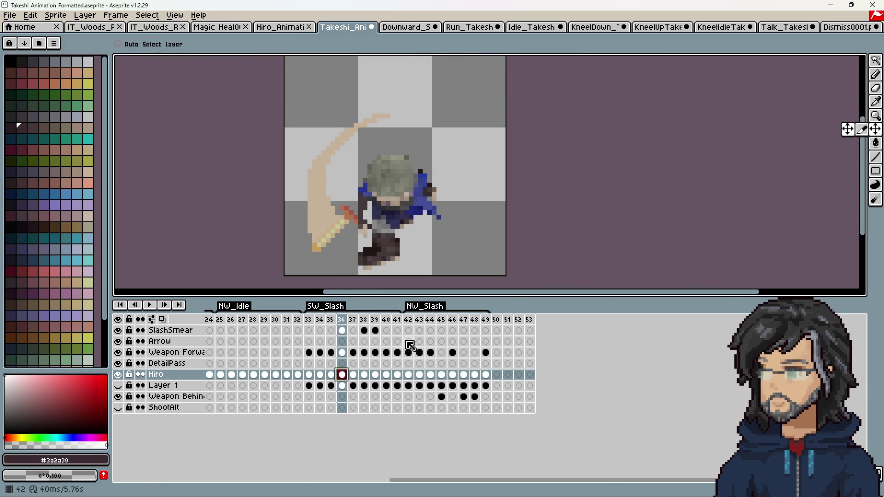
left_click(341, 352)
key("Down")
key("Down")
key("Down")
key("Right")
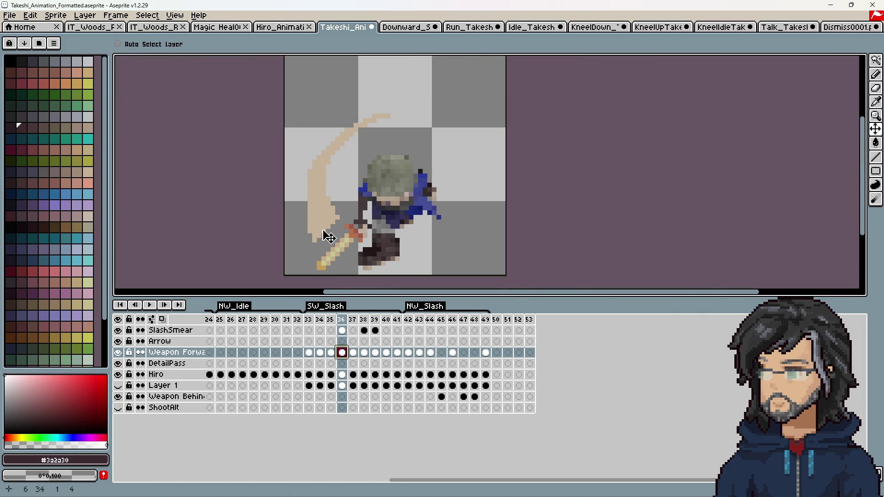
key("Right")
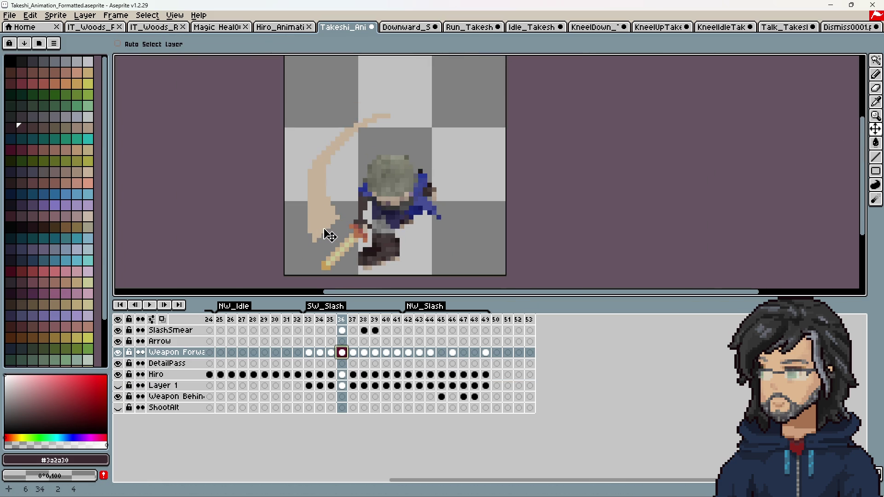
left_click(341, 331)
key("Down")
key("Right")
left_click_drag(331, 223, 336, 236)
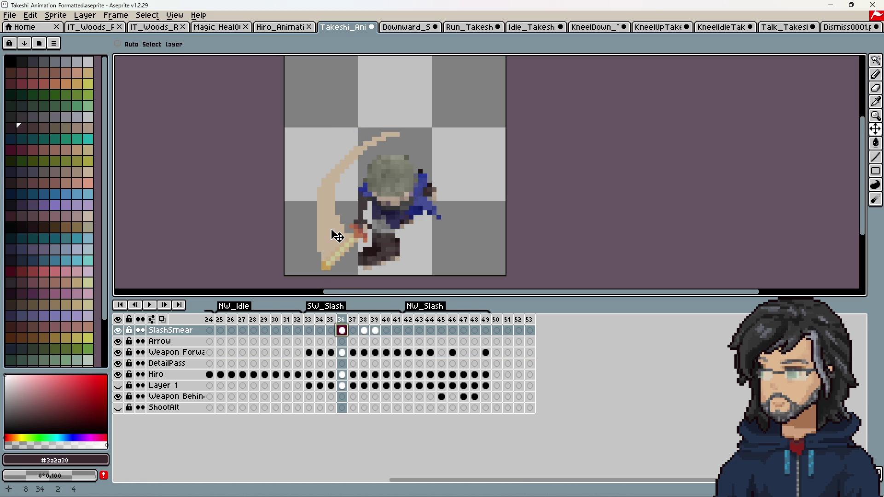
Try moving frame 35 after frame 36, then undo to keep the original order
left_click(330, 319)
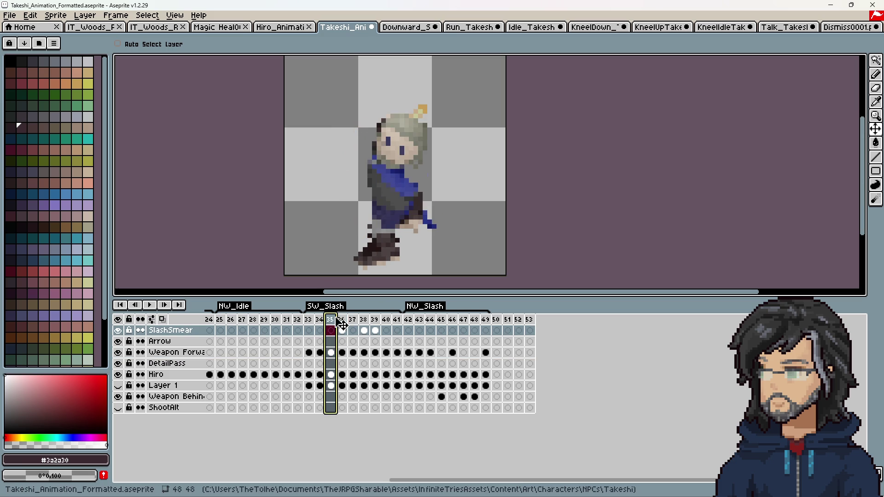
left_click_drag(349, 321, 349, 322)
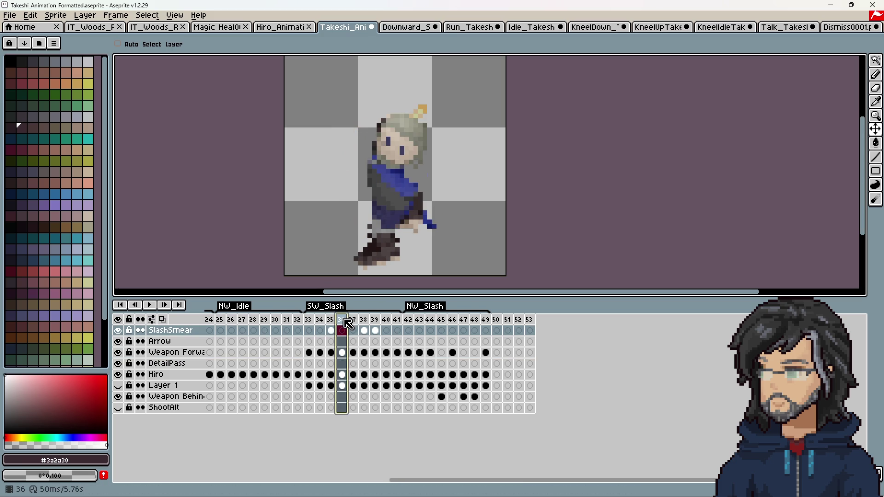
key("ctrl+z")
key("Left")
Move the sword onto Takeshi's hand on frame 37 and 4 px left on frame 41
key("Right")
key("Right")
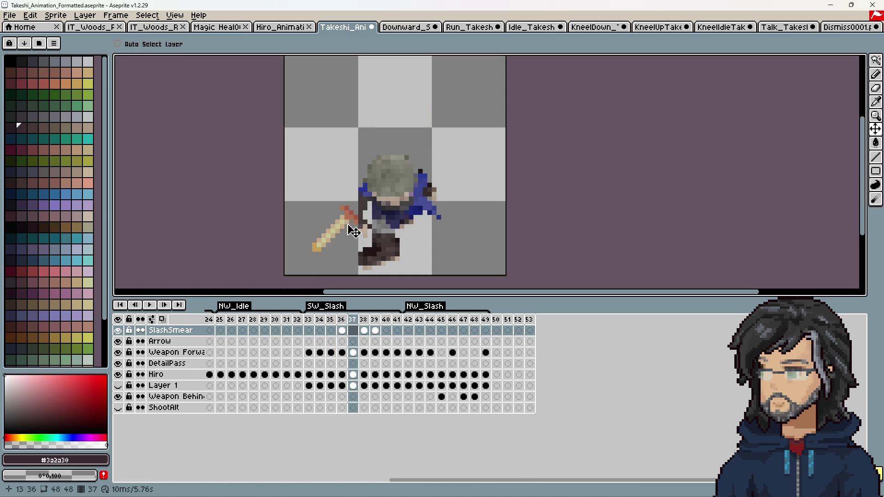
left_click(353, 352)
left_click_drag(339, 237, 349, 255)
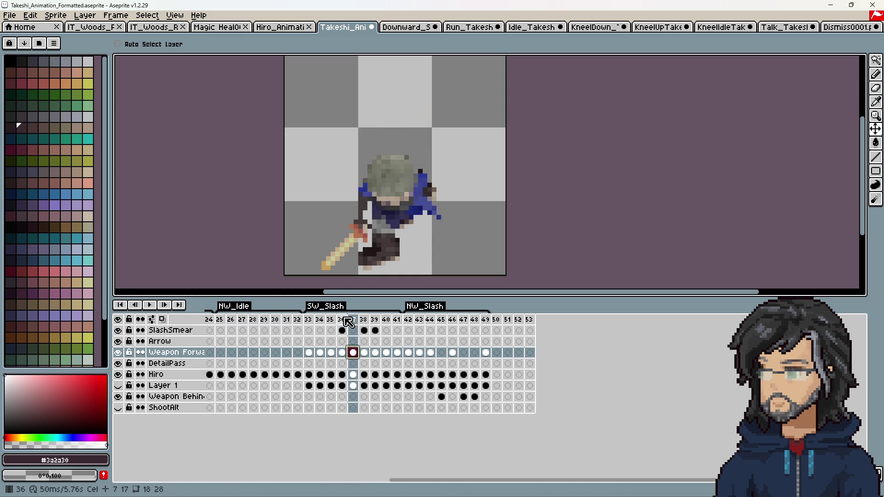
key("Return")
key("Return")
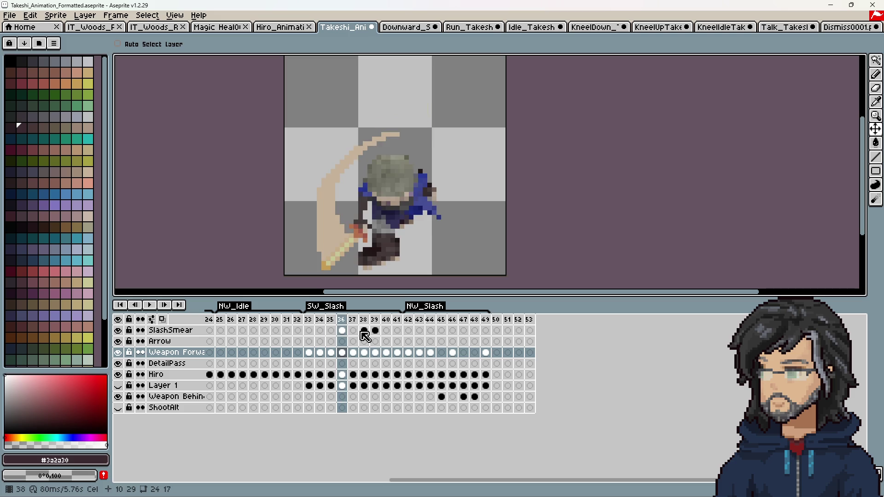
key("Right")
key("Right")
key("Right")
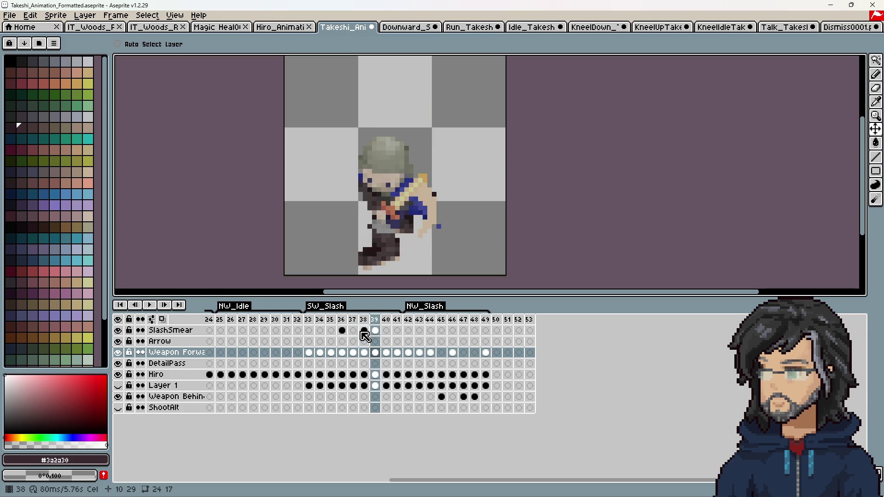
key("Right")
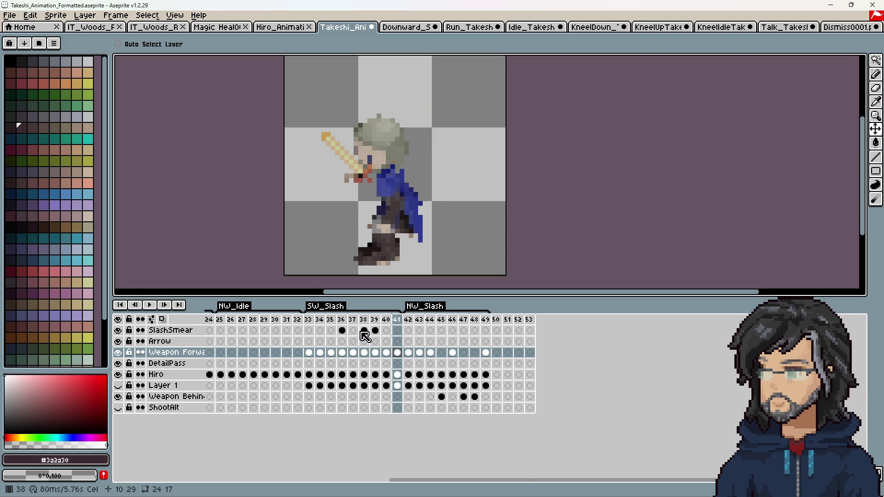
mouse_move(368, 182)
left_mouse_down()
mouse_move(352, 172)
mouse_move(353, 182)
left_mouse_up()
key("Right")
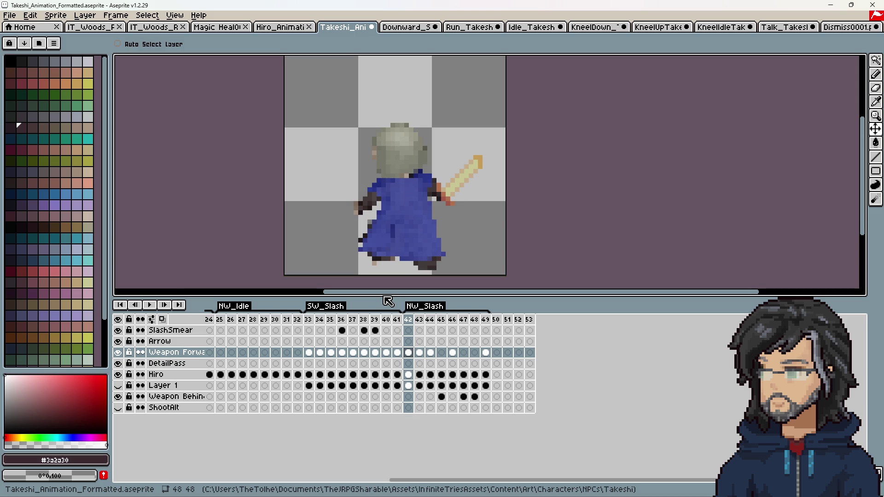
key("Right")
key("Right")
key("Right")
key("Right")
key("Left")
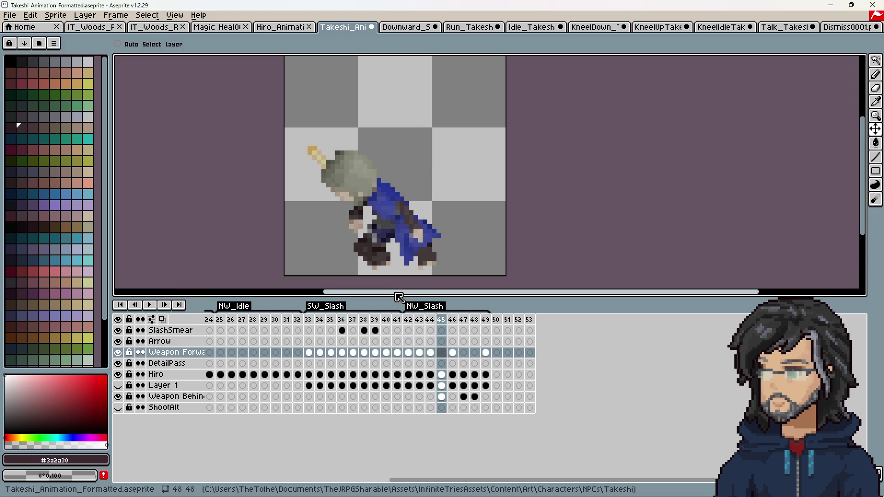
Compare the Hiro and Layer 1 layers by toggling them, leaving Hiro shown and Layer 1 hidden
left_click(118, 387)
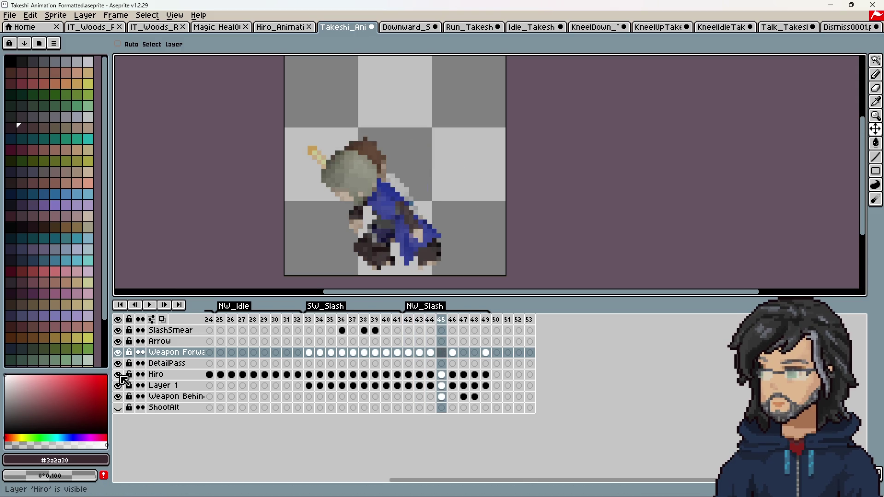
left_click(118, 376)
left_click(119, 375)
left_click(119, 375)
left_click(119, 375)
left_click(118, 376)
left_click(119, 375)
left_click(118, 375)
left_click(118, 387)
left_click(118, 387)
left_click(119, 386)
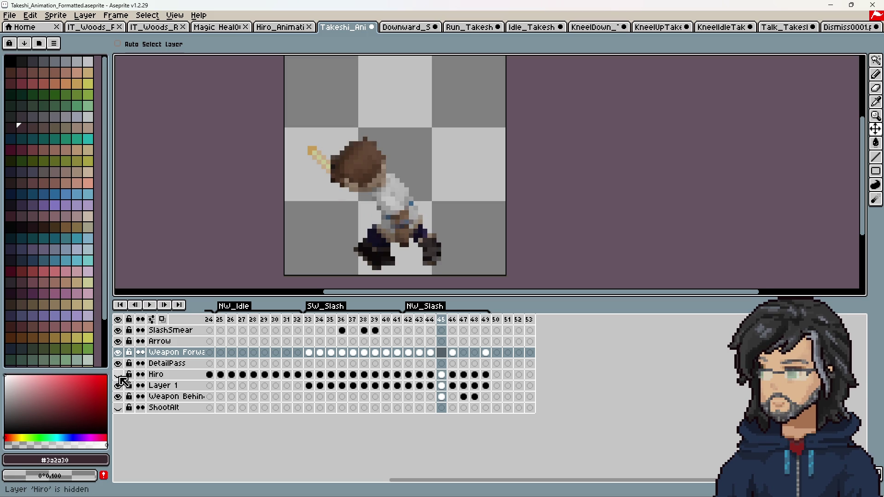
left_click(118, 386)
left_click(119, 375)
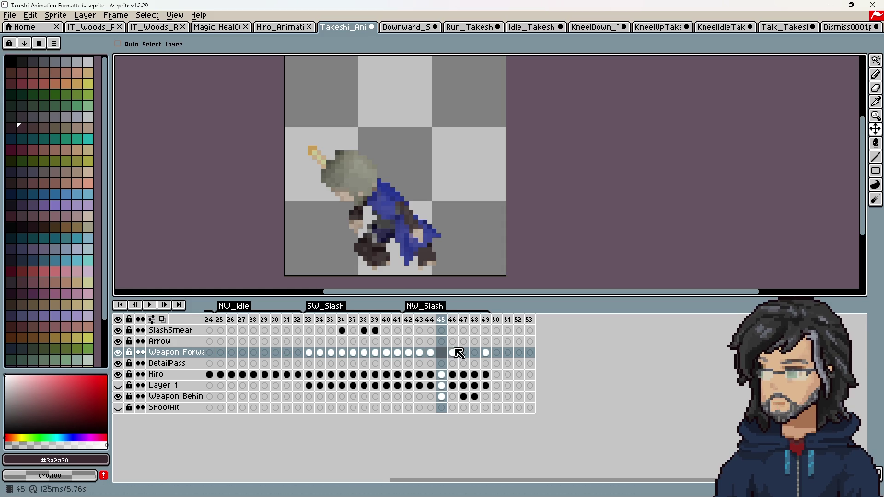
Step through Hiro's frames 44–46 and select the frame-45 Weapon Forward cel
left_click(431, 375)
left_click(442, 374)
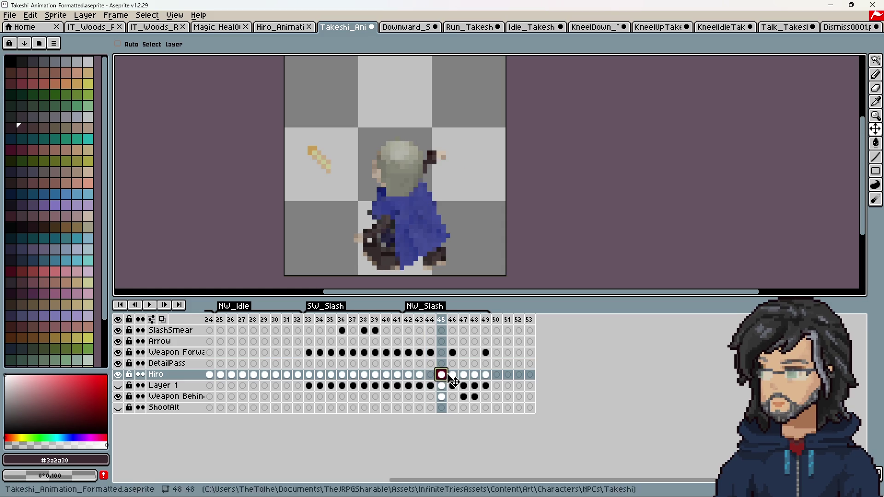
key("Left")
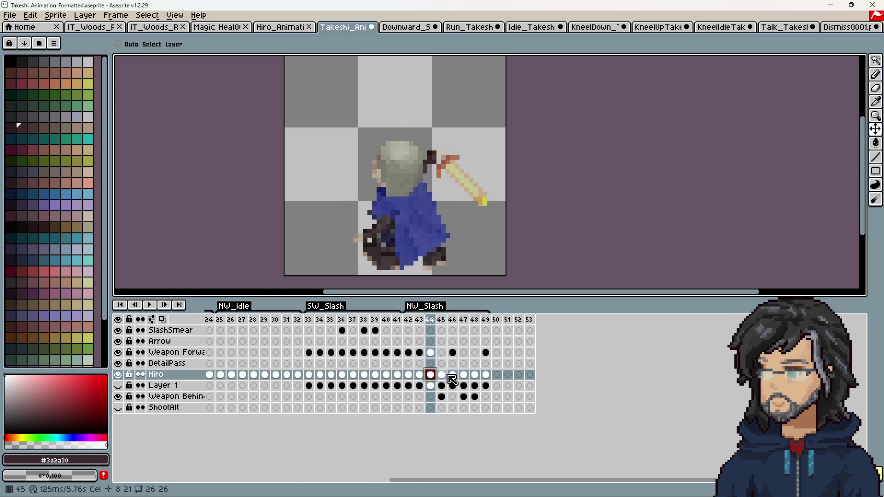
left_click(442, 374)
left_click(453, 375)
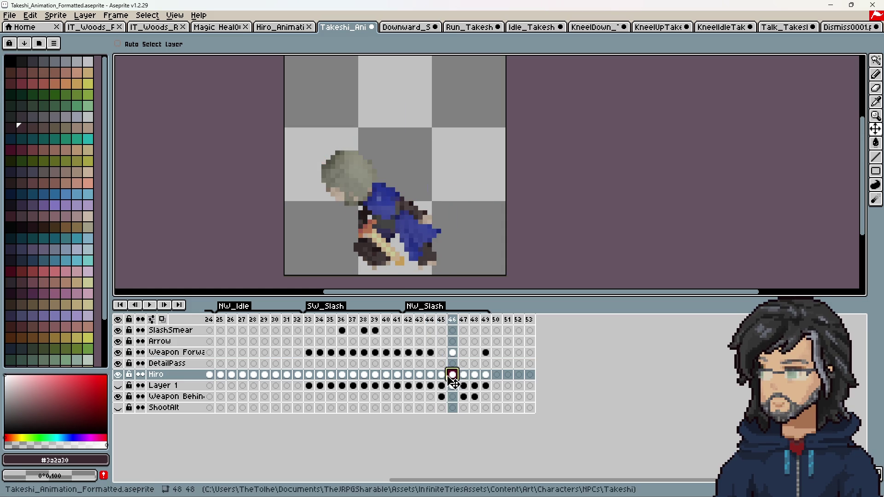
key("Left")
left_click(452, 354)
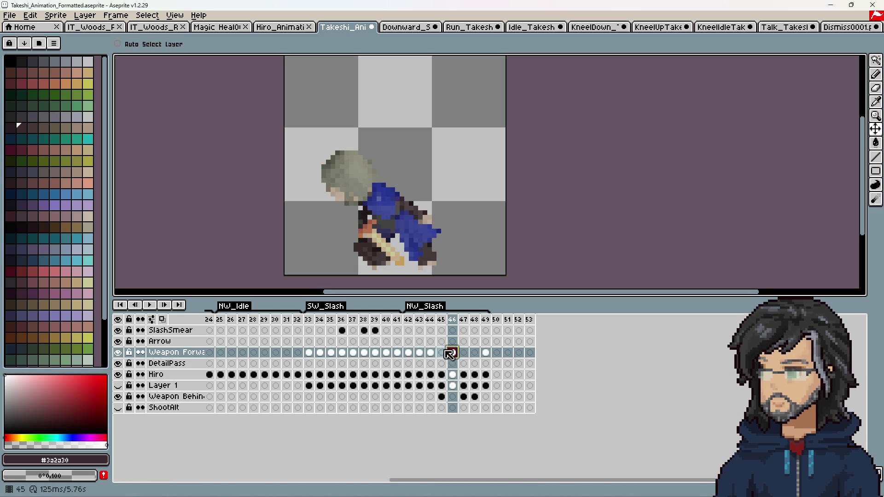
left_click(442, 352)
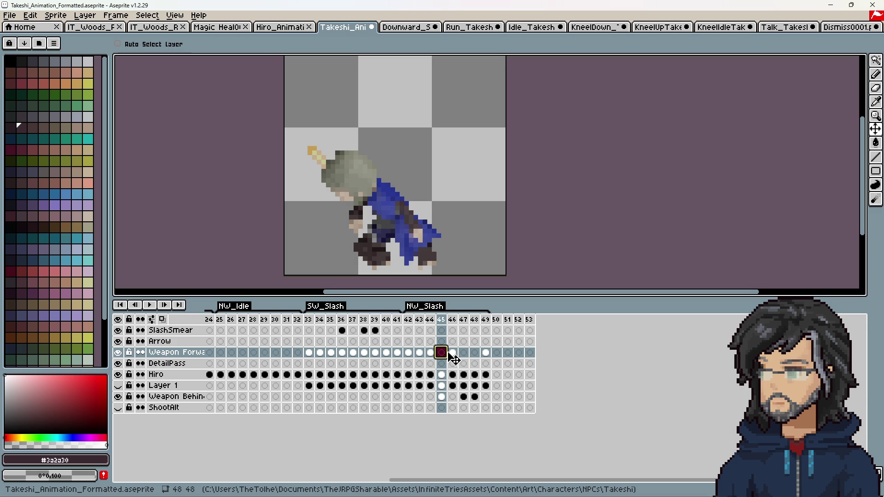
Try moving the frame-45 sword onto Weapon Behind, undo it, and nudge the sword one pixel left
left_click_drag(442, 399, 446, 401)
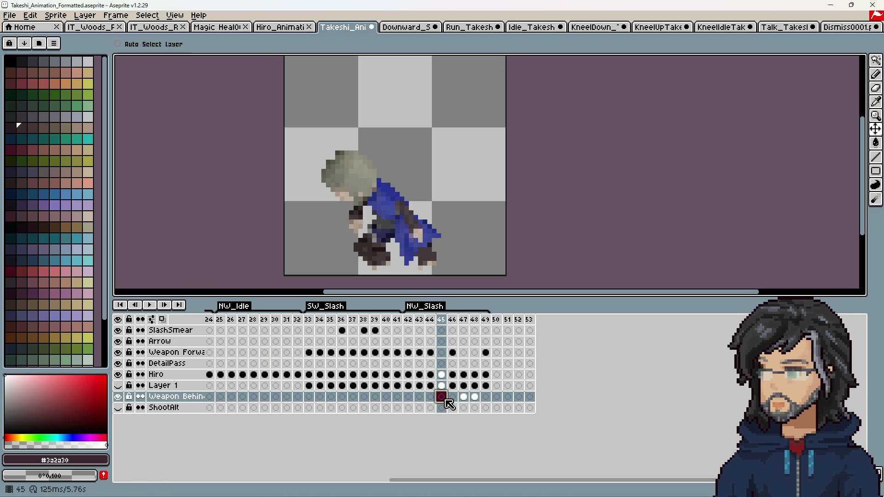
key("ctrl+z")
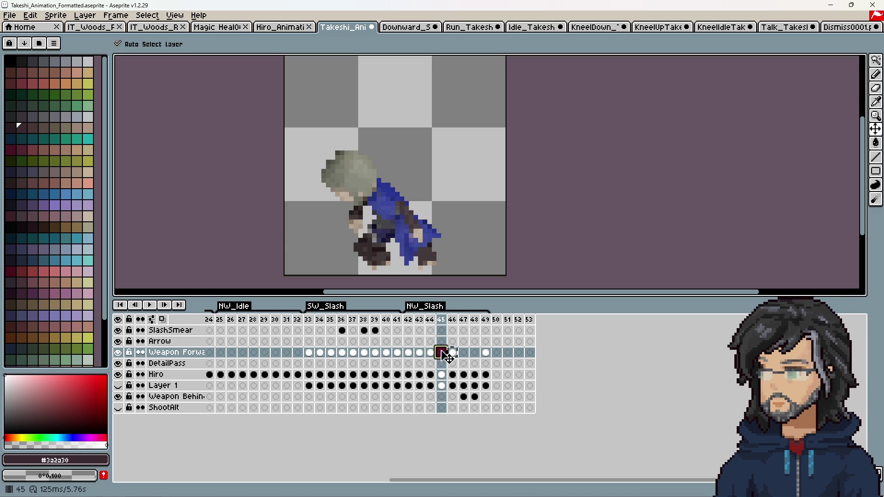
left_click_drag(371, 238, 368, 237)
Play the slash animation from frame 44 and step between frames to compare poses
left_click(430, 320)
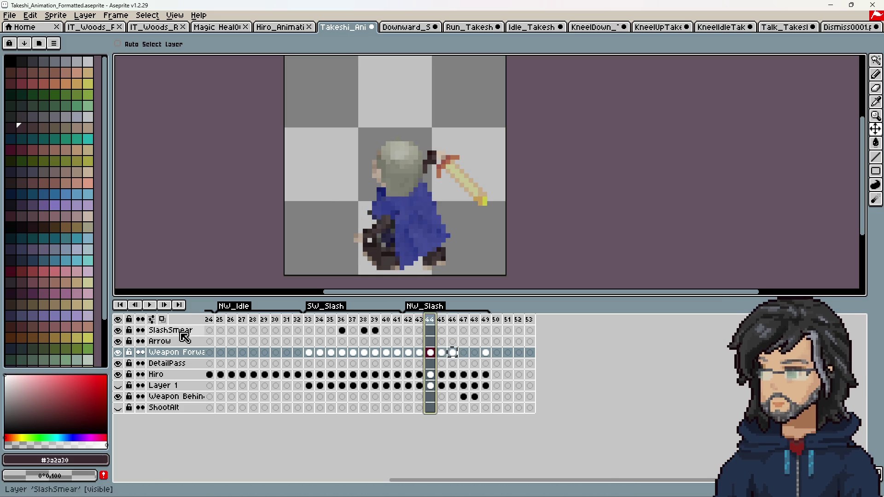
left_click(152, 306)
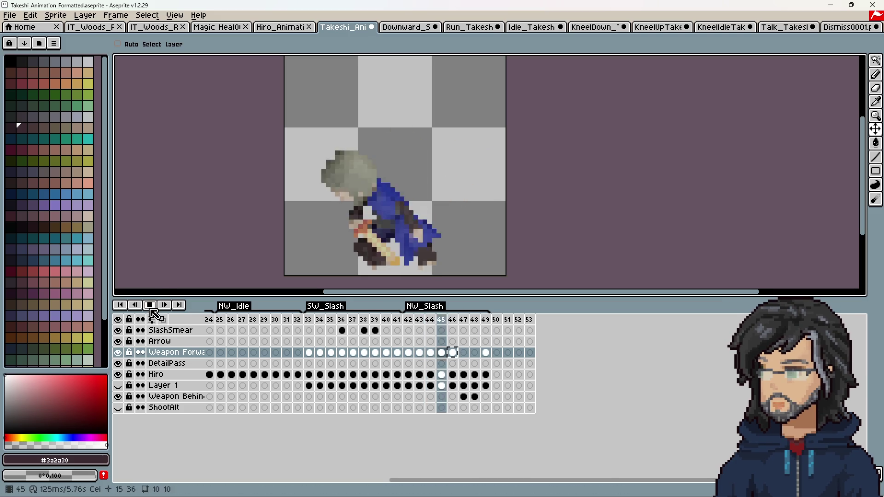
left_click(151, 306)
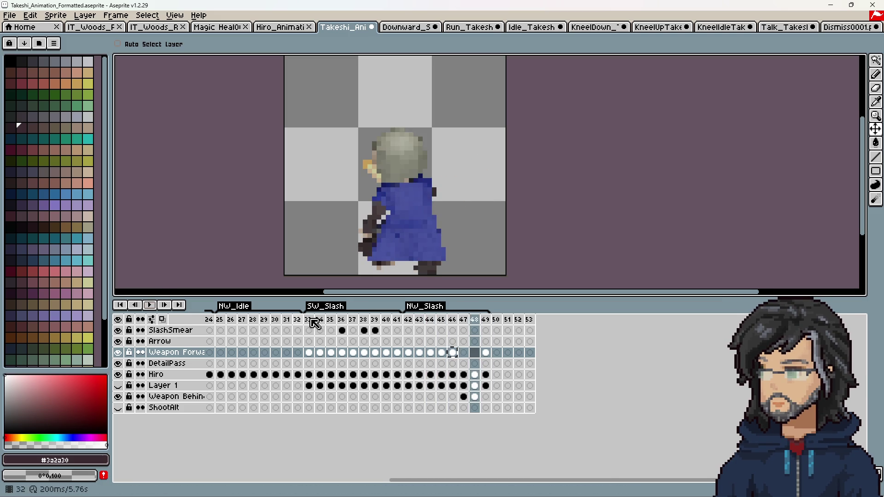
left_click(442, 319)
key("Left")
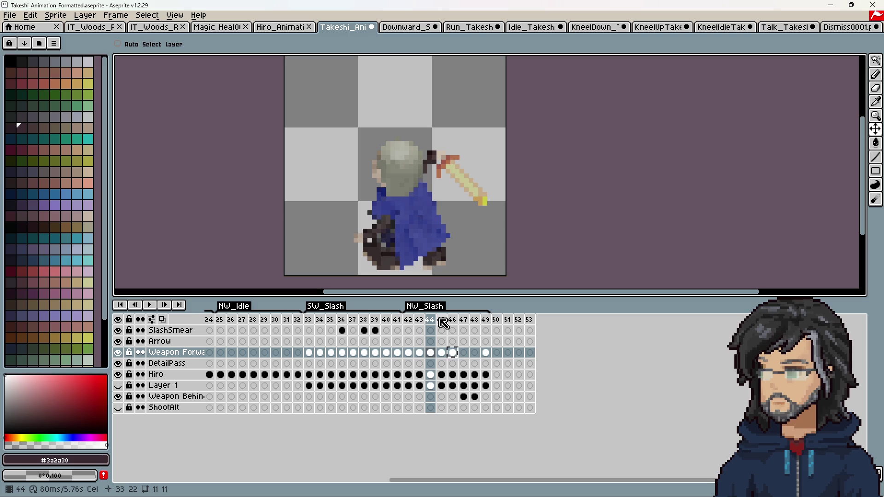
key("Left")
key("Right")
key("Right")
key("Left")
key("Right")
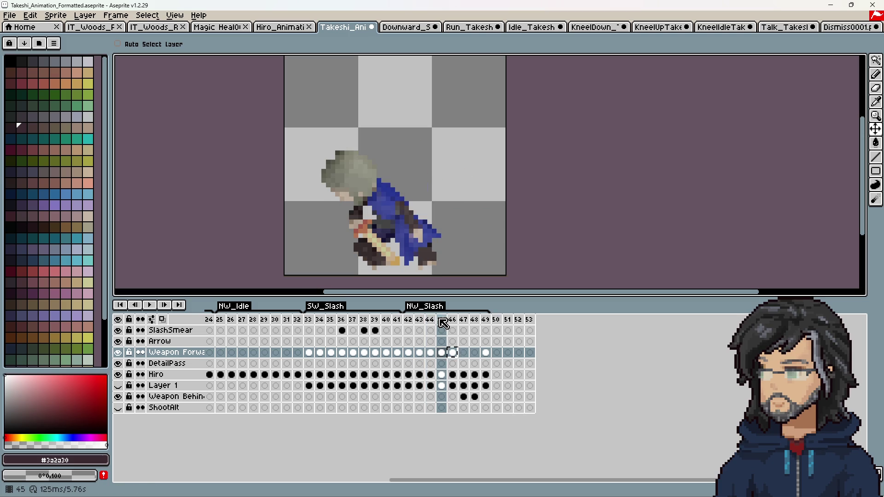
Move the frame-45 sword cel onto Weapon Behind and select the Hiro cel in frame 36
left_click_drag(441, 352, 442, 396)
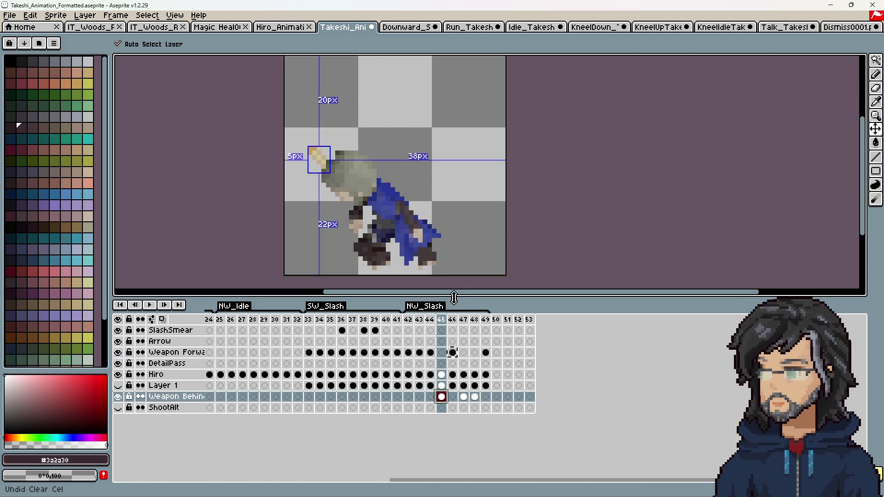
key("Left")
key("Left")
key("Left")
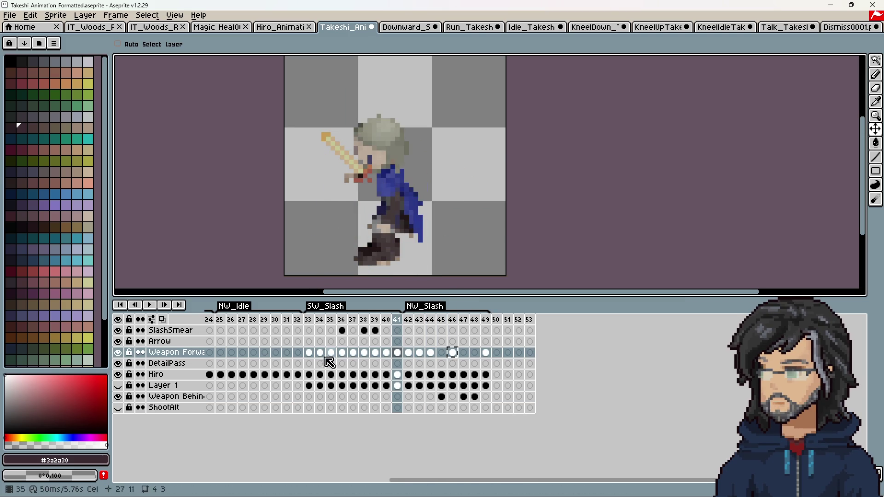
left_click(340, 375)
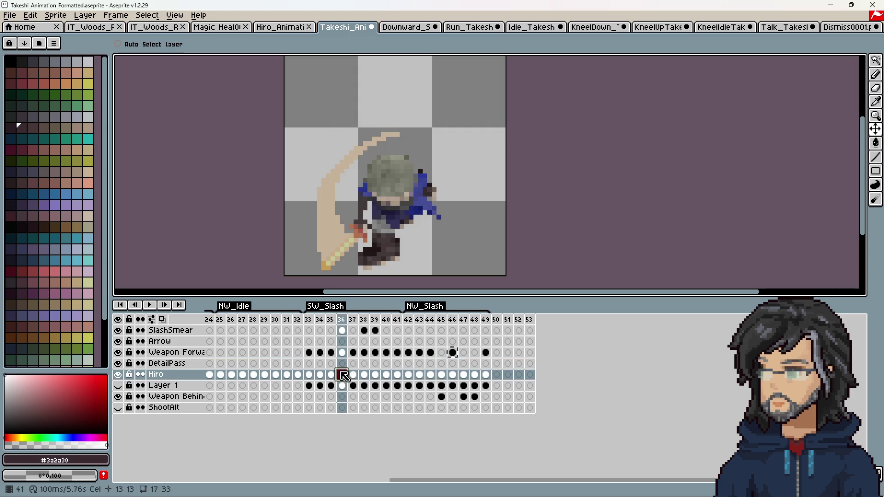
left_click(350, 375)
right_click(356, 381)
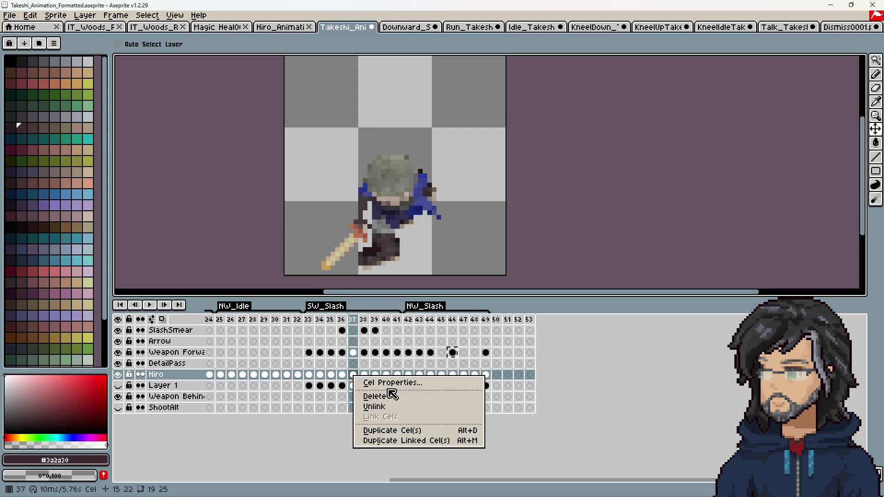
left_click(368, 381)
left_click(430, 258)
left_click(435, 243)
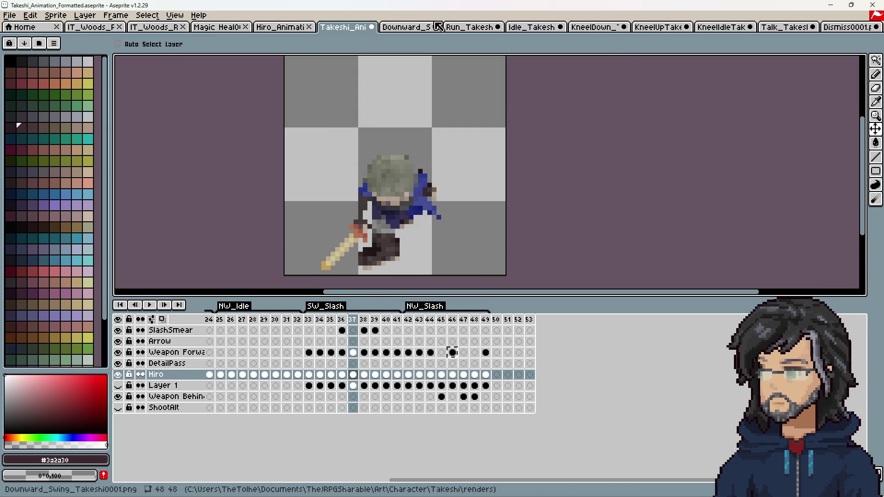
left_click(280, 28)
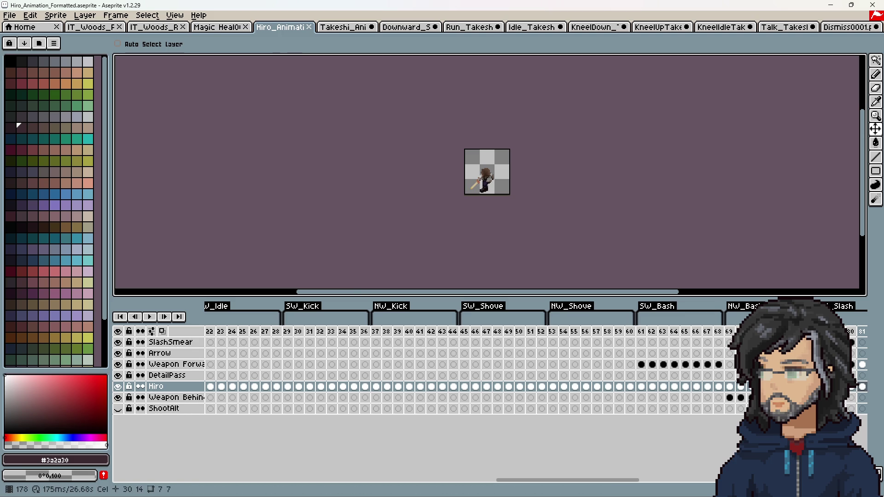
key("Up")
key("Up")
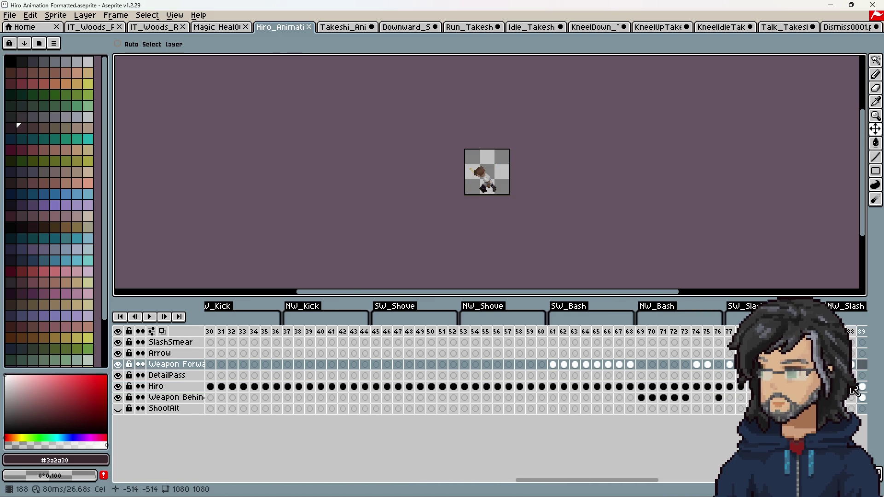
right_click(862, 387)
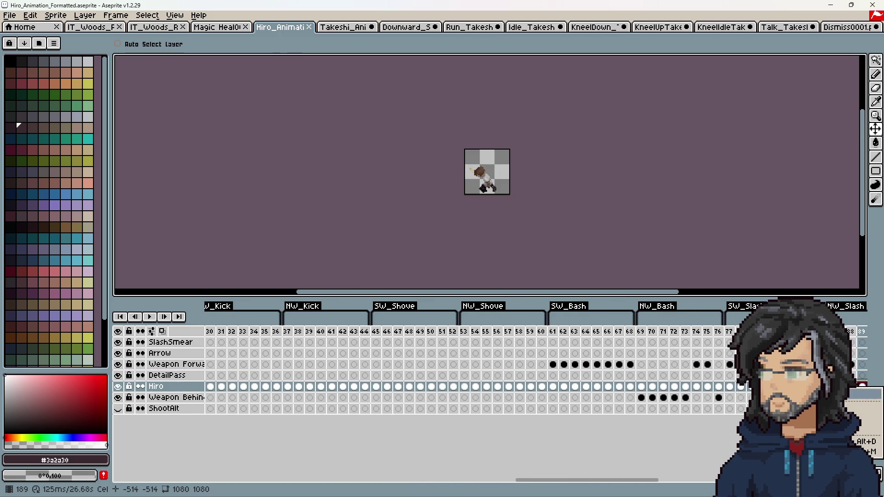
left_click(866, 393)
left_click(428, 261)
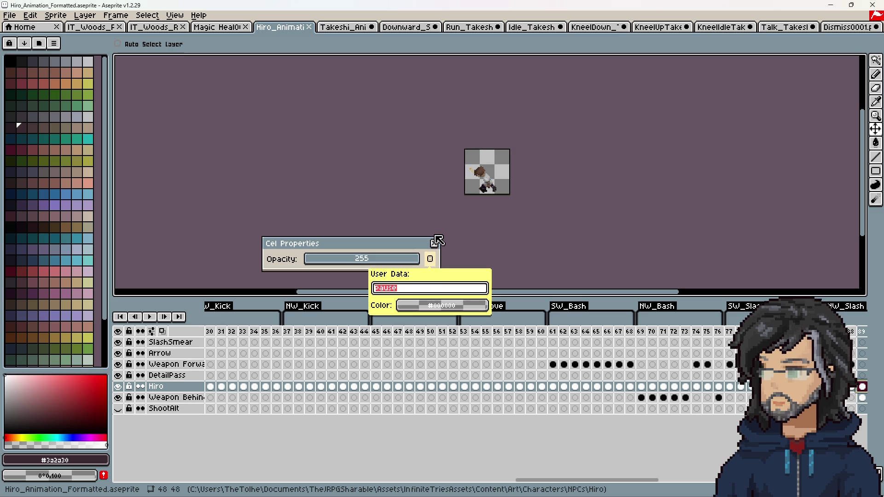
left_click(434, 244)
left_click(434, 243)
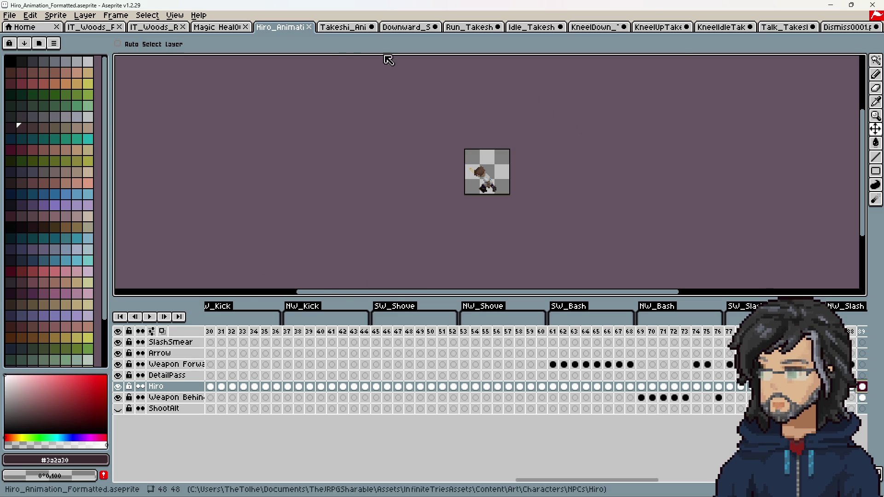
left_click(346, 27)
left_click(421, 321)
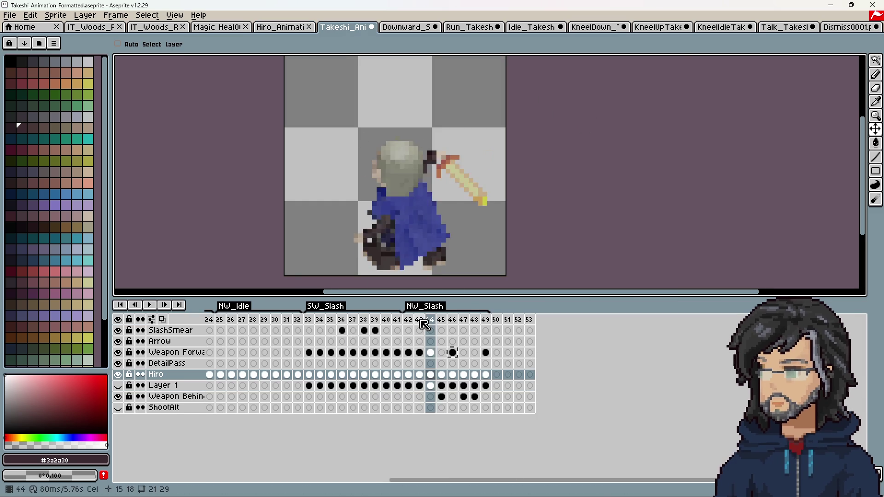
Go to frame 45 and switch to the Eraser tool
key("Right")
key("Right")
scroll(346, 242, "up", 1)
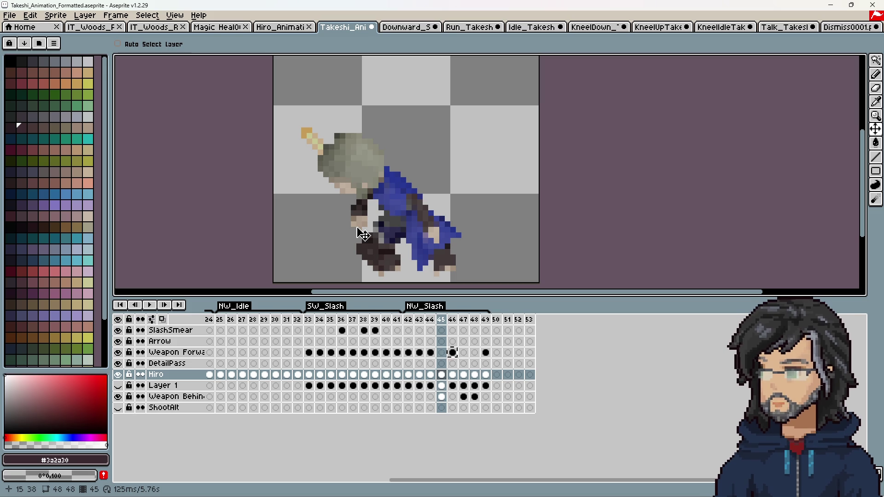
left_click(877, 88)
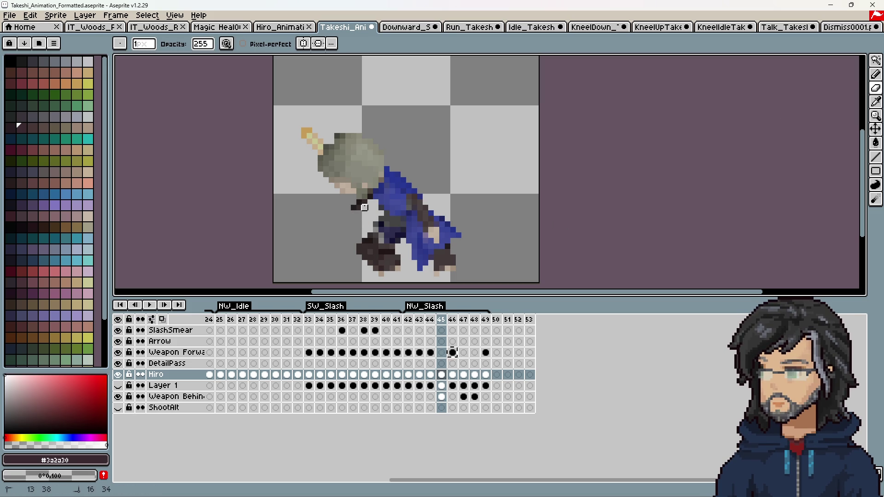
scroll(348, 239, "down", 3)
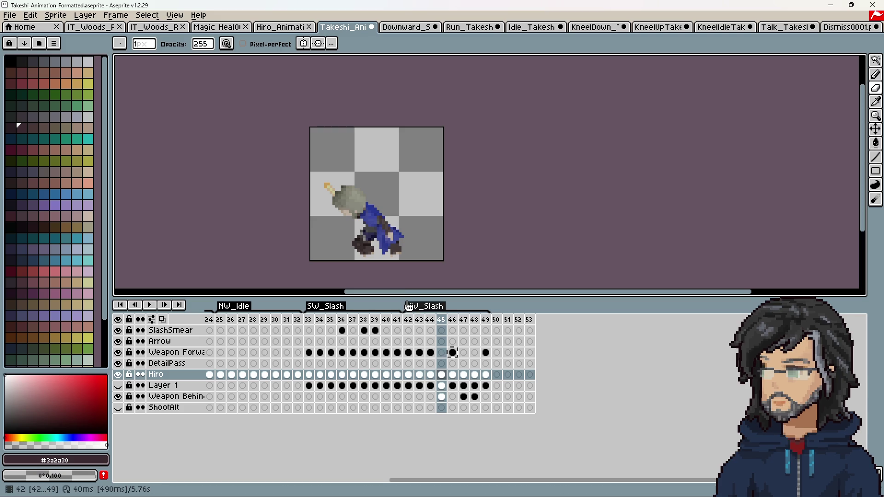
Check the frame-45 Hiro cel's properties and user data, then close the dialog
right_click(444, 378)
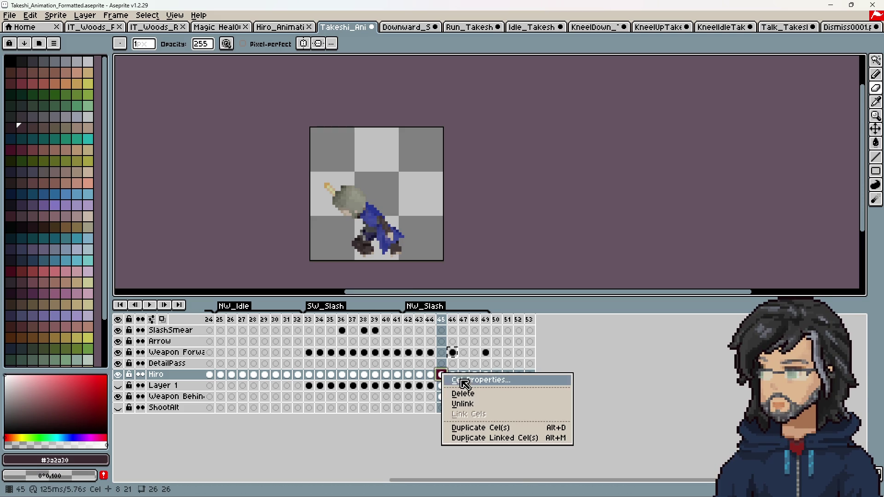
left_click(463, 381)
left_click(431, 259)
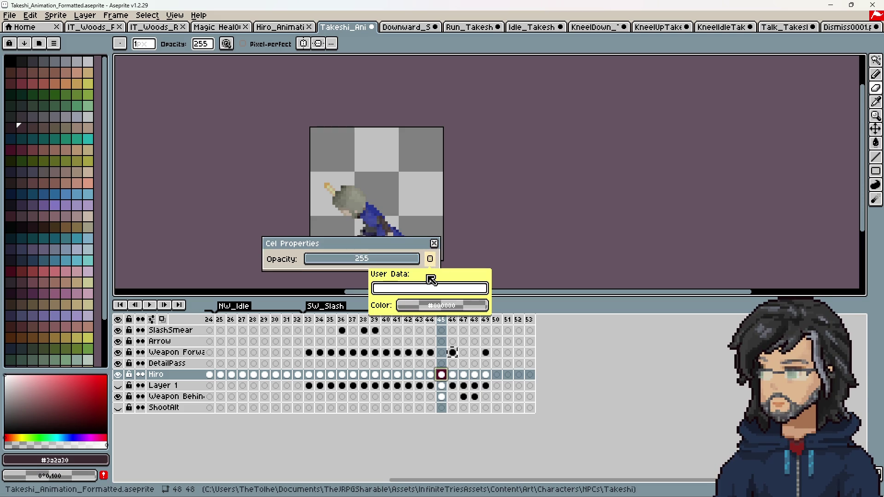
type("pause")
key("Return")
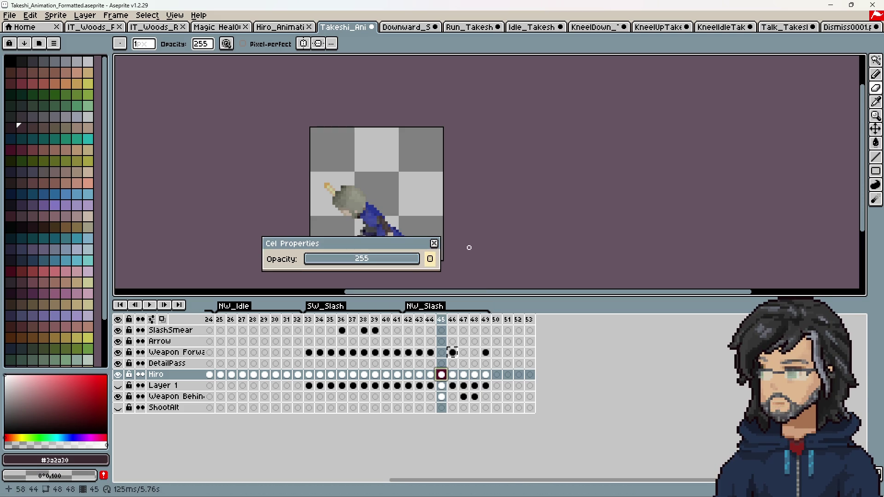
left_click(433, 243)
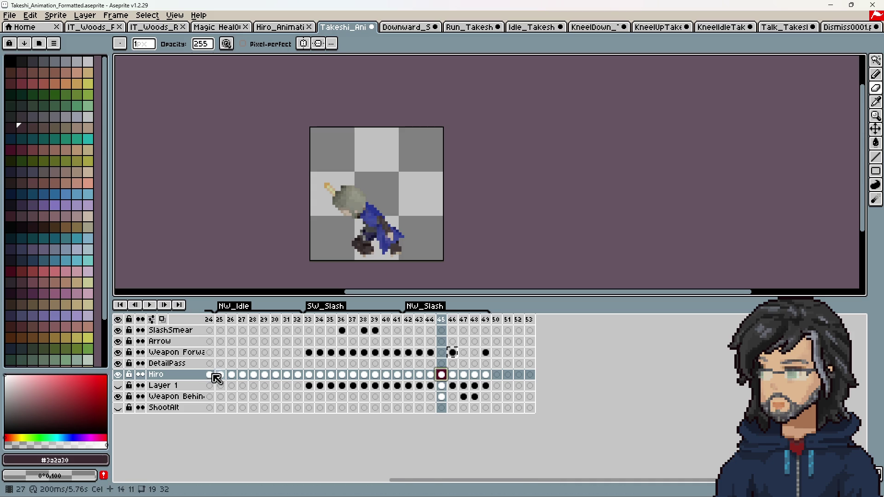
Rename the Hiro layer to Takeshi
double_click(172, 376)
type("Takesh")
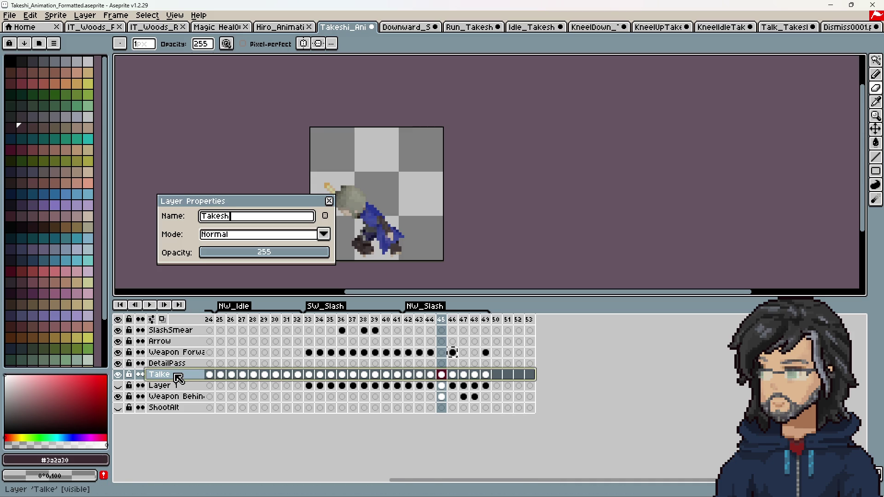
type("i")
key("Return")
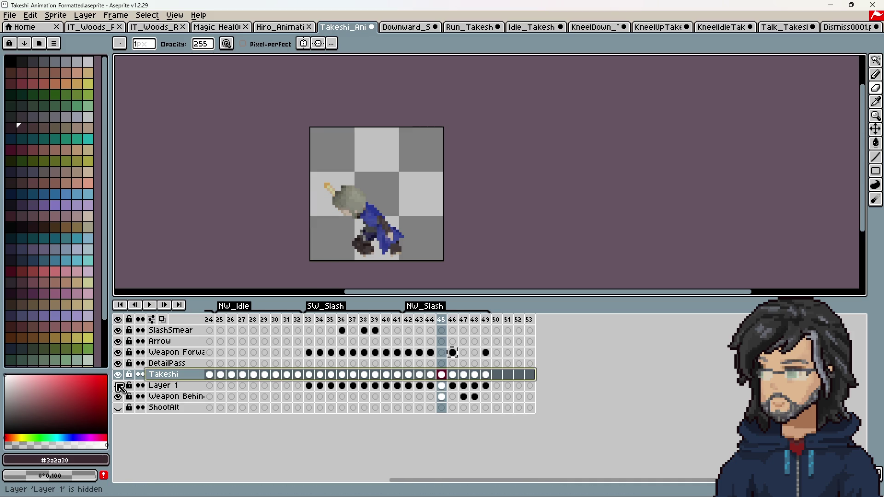
Show Layer 1, delete it, then undo to restore Layer 1
left_click(121, 388)
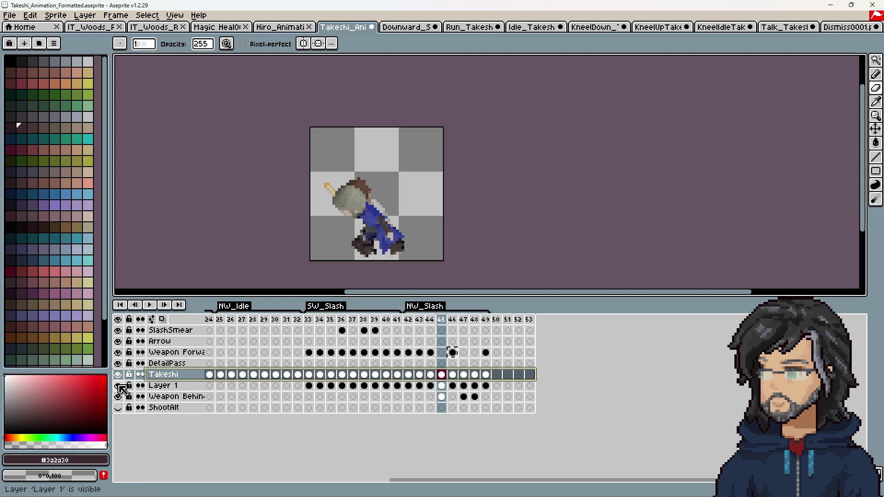
right_click(160, 386)
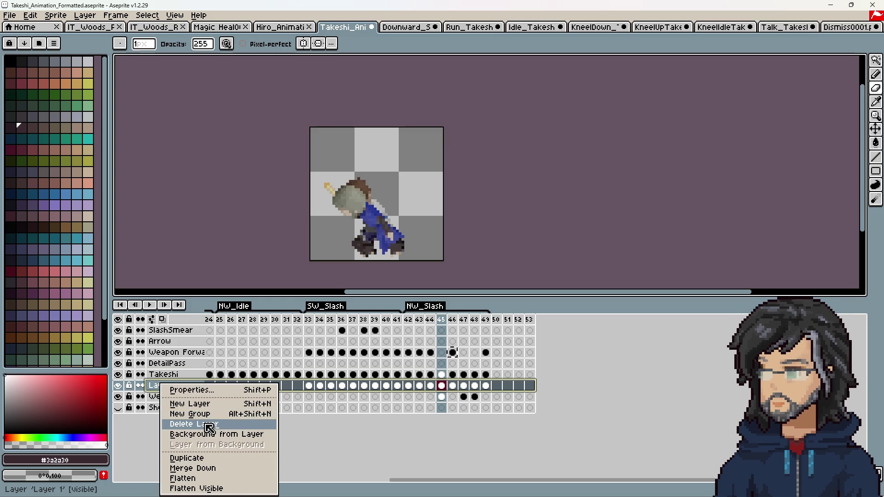
left_click(205, 424)
left_click(276, 375)
key("Left")
key("Left")
key("Left")
key("Left")
key("Left")
key("Left")
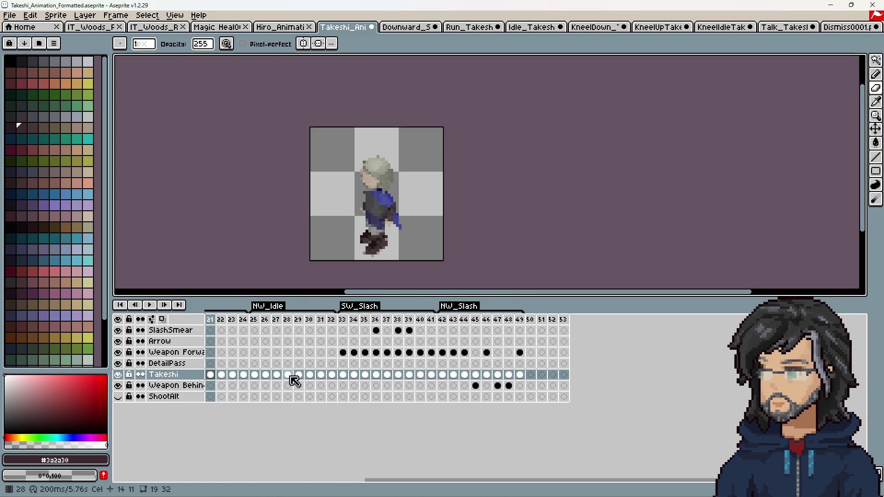
key("Left")
key("Left")
key("Left")
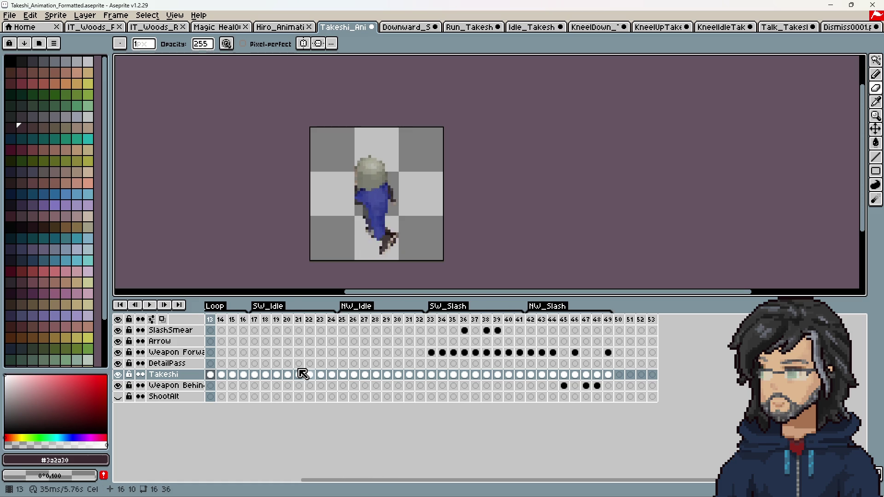
key("ctrl+z")
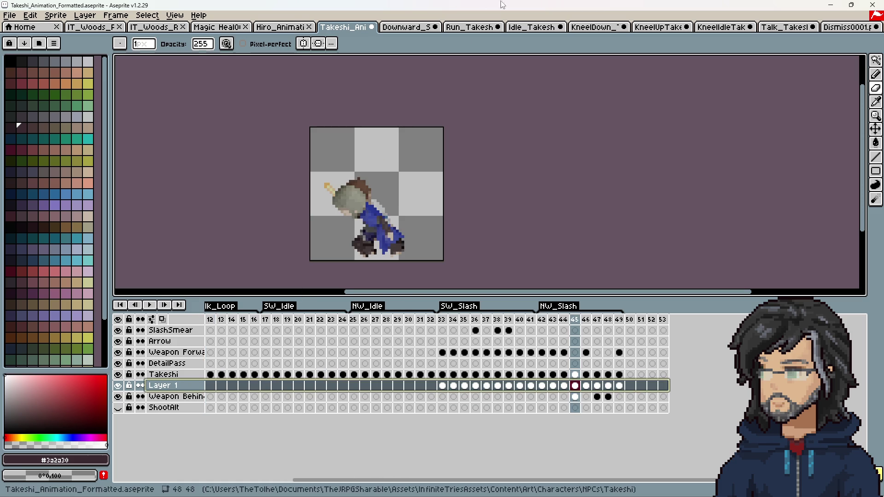
Copy Hiro's frame 81–96 cels and select Layer 1's frame 1 cel in the Takeshi sheet
left_click(281, 27)
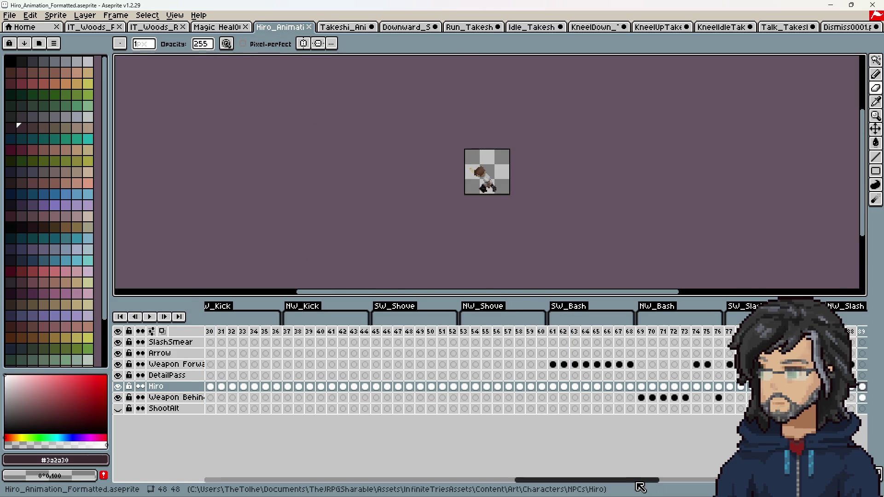
mouse_move(623, 481)
left_mouse_down()
mouse_move(278, 476)
mouse_move(468, 480)
left_mouse_up()
left_click_drag(405, 387, 566, 388)
key("ctrl+c")
left_click(334, 29)
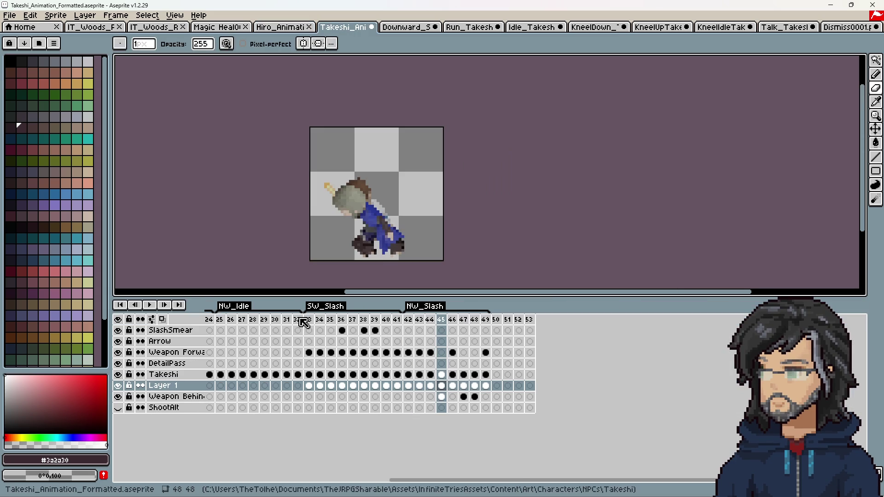
left_click_drag(412, 479, 227, 480)
left_click(210, 386)
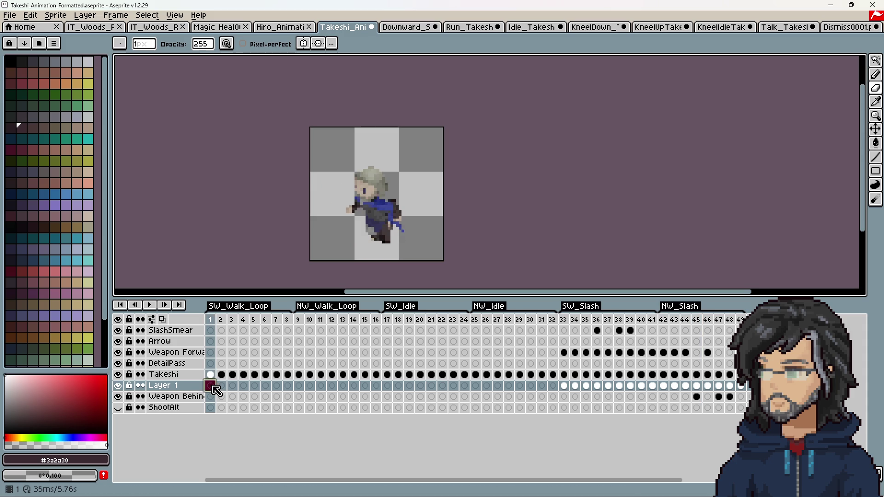
Check the pasted cels across the opening walk-loop frames, then switch to the Run_Takeshi0001.png sprite
left_click(222, 325)
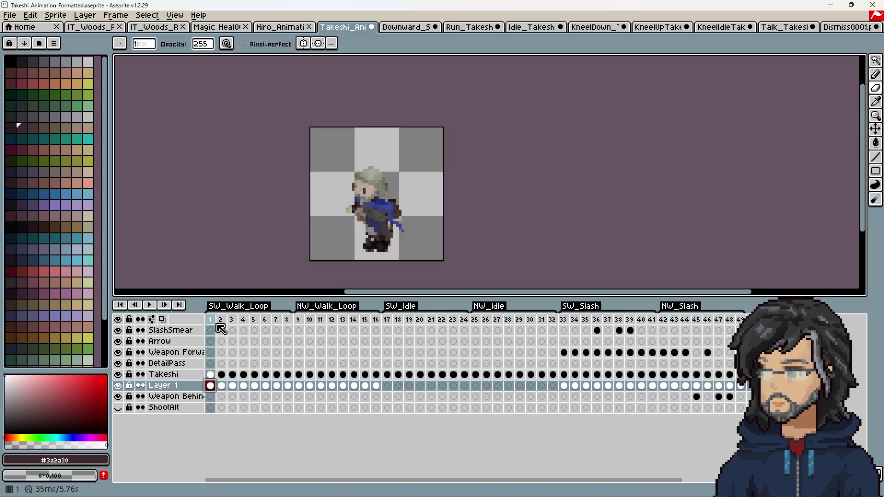
left_click_drag(214, 320, 376, 322)
scroll(361, 253, "up", 4)
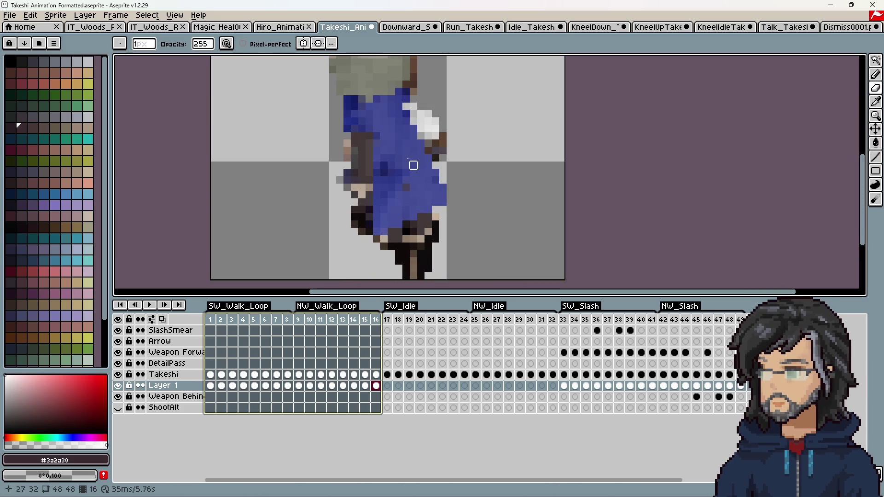
scroll(406, 254, "down", 2)
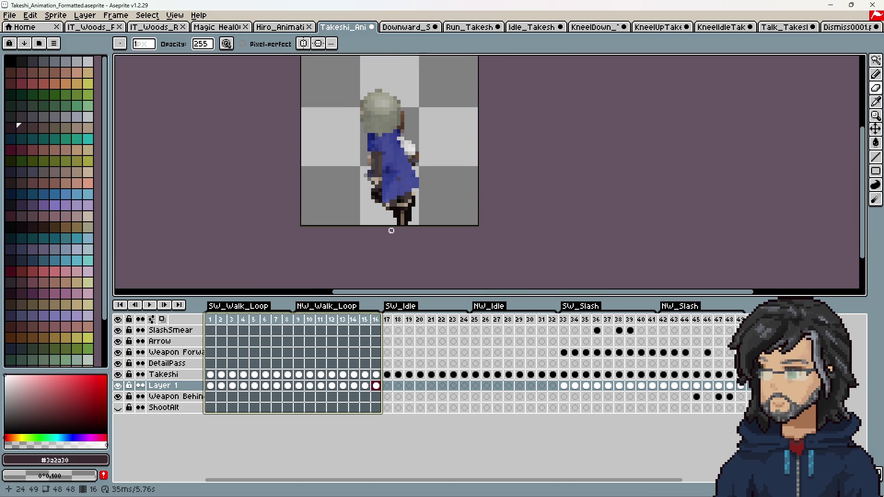
left_click(470, 28)
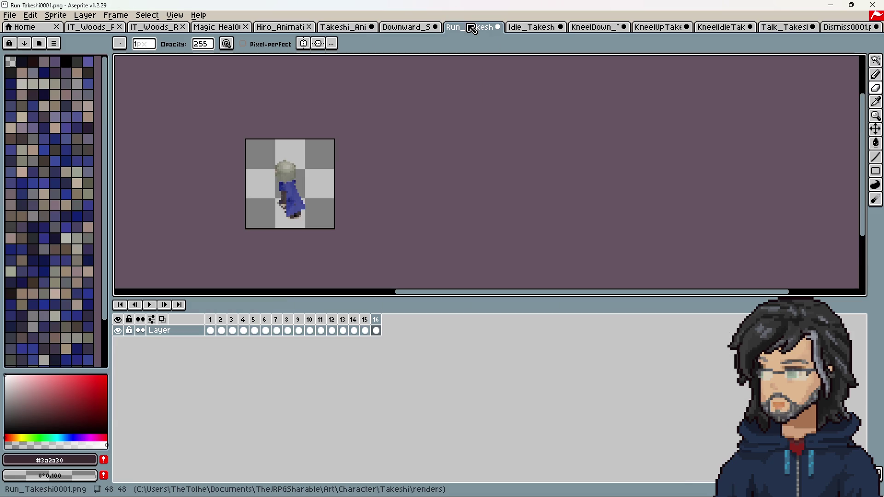
Try trimming and extending the canvas edges in Canvas Size, then cancel the resize
key("c")
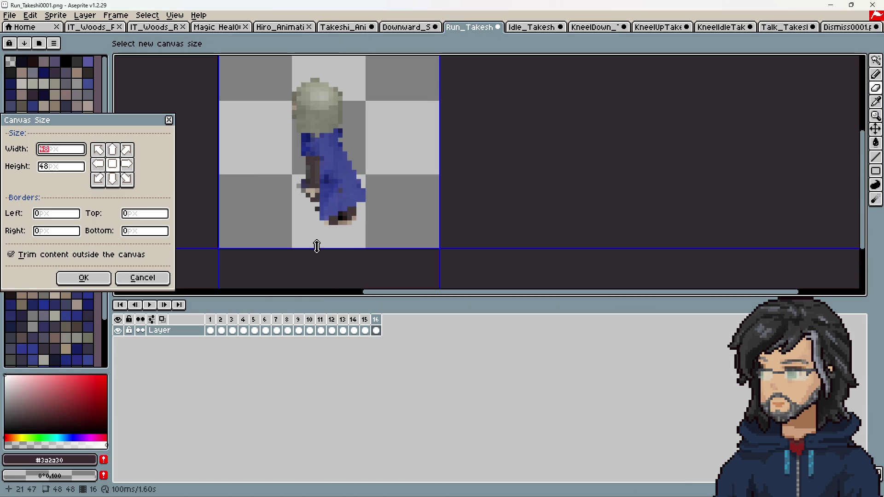
left_click_drag(318, 244, 321, 232)
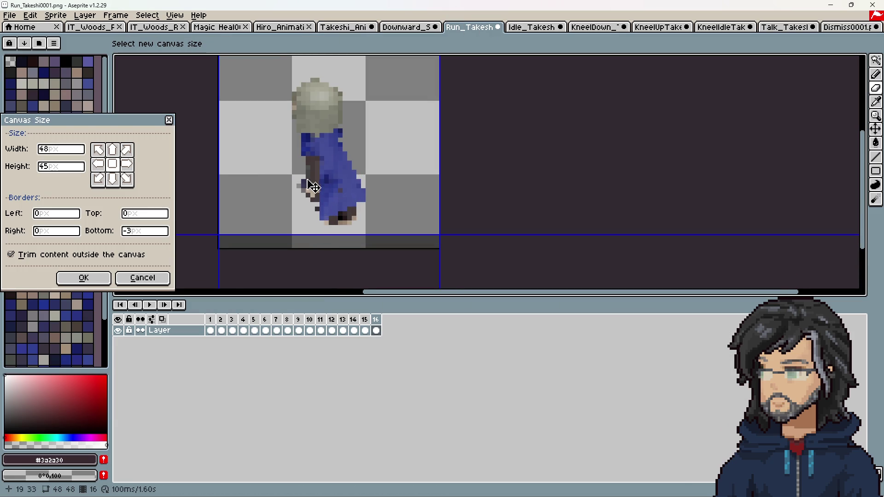
middle_click_drag(314, 193, 330, 229)
left_click_drag(336, 75, 336, 87)
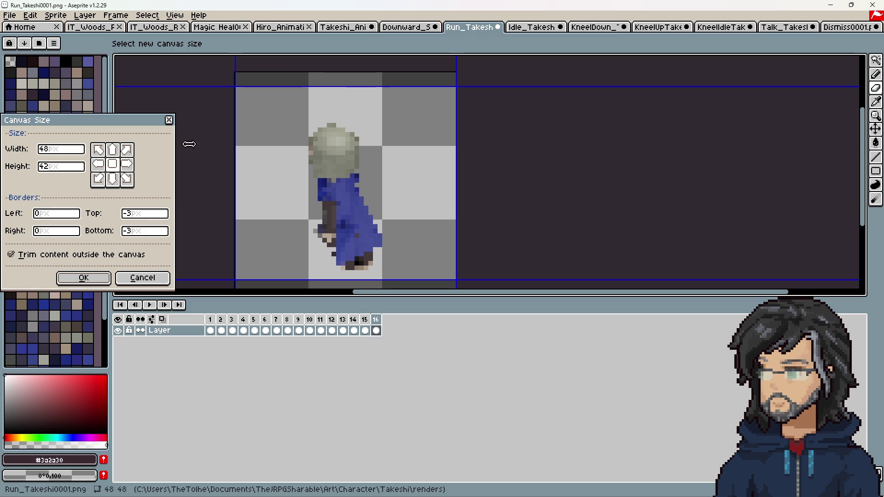
mouse_move(357, 123)
left_mouse_down()
mouse_move(357, 92)
mouse_move(351, 97)
left_mouse_up()
scroll(322, 162, "down", 3, "ctrl")
scroll(321, 148, "down", 2)
left_click(137, 276)
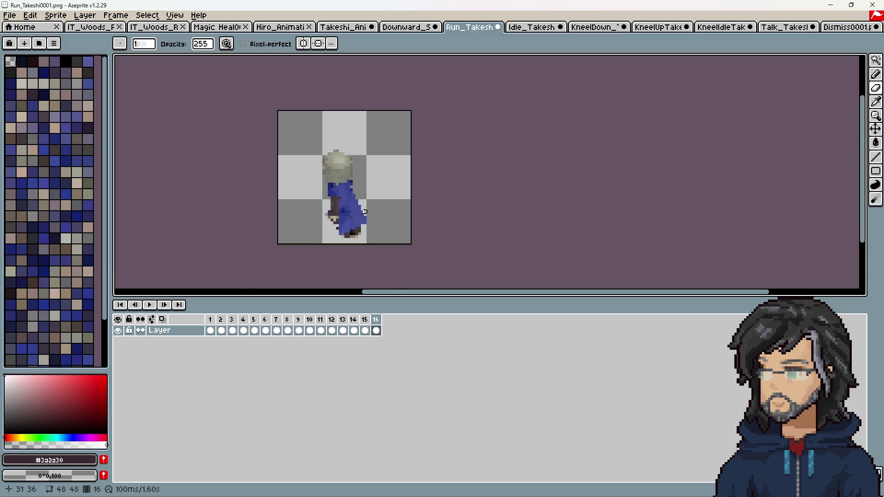
Undo and redo the canvas change to compare, select frames 1–13, and return to the Takeshi sheet
mouse_move(211, 331)
left_mouse_down()
mouse_move(345, 333)
mouse_move(314, 332)
left_mouse_up()
key("ctrl+z")
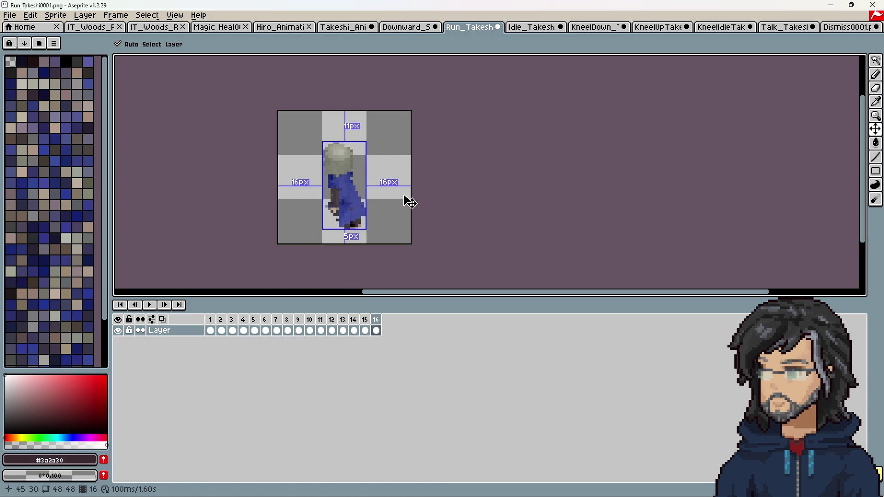
middle_click_drag(407, 200, 386, 112)
key("ctrl+y")
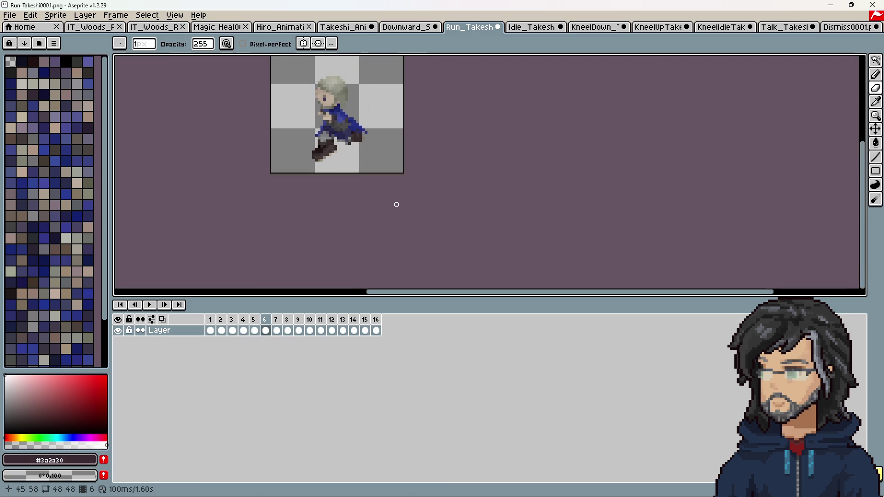
middle_click_drag(399, 198, 394, 237)
mouse_move(212, 325)
left_mouse_down()
mouse_move(343, 330)
mouse_move(320, 331)
left_mouse_up()
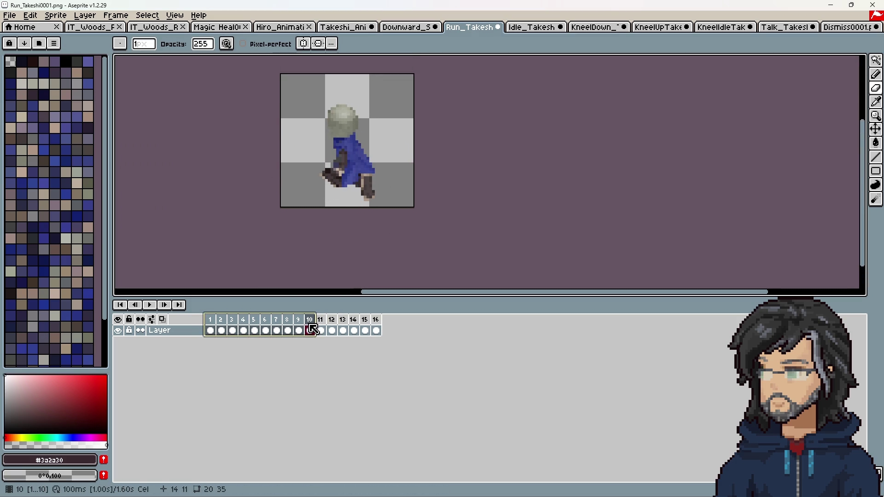
left_click(341, 26)
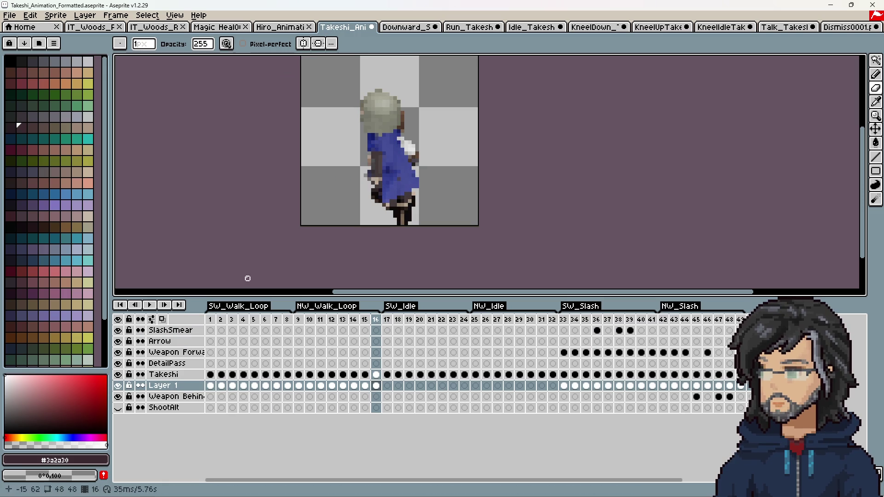
With the Move tool, shift frame 1's Takeshi art down and settle the upper body onto the legs
left_click(210, 374)
scroll(362, 214, "up", 3)
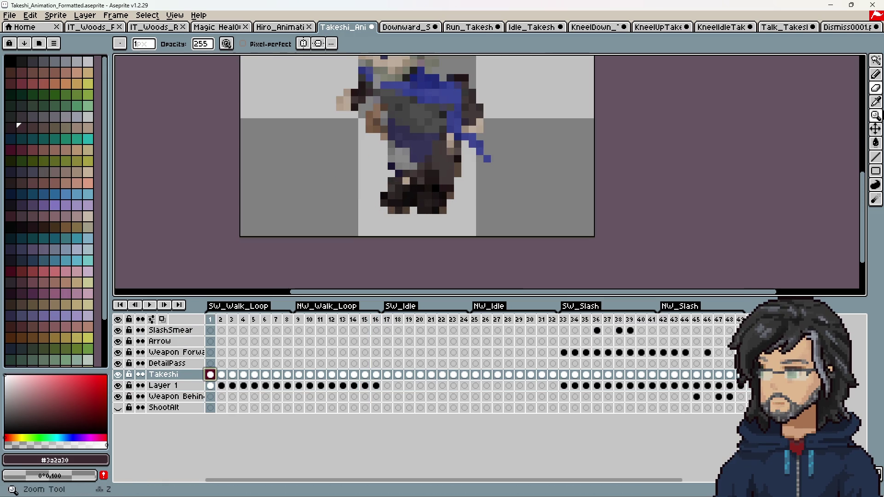
key("v")
mouse_move(437, 166)
left_mouse_down()
mouse_move(432, 185)
mouse_move(375, 158)
mouse_move(302, 174)
mouse_move(302, 198)
mouse_move(441, 193)
left_mouse_up()
scroll(428, 235, "up", 3)
left_click_drag(428, 228, 443, 221)
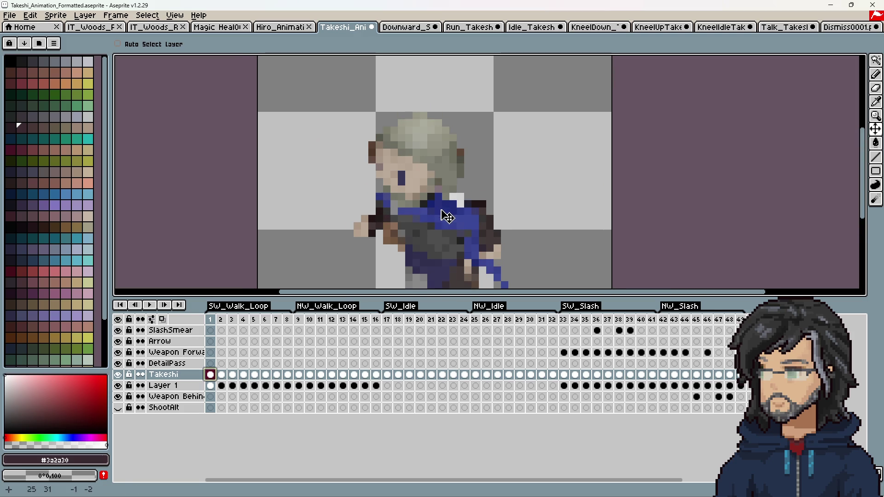
scroll(455, 203, "down", 3)
scroll(463, 181, "up", 1)
left_click_drag(463, 181, 450, 166)
middle_click_drag(450, 166, 440, 191)
left_click_drag(433, 153, 436, 175)
middle_click_drag(441, 182, 442, 160)
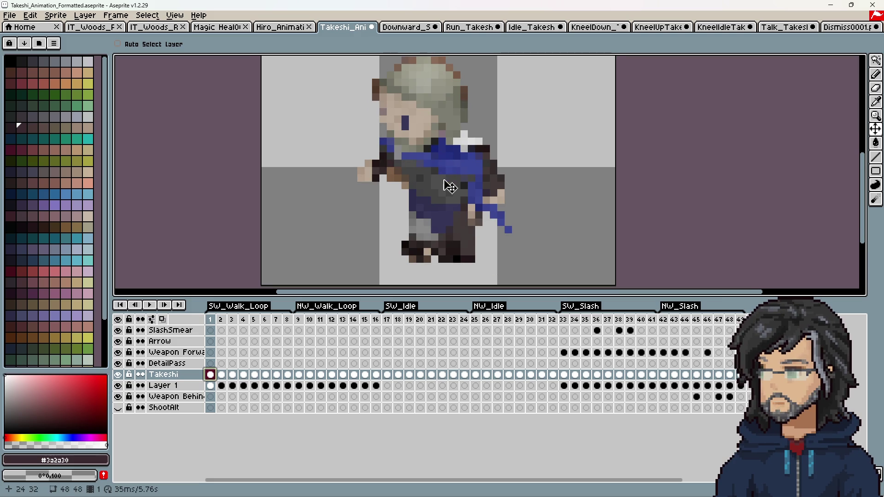
Move frame 2's Takeshi art down two pixels and frame 3's upper body down two pixels
left_click(223, 376)
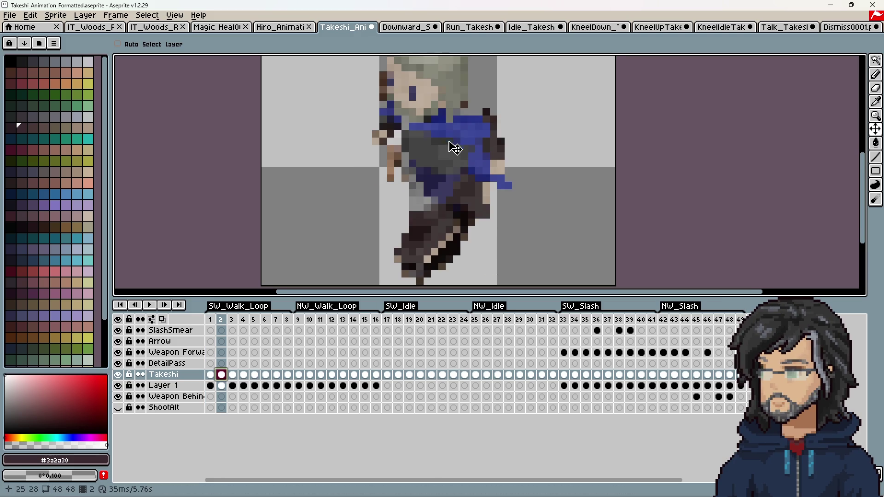
left_click_drag(455, 142, 449, 162)
scroll(446, 199, "down", 1)
scroll(448, 217, "up", 2)
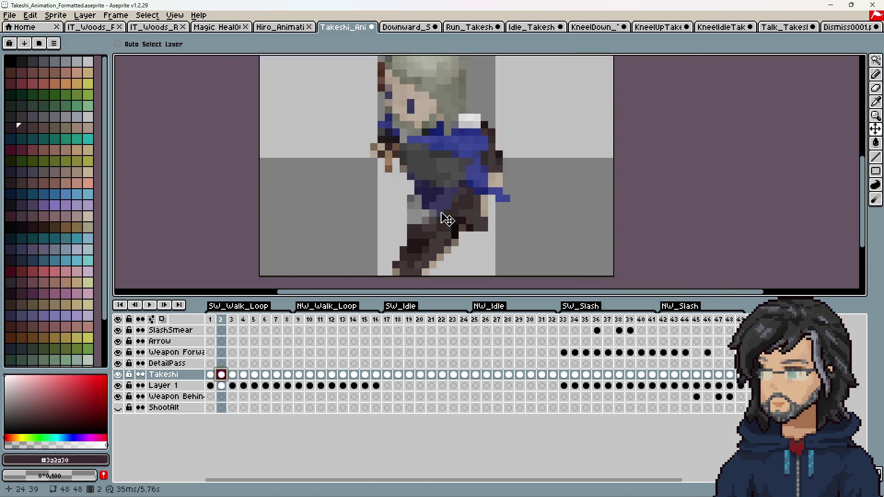
middle_click_drag(442, 217, 451, 157)
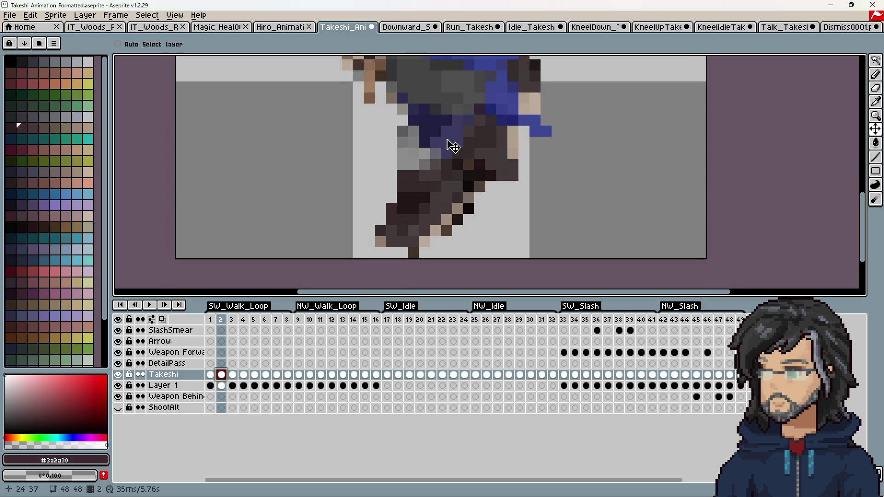
scroll(450, 158, "down", 3)
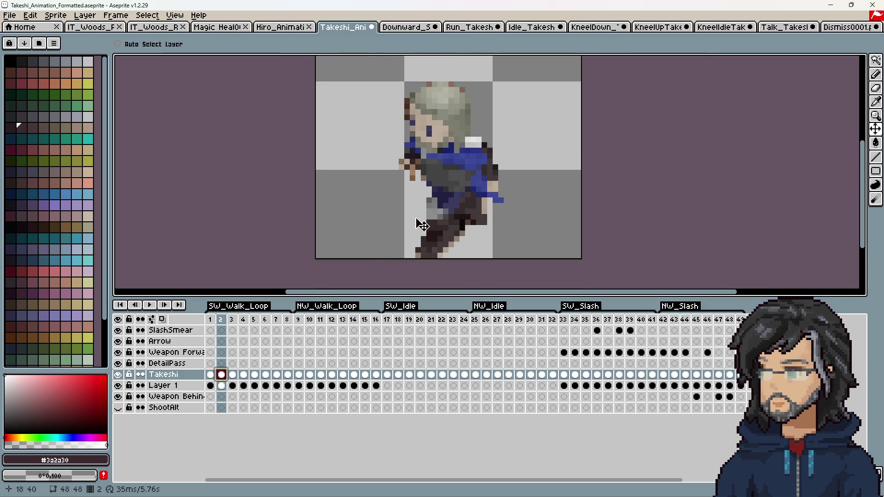
left_click(233, 320)
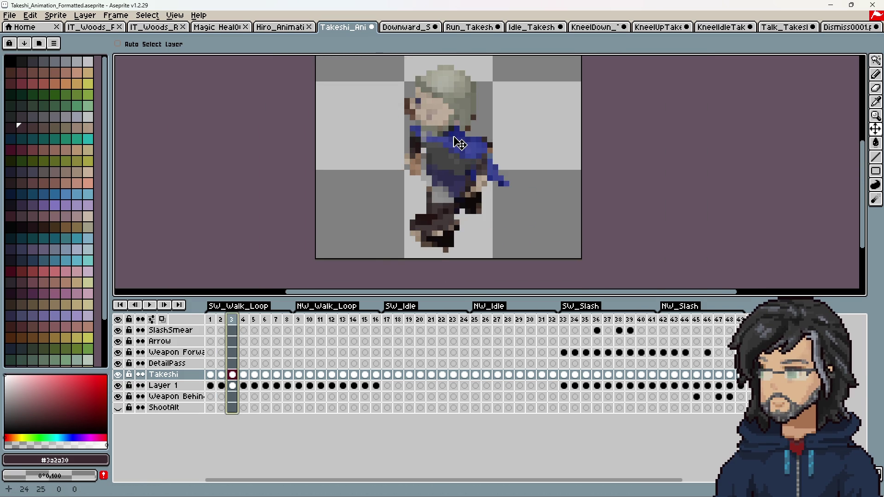
left_click(231, 374)
left_click_drag(459, 122, 459, 129)
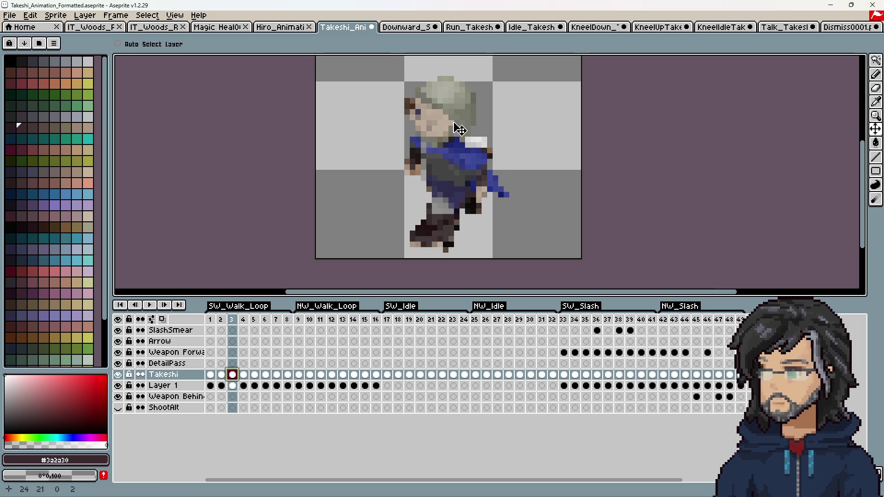
Nudge frames 4–8 down by about 3, 3, 1, 1 pixels, slightly shifting frame 8 into line
left_click(243, 375)
left_click_drag(447, 164, 448, 179)
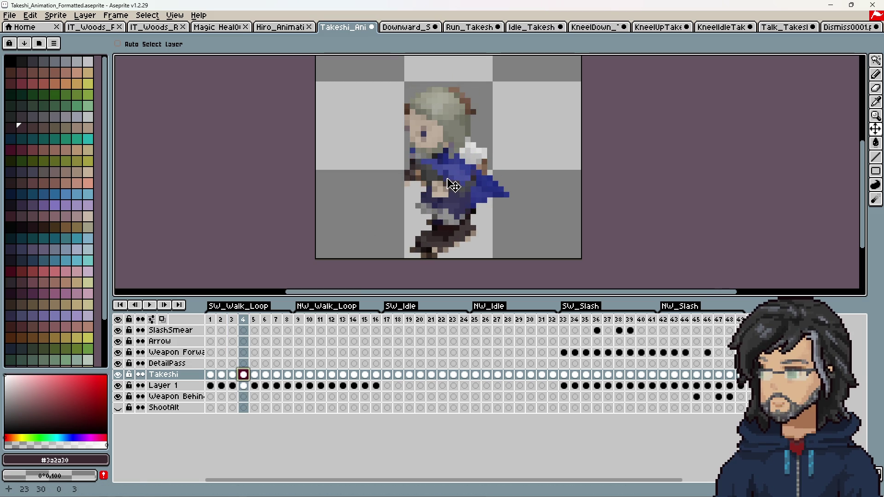
left_click(255, 375)
left_click_drag(457, 142, 459, 159)
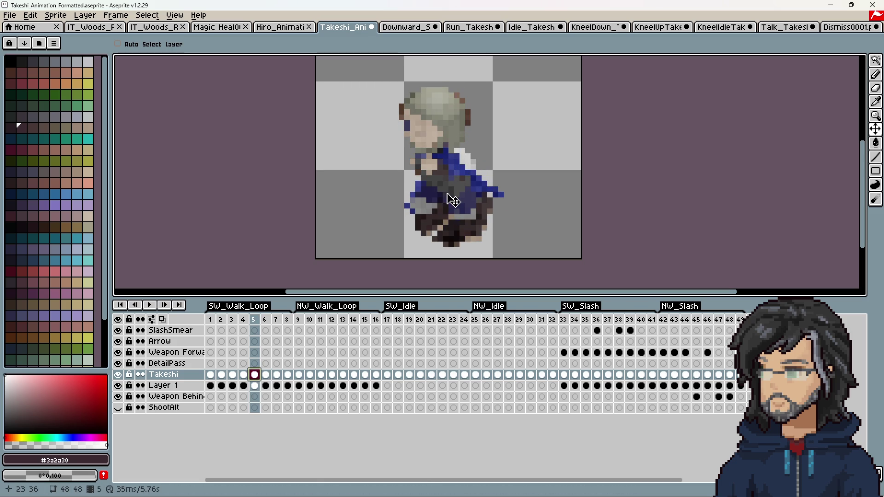
left_click(266, 375)
left_click_drag(457, 169, 457, 174)
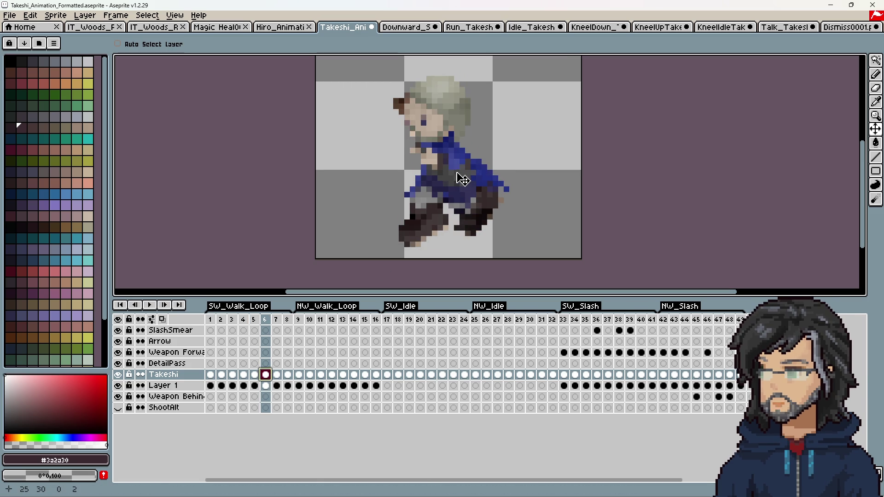
left_click(276, 375)
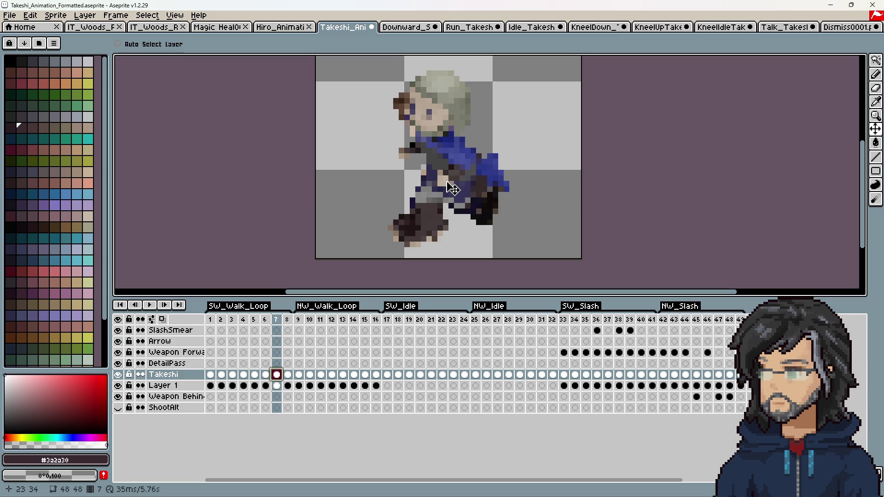
left_click_drag(458, 175, 457, 180)
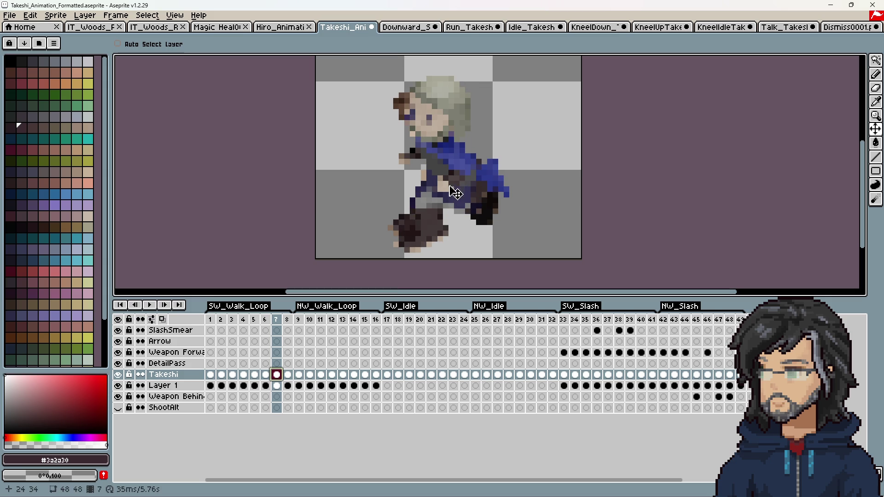
left_click(288, 375)
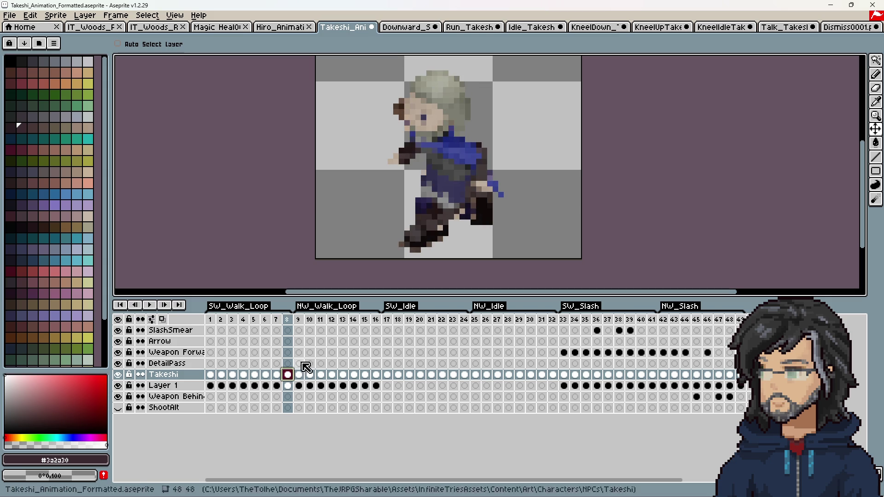
mouse_move(475, 173)
left_mouse_down()
mouse_move(473, 193)
mouse_move(463, 182)
mouse_move(481, 182)
mouse_move(476, 193)
left_mouse_up()
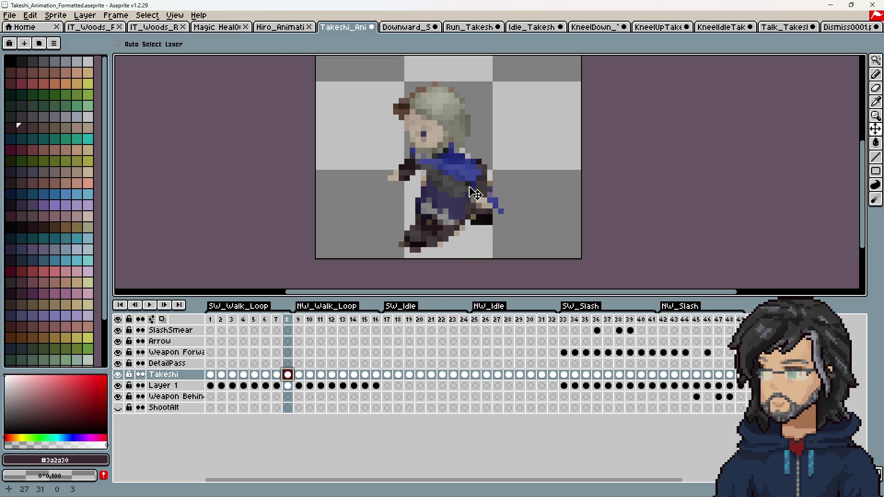
left_click(303, 375)
Move frame 9's sprite down, frame 10's down and left, and fine-tune frame 11's position
left_click_drag(458, 189, 459, 203)
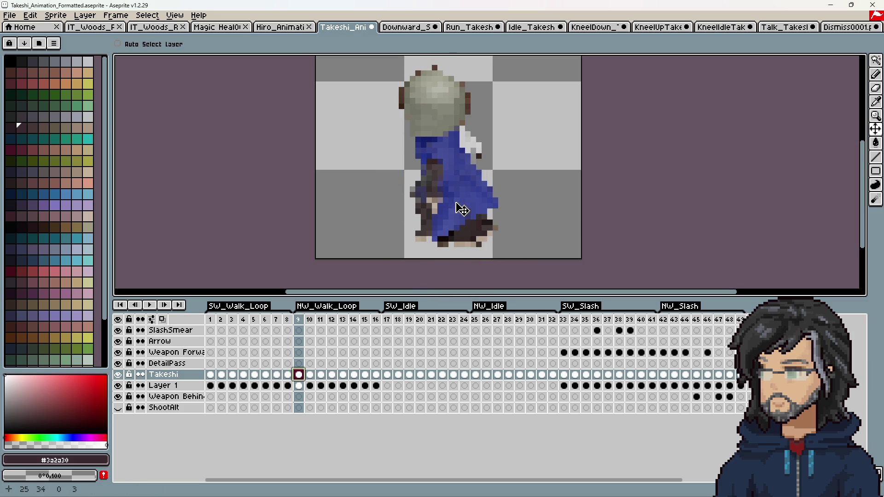
left_click(313, 375)
left_click_drag(427, 184, 432, 200)
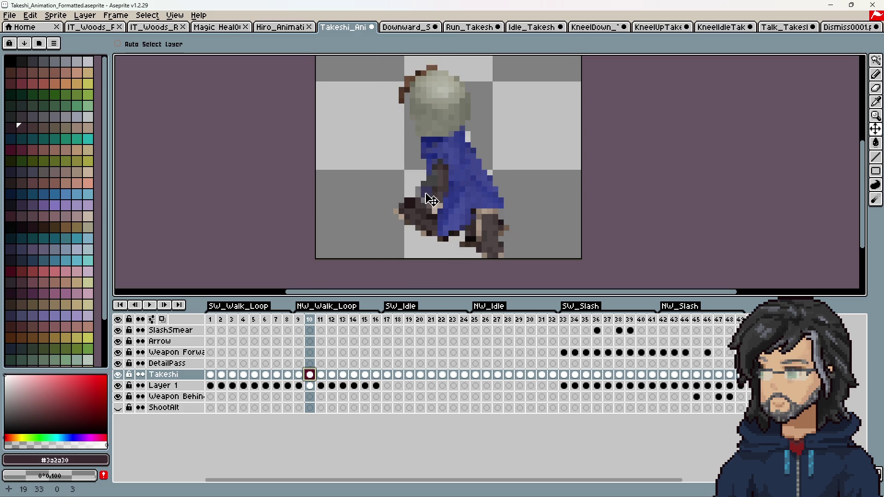
left_click(321, 374)
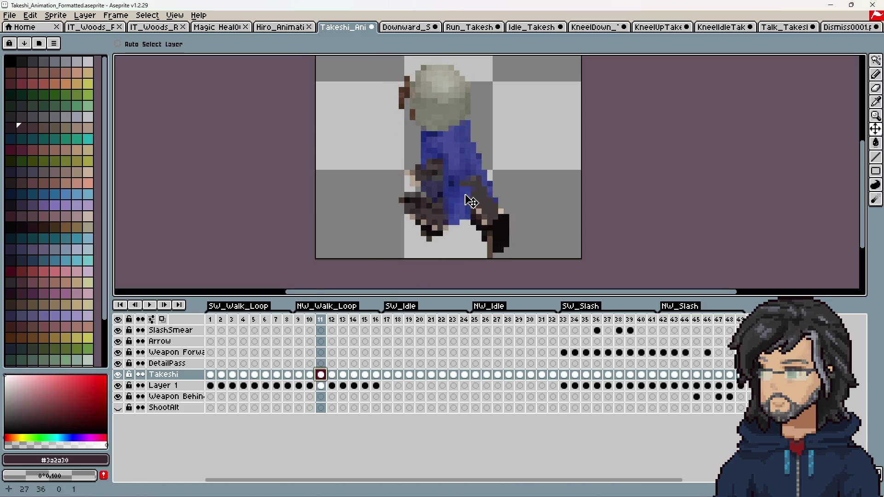
mouse_move(468, 208)
left_mouse_down()
mouse_move(476, 229)
mouse_move(465, 211)
mouse_move(479, 217)
mouse_move(474, 198)
mouse_move(448, 211)
left_mouse_up()
scroll(459, 221, "down", 6)
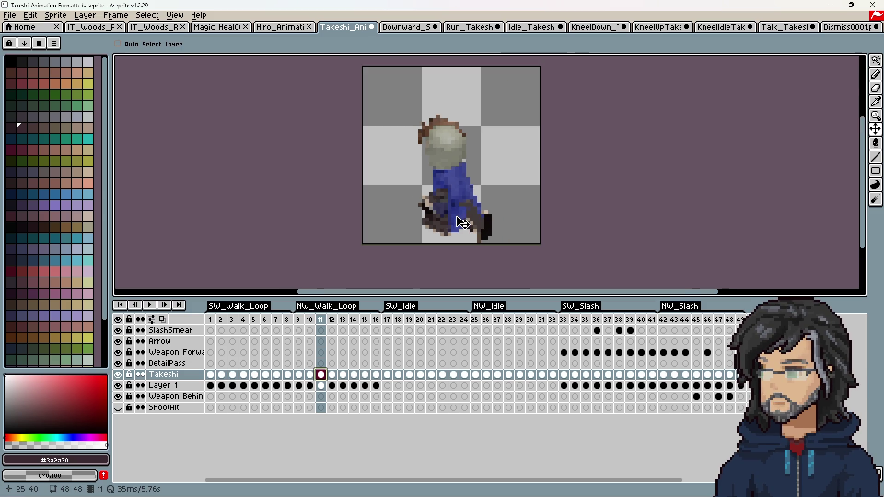
scroll(462, 216, "up", 6)
middle_click_drag(462, 215, 460, 248)
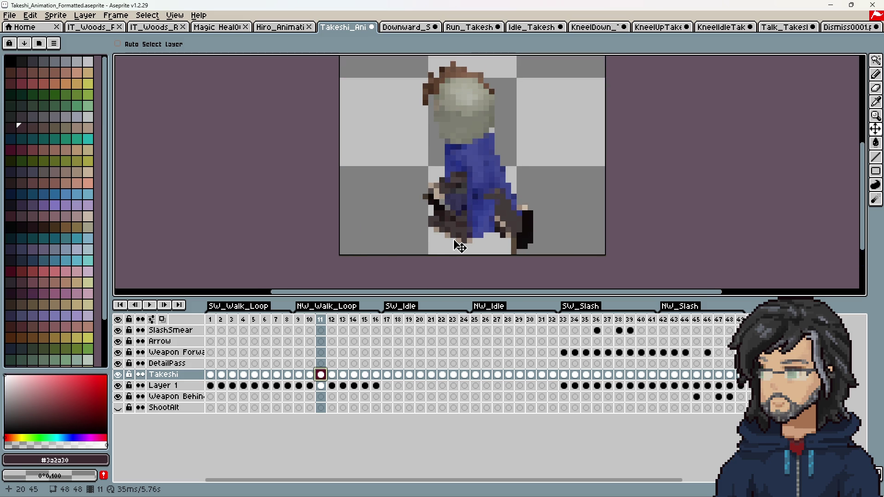
mouse_move(519, 224)
left_mouse_down()
mouse_move(484, 189)
mouse_move(465, 199)
left_mouse_up()
Raise frame 13's sprite about 7 pixels, lower frame 14's about 4, and align frame 15
left_click(334, 377)
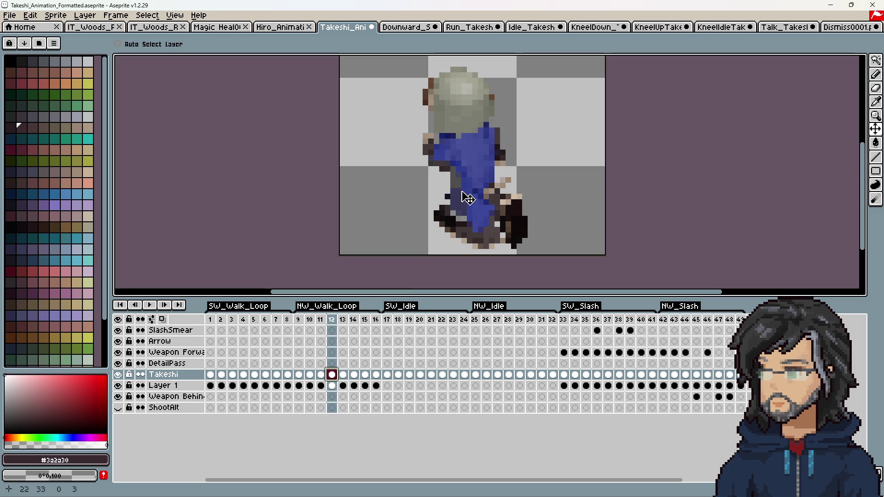
left_click(346, 375)
mouse_move(485, 187)
left_mouse_down()
mouse_move(491, 203)
mouse_move(492, 141)
mouse_move(544, 133)
mouse_move(450, 199)
mouse_move(401, 171)
mouse_move(395, 182)
mouse_move(404, 198)
mouse_move(430, 188)
mouse_move(392, 199)
mouse_move(519, 160)
mouse_move(542, 172)
mouse_move(474, 222)
mouse_move(521, 178)
mouse_move(485, 211)
mouse_move(476, 192)
mouse_move(476, 213)
mouse_move(485, 215)
mouse_move(482, 196)
mouse_move(486, 206)
left_mouse_up()
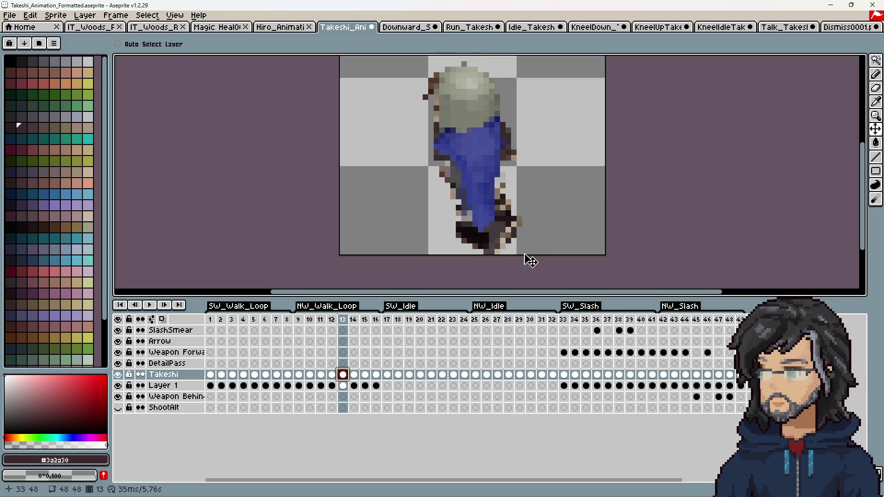
left_click(354, 375)
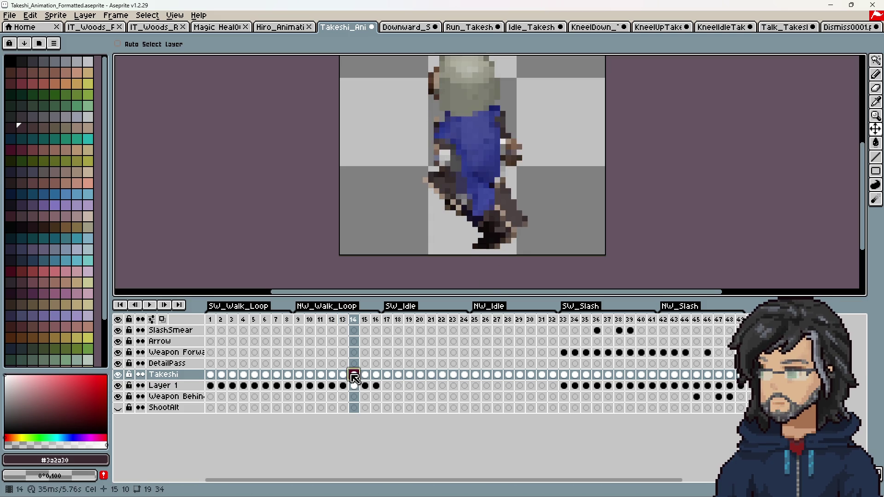
mouse_move(493, 168)
left_mouse_down()
mouse_move(502, 192)
mouse_move(503, 138)
mouse_move(500, 193)
mouse_move(503, 185)
left_mouse_up()
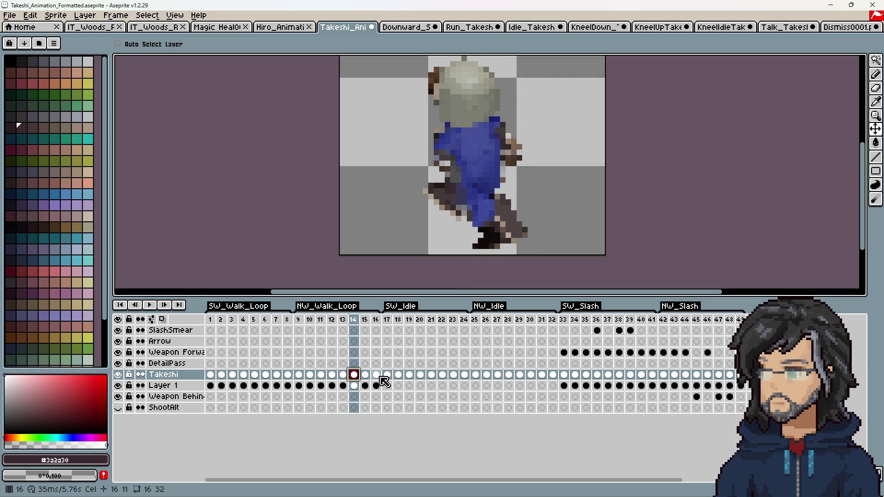
left_click(365, 374)
mouse_move(467, 221)
left_mouse_down()
mouse_move(479, 165)
mouse_move(468, 233)
mouse_move(481, 216)
left_mouse_up()
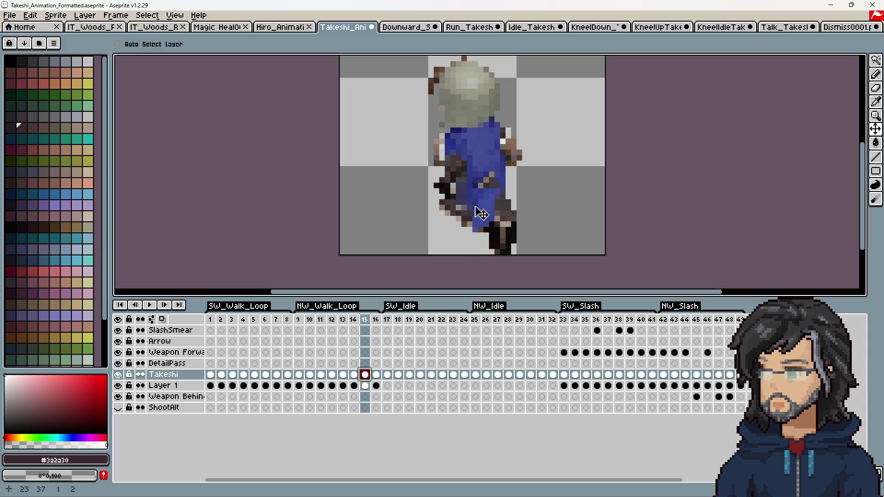
left_click(303, 320)
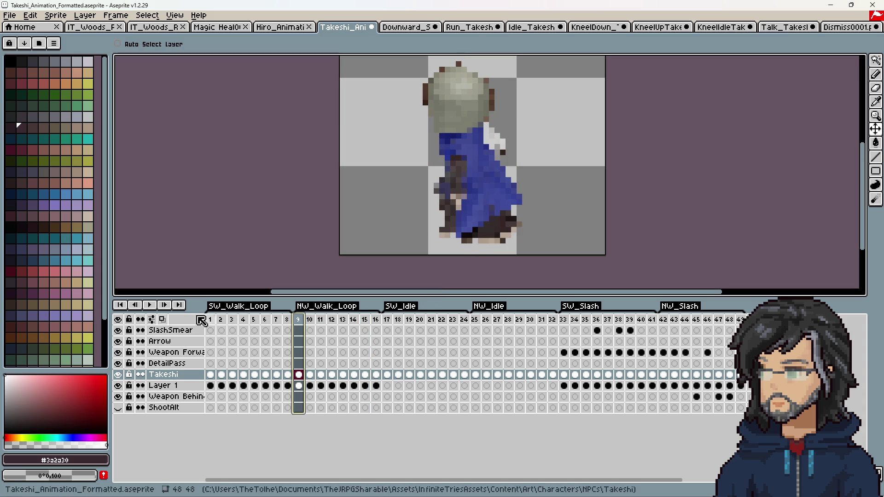
left_click(118, 385)
left_click(150, 305)
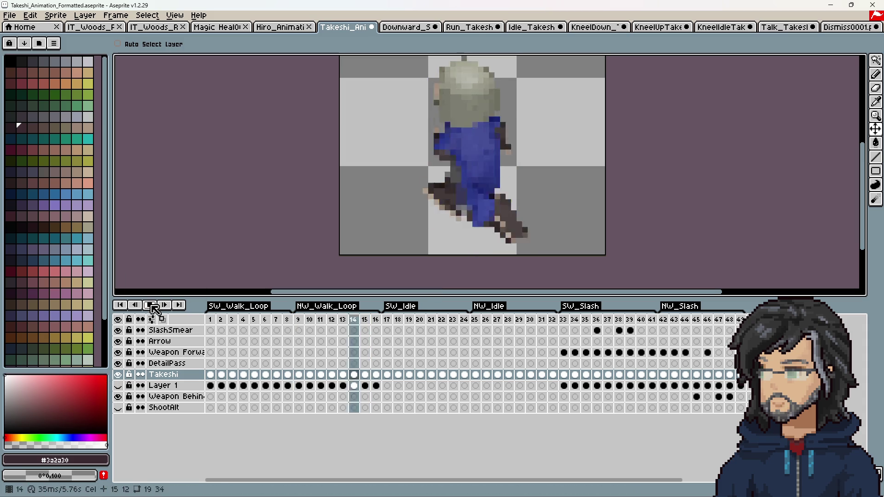
mouse_move(298, 319)
left_mouse_down()
mouse_move(401, 328)
mouse_move(299, 325)
mouse_move(376, 325)
mouse_move(300, 323)
mouse_move(363, 327)
left_mouse_up()
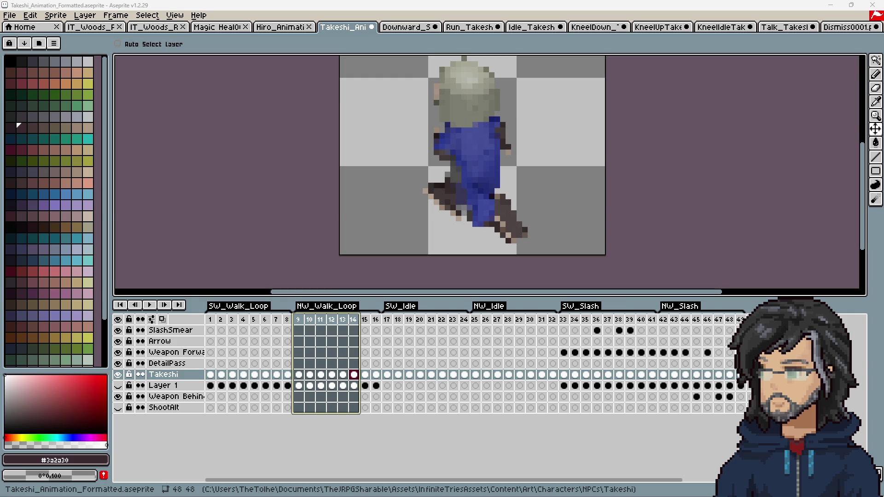
left_click(364, 378)
key("Return")
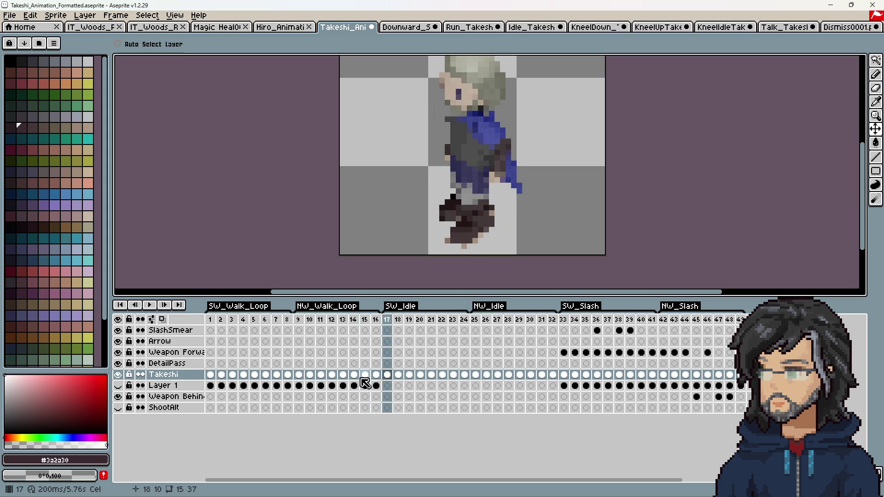
scroll(507, 177, "down", 6)
scroll(442, 207, "up", 6)
left_click_drag(479, 206, 425, 215)
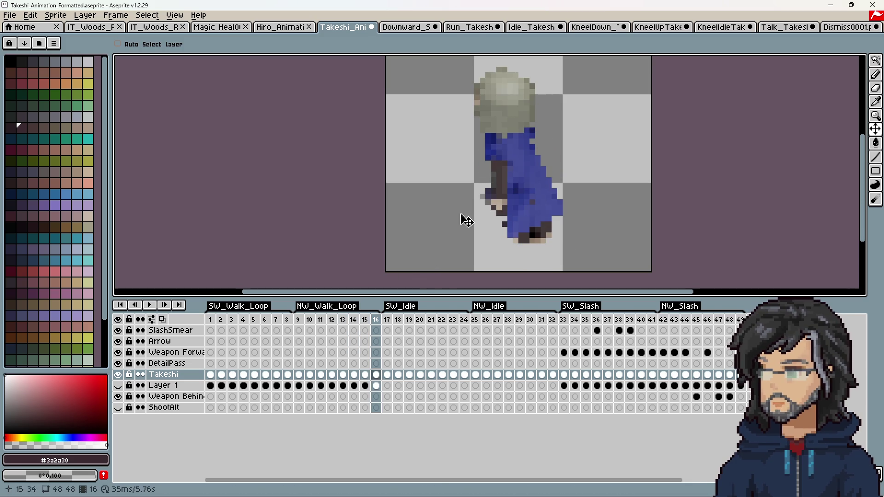
left_click(150, 306)
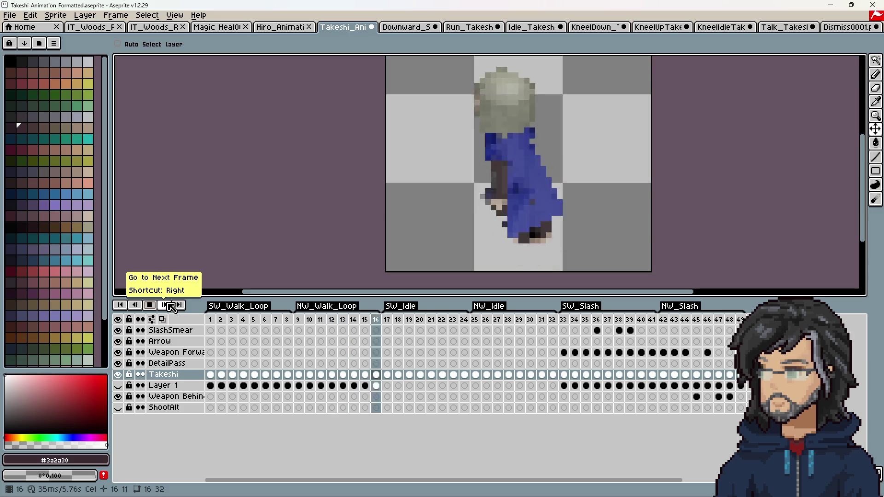
left_click(152, 306)
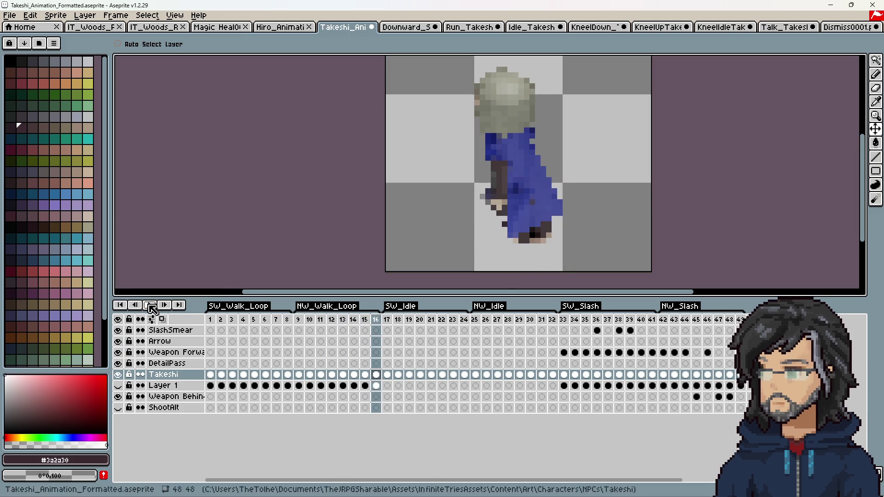
left_click(150, 306)
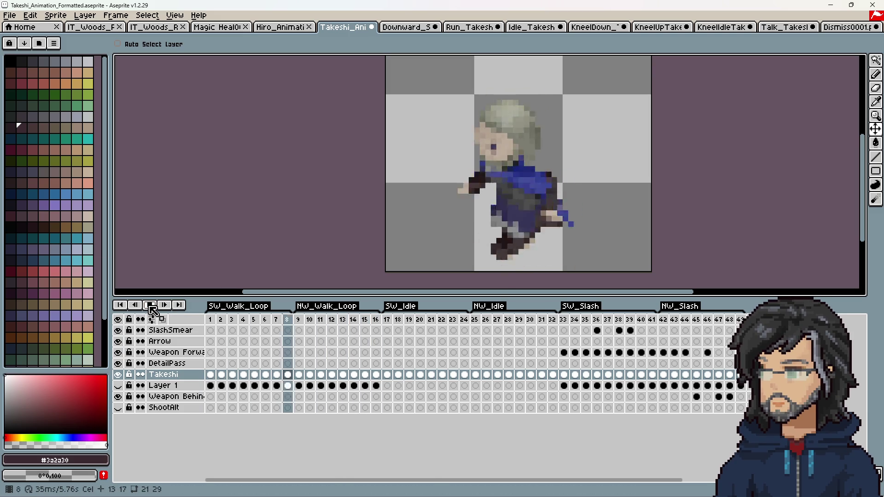
left_click(121, 386)
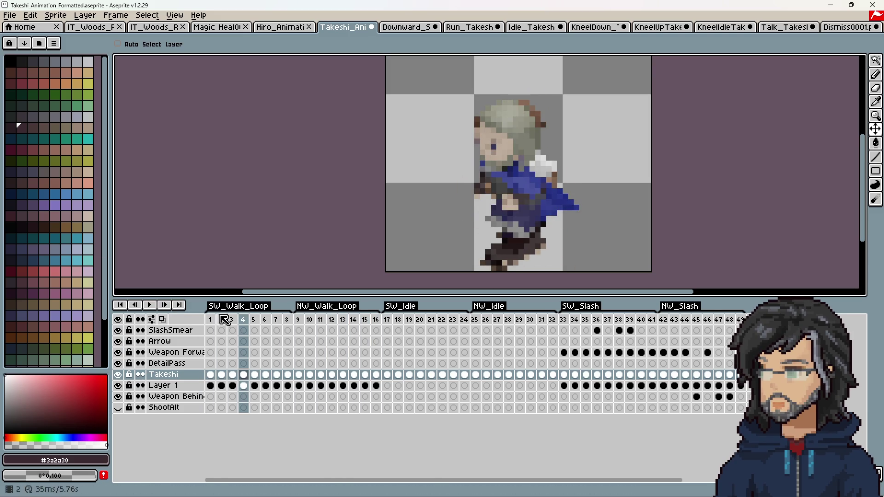
mouse_move(210, 320)
left_mouse_down()
mouse_move(289, 335)
mouse_move(211, 324)
mouse_move(384, 326)
left_mouse_up()
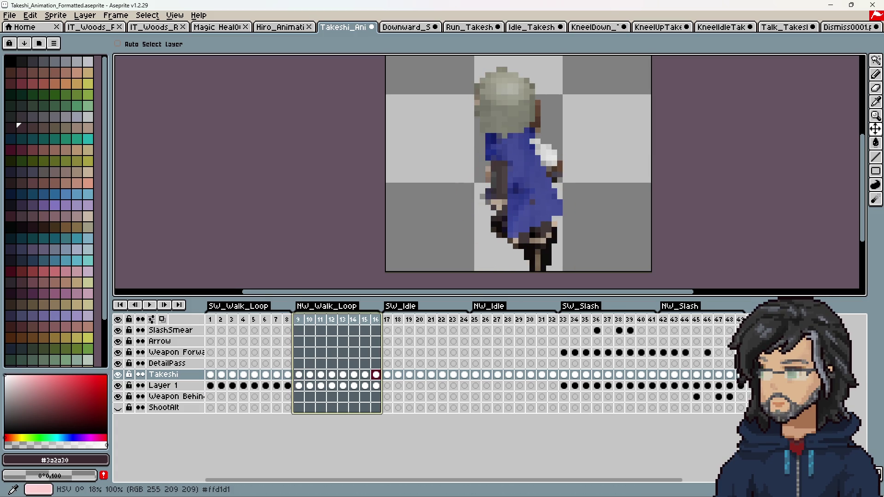
Switch to Blender's Animation workspace in Takeshi5.blend and set the NLA playhead to frame 1
key("alt+Tab")
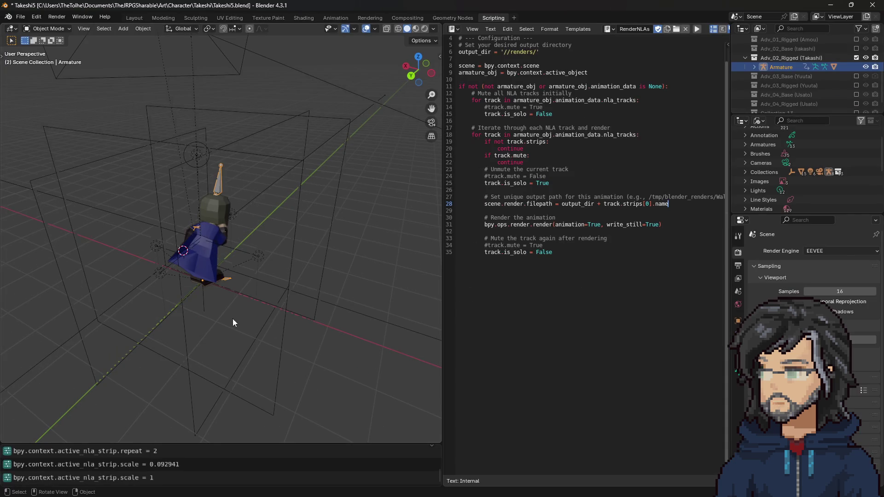
left_click(333, 17)
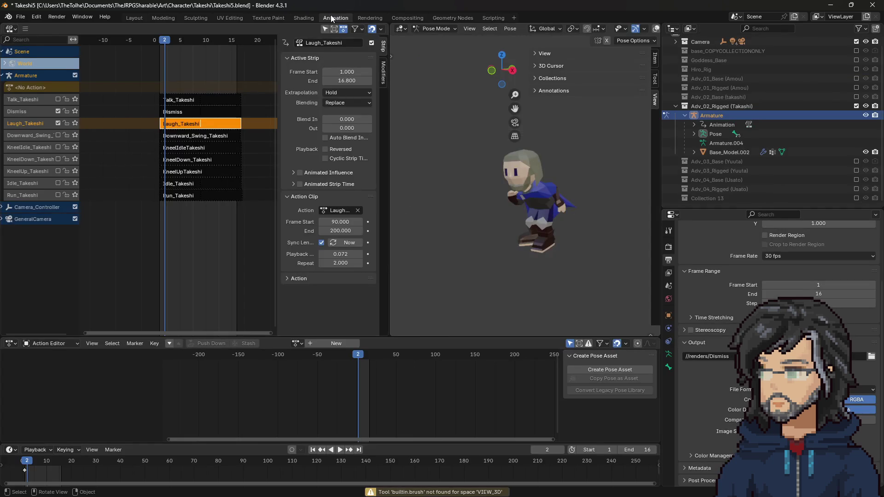
left_click_drag(164, 42, 166, 43)
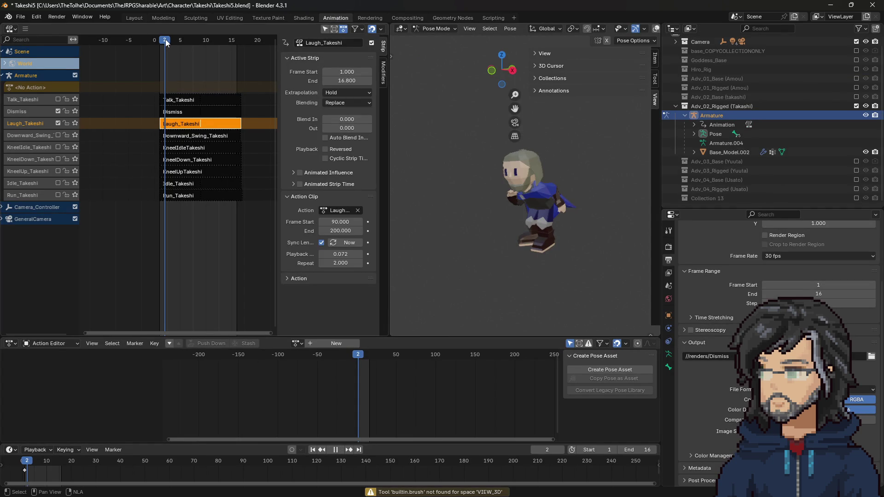